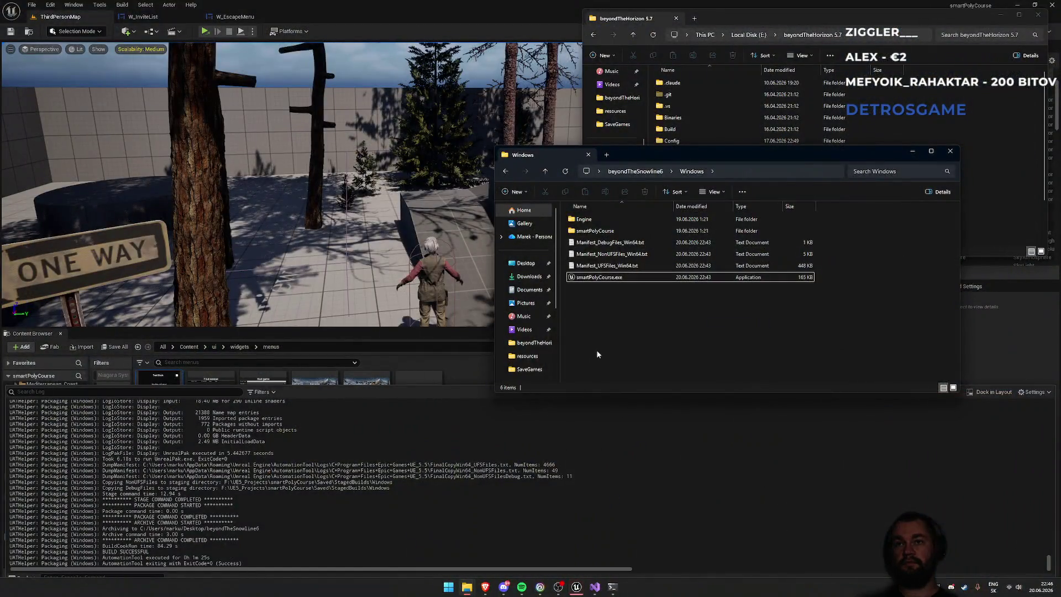
# Bring Unreal Editor back to the front with the project map showing.
pyautogui.click(577, 591)
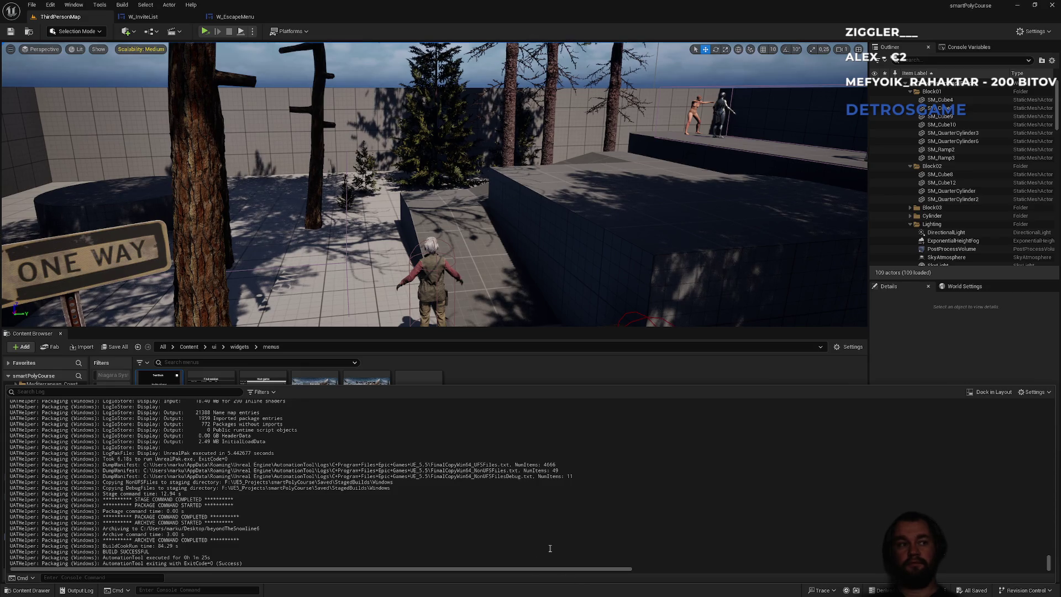
pyautogui.hotkey('alt', 'Tab')
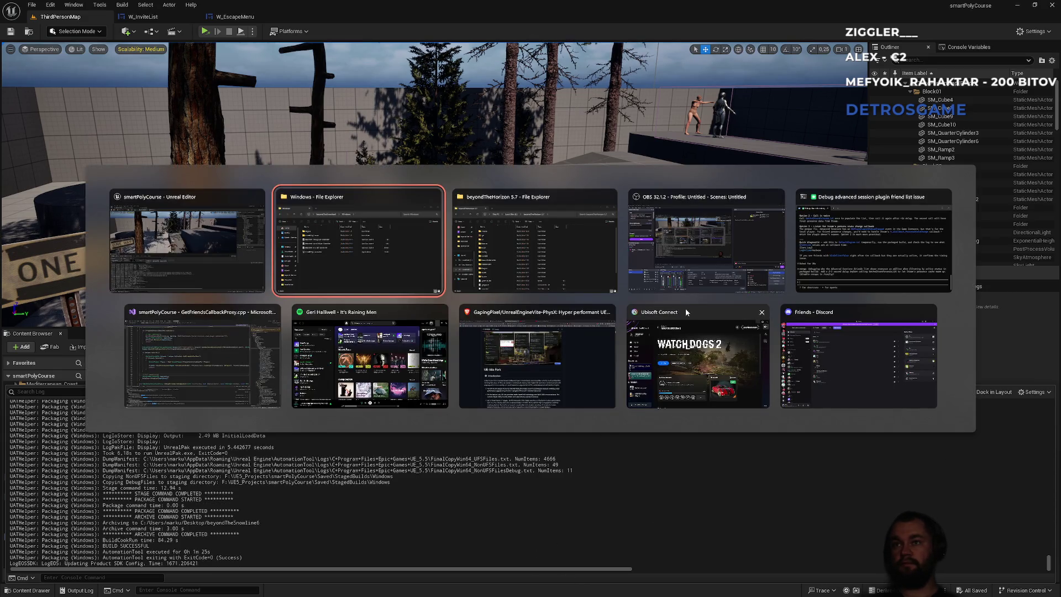
pyautogui.press('Escape')
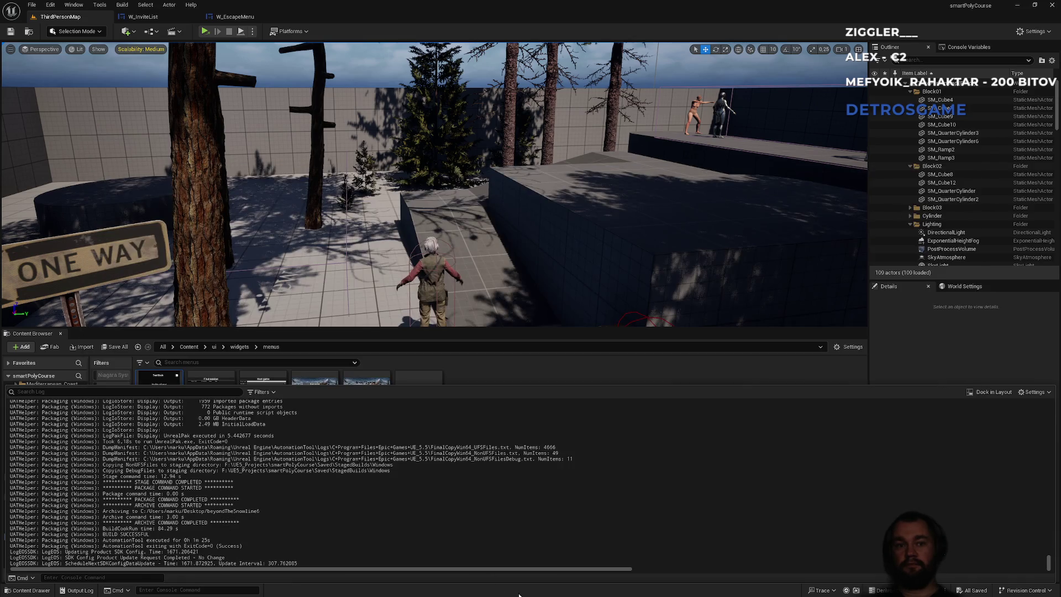
# In W_InviteList's graph, feed the Branch condition from the Offline comparison instead of Online.
pyautogui.click(141, 16)
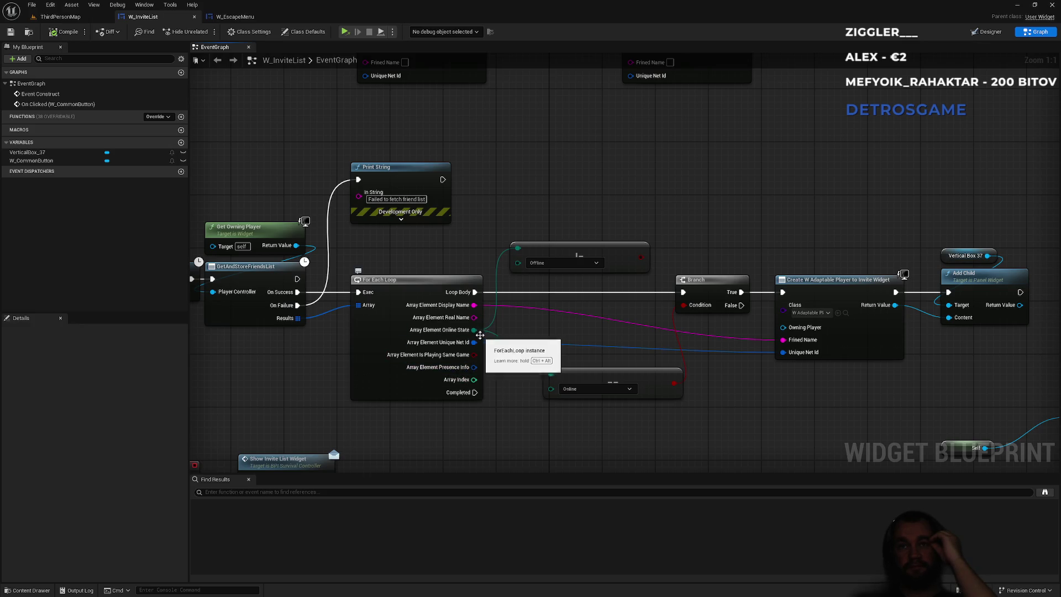
pyautogui.click(558, 263)
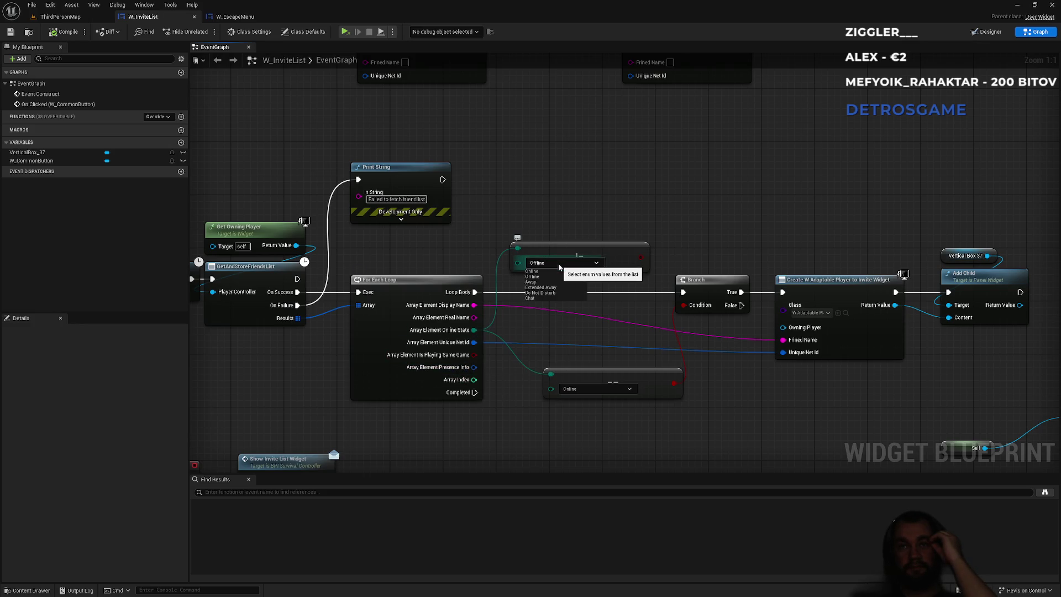
pyautogui.click(641, 257)
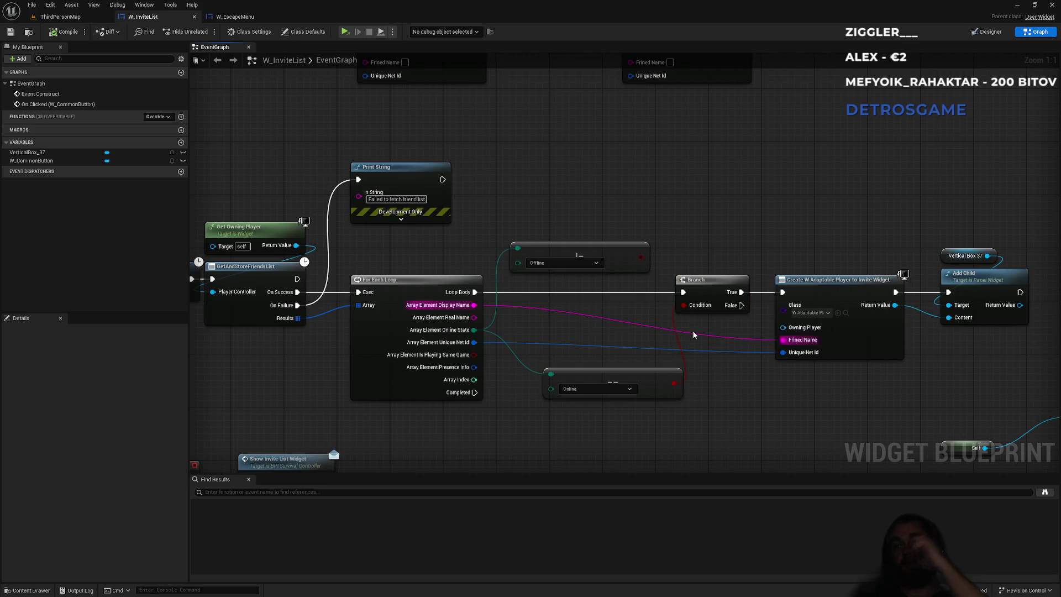
pyautogui.keyDown('alt'); pyautogui.click(676, 332); pyautogui.keyUp('alt')
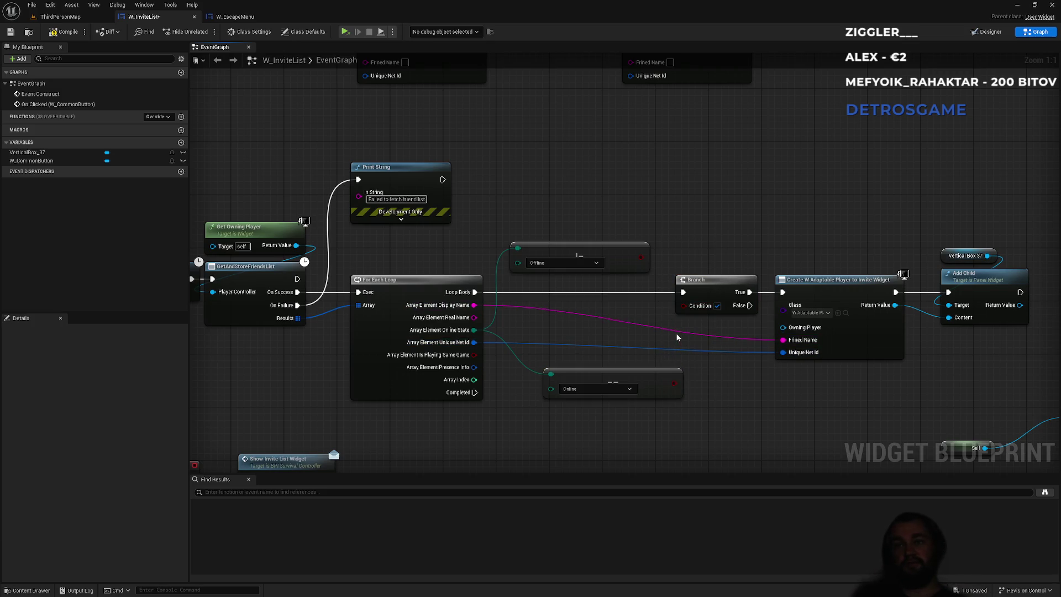
pyautogui.moveTo(641, 257)
pyautogui.mouseDown()
pyautogui.moveTo(663, 301)
pyautogui.moveTo(688, 313)
pyautogui.mouseUp()
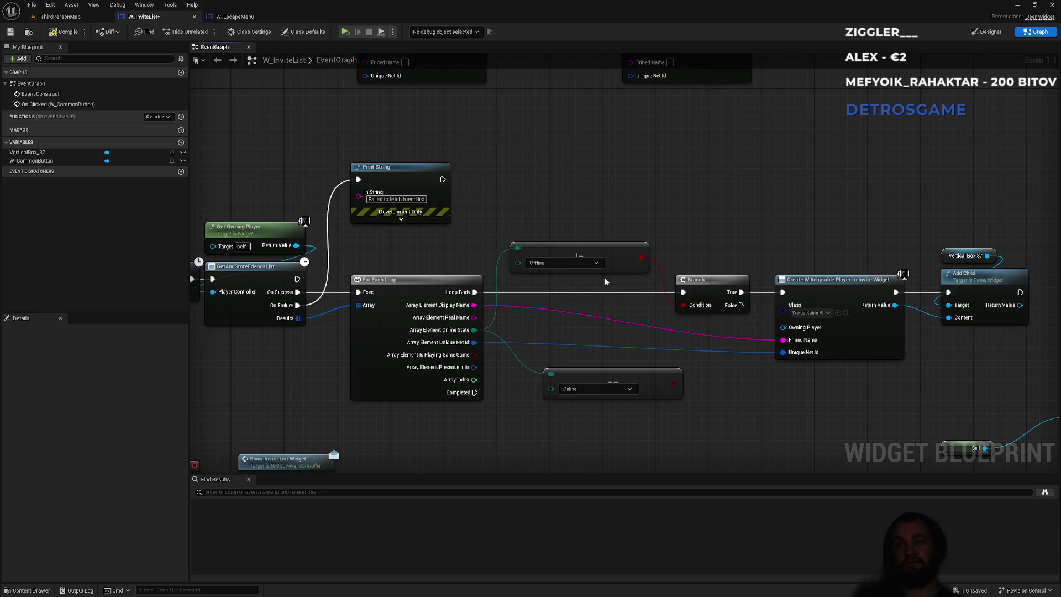
# Add a Not Equal (Enum) node from the friend's online state.
pyautogui.moveTo(474, 329); pyautogui.dragTo(555, 326)
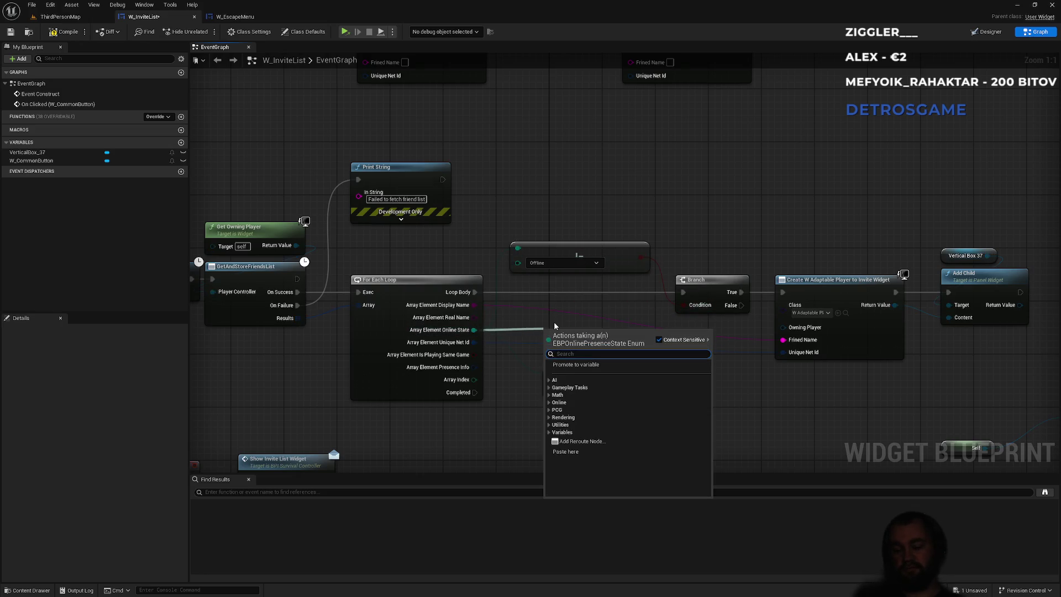
pyautogui.write('!=')
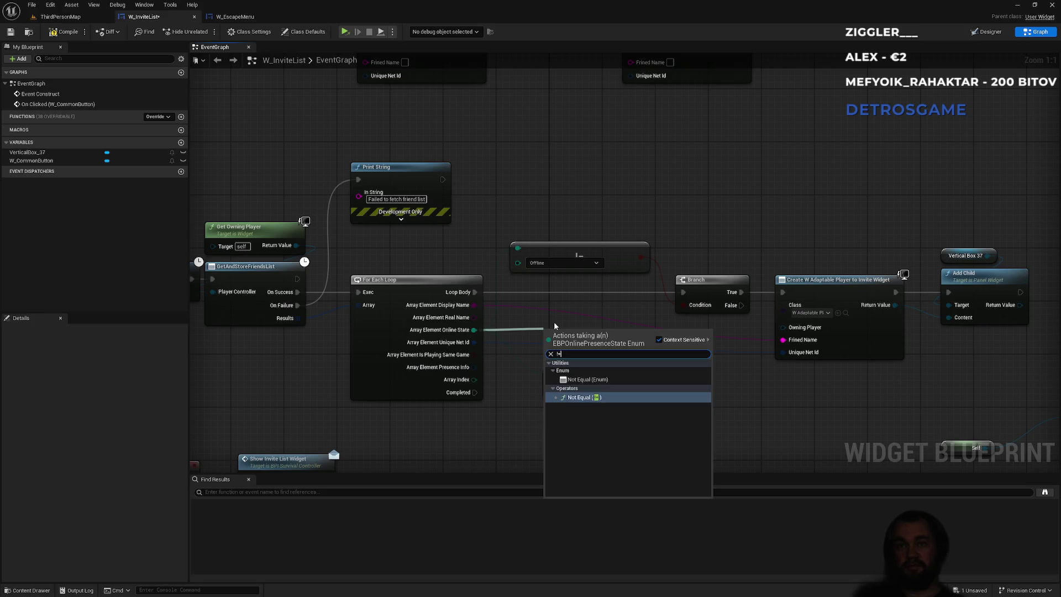
pyautogui.press('Return')
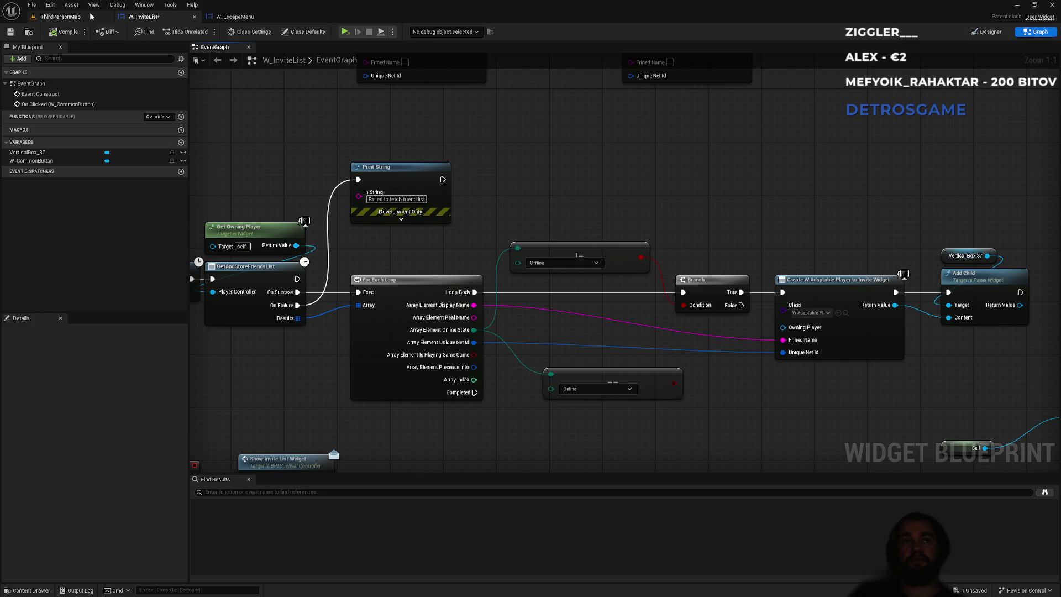
# Browse the File and Edit menus looking for the save command.
pyautogui.click(26, 8)
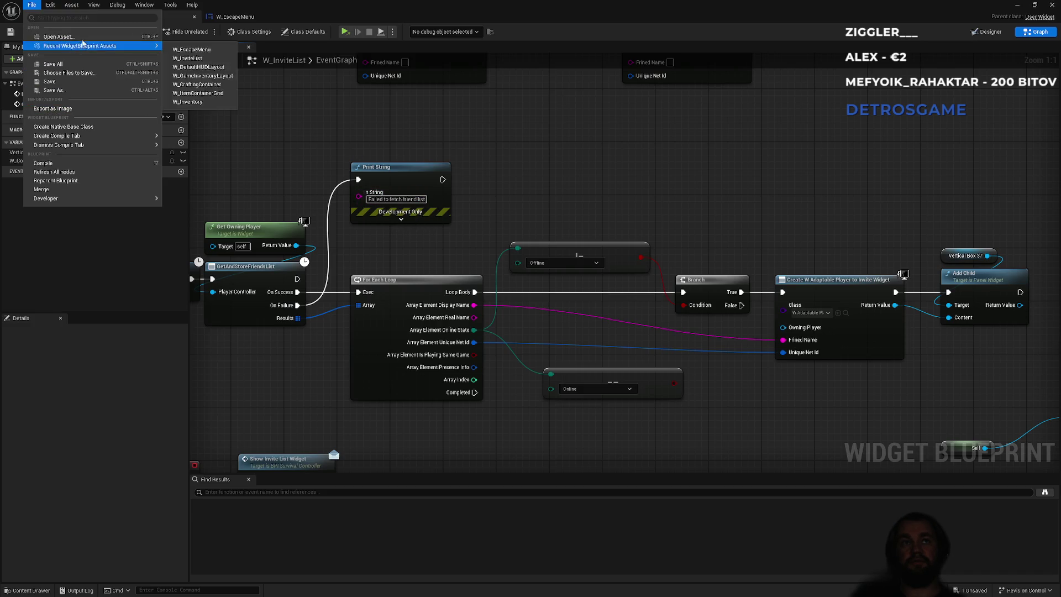
pyautogui.moveTo(51, 7)
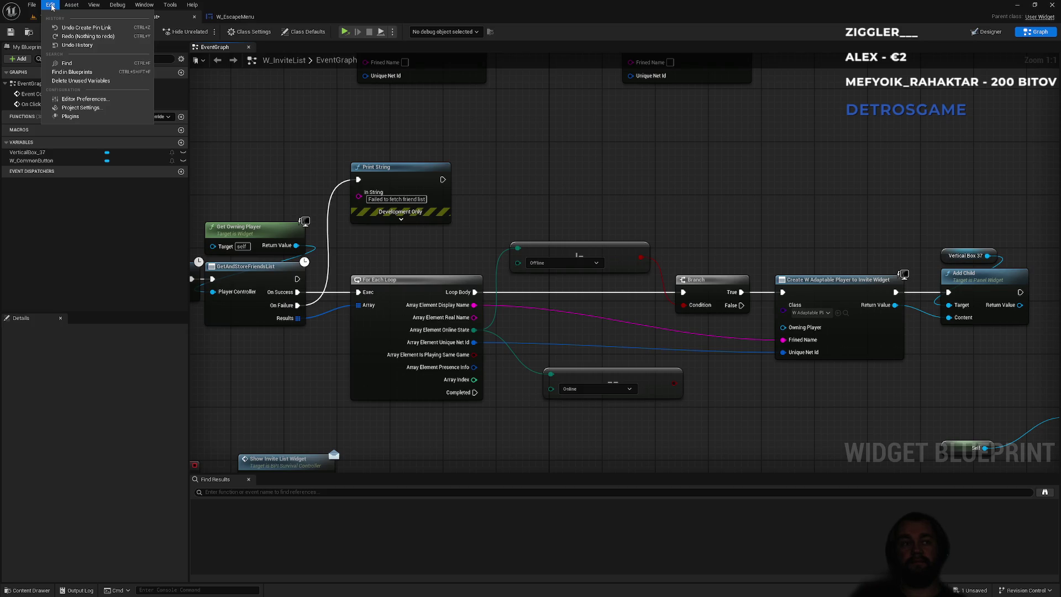
pyautogui.click(51, 5)
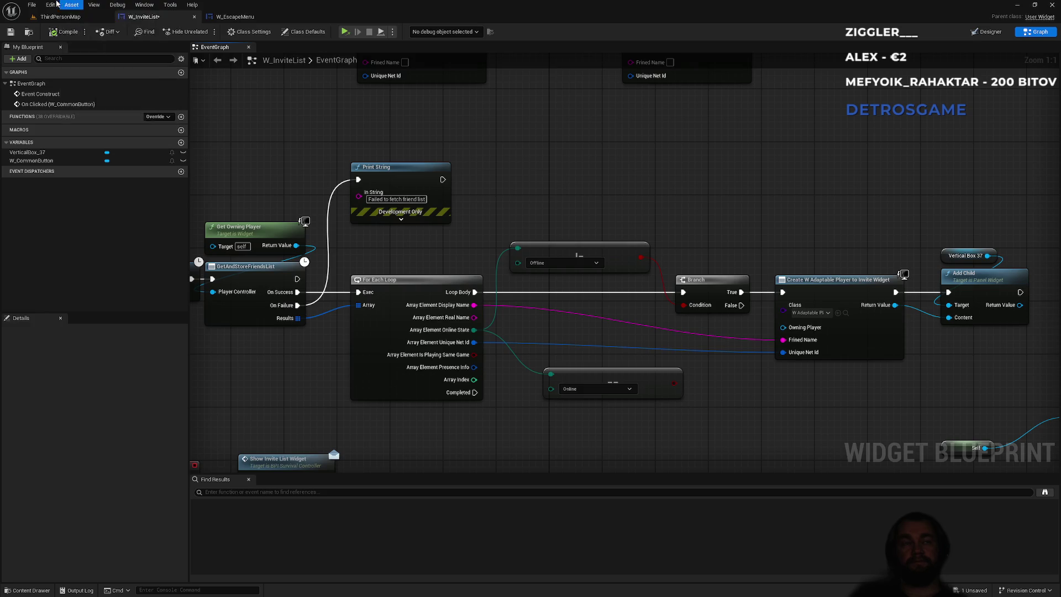
pyautogui.click(54, 5)
pyautogui.moveTo(29, 4)
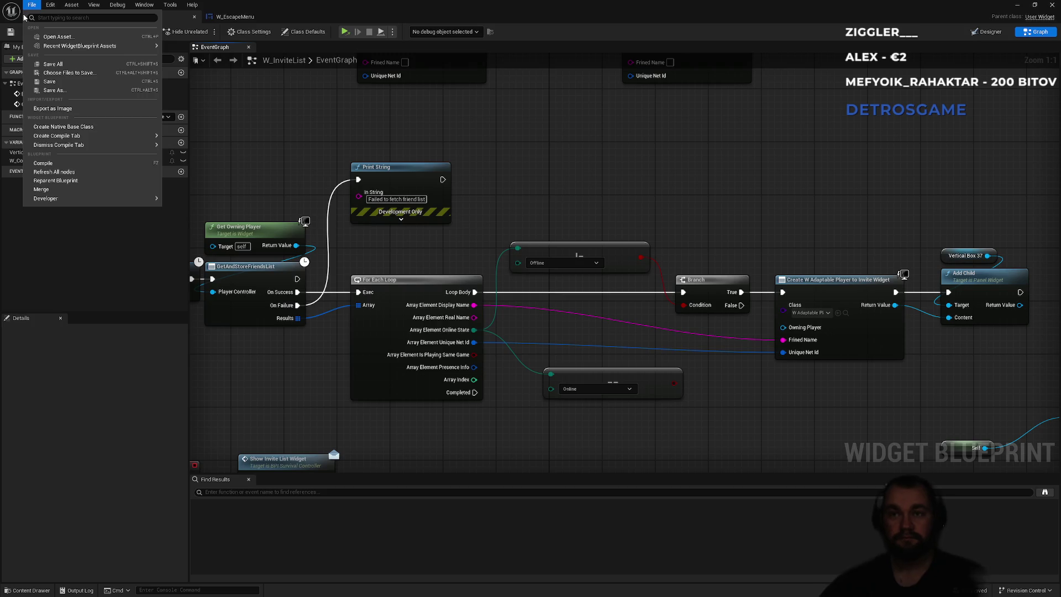
pyautogui.click(50, 5)
pyautogui.click(31, 5)
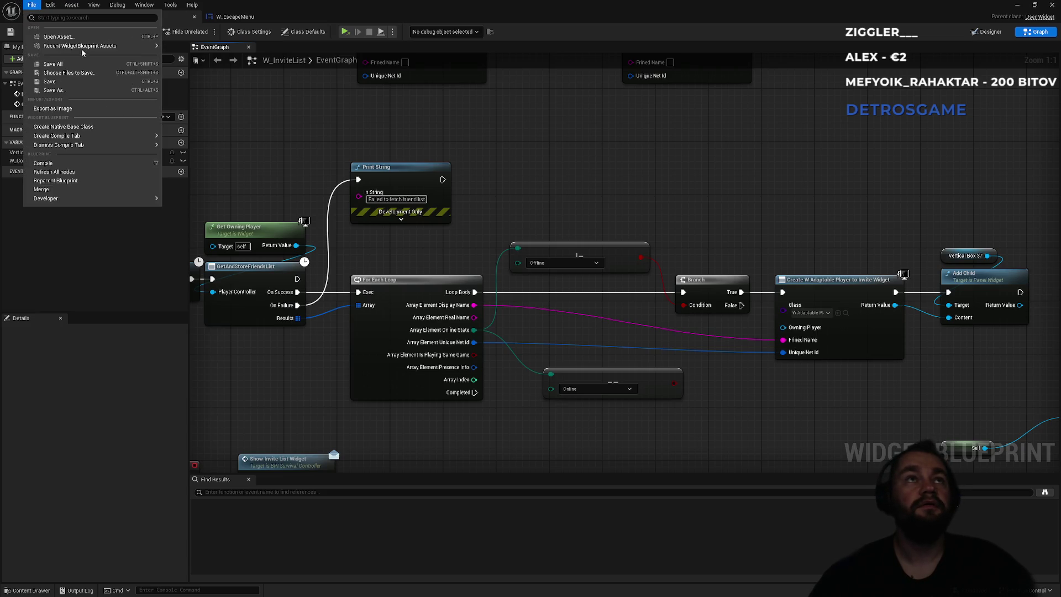
# Save All and confirm saving W_InviteList.
pyautogui.click(61, 17)
pyautogui.click(204, 31)
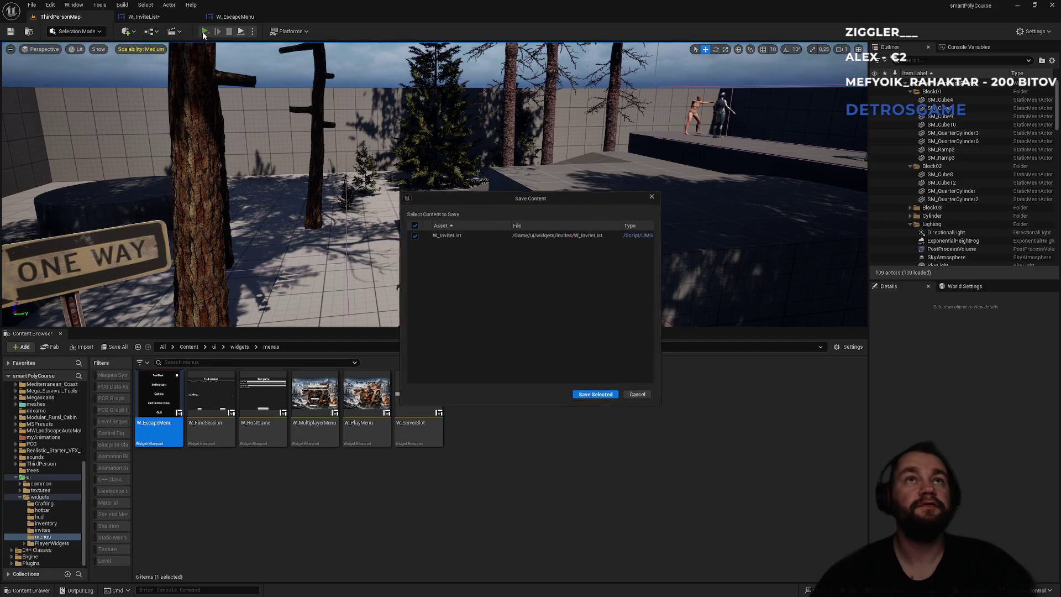
pyautogui.click(606, 397)
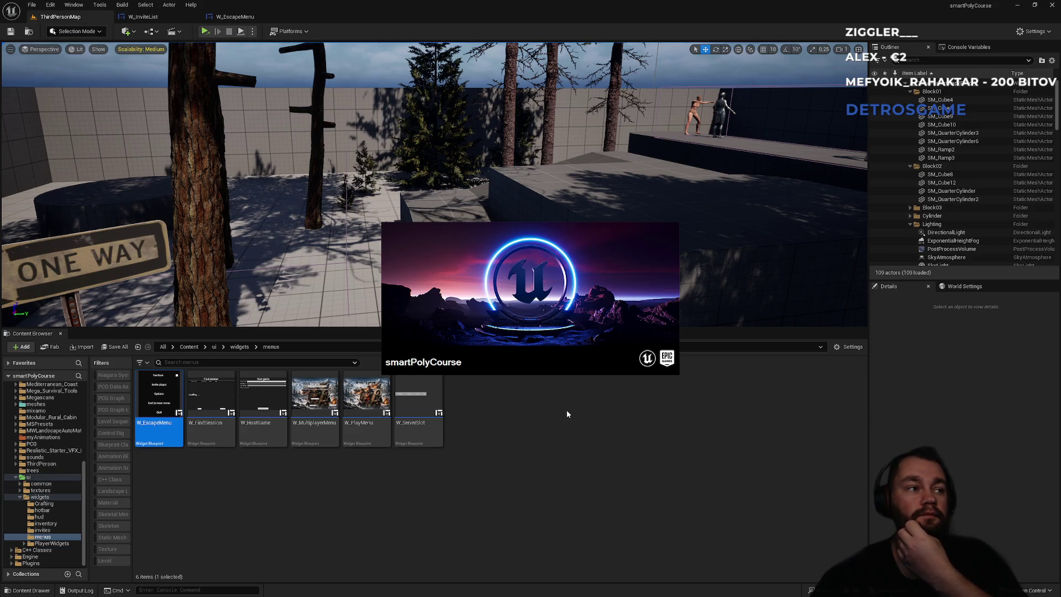
# Cycle through the open windows, then return focus to Unreal Editor.
pyautogui.press('super')
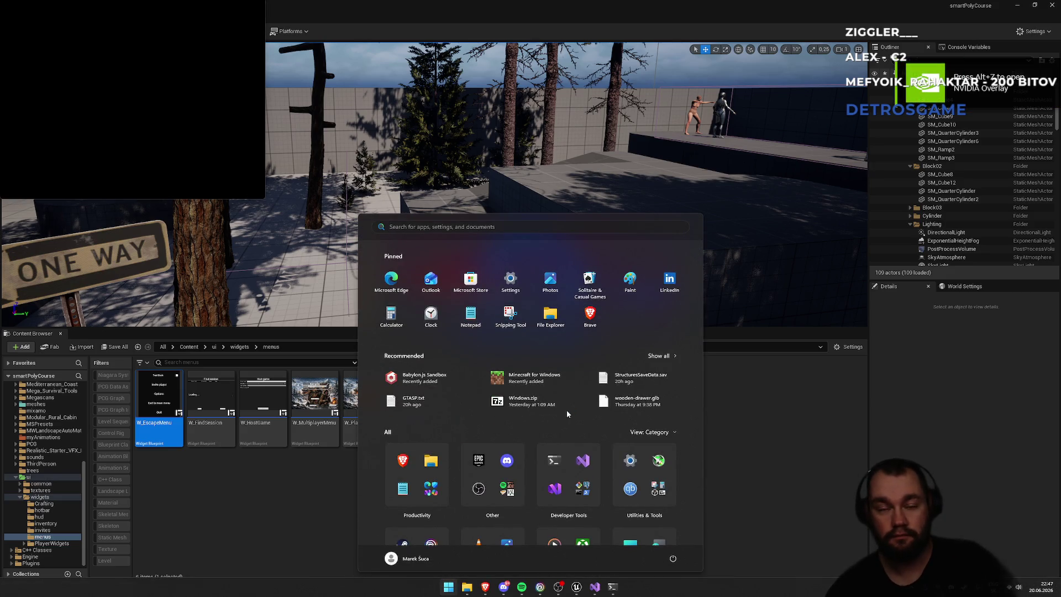
pyautogui.hotkey('alt', 'Tab')
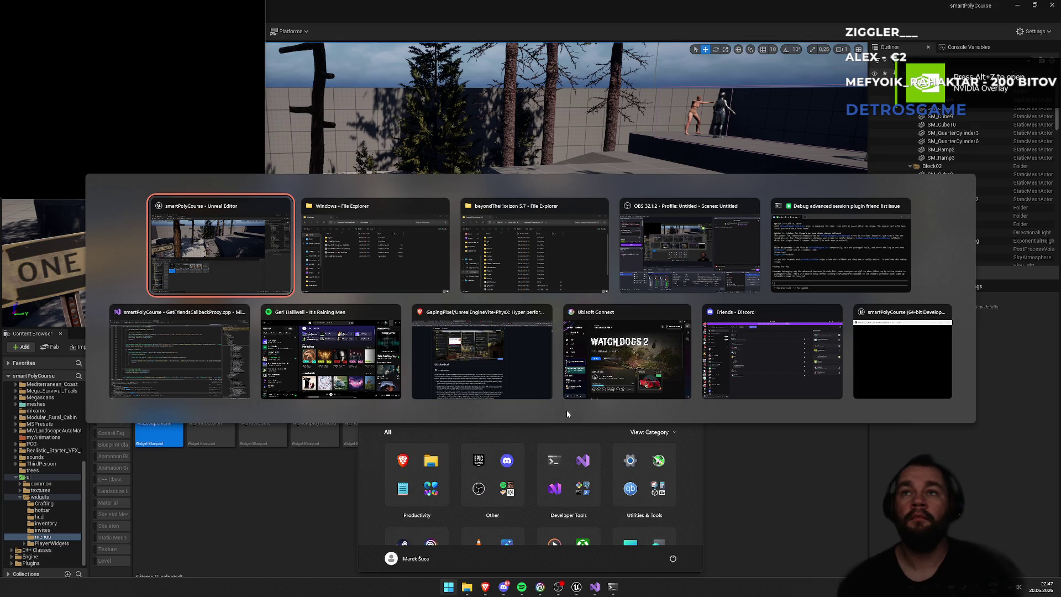
pyautogui.press('Tab')
pyautogui.press('Tab')
pyautogui.press('Tab')
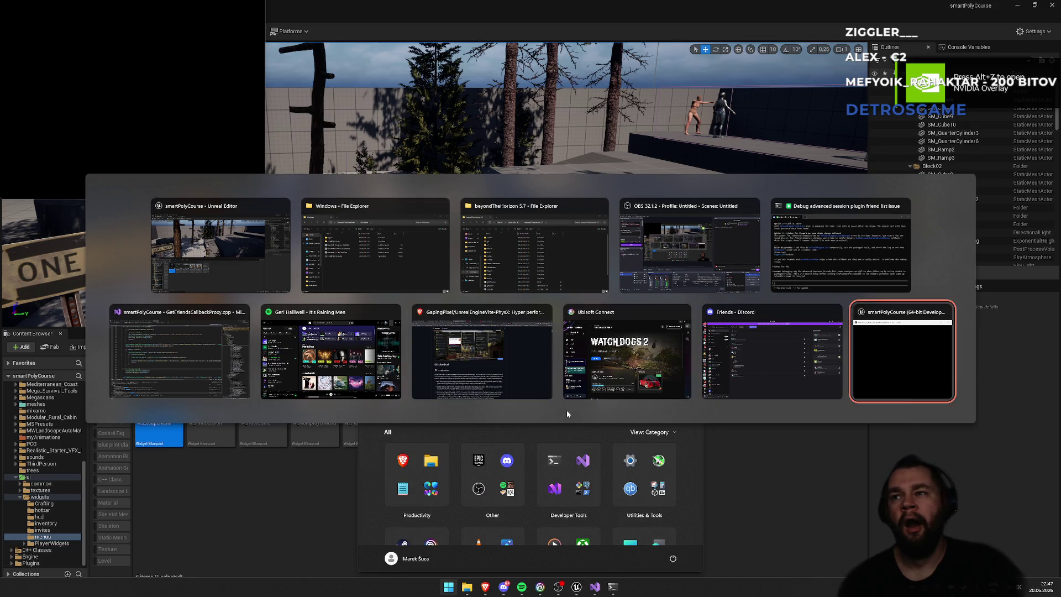
pyautogui.press('Escape')
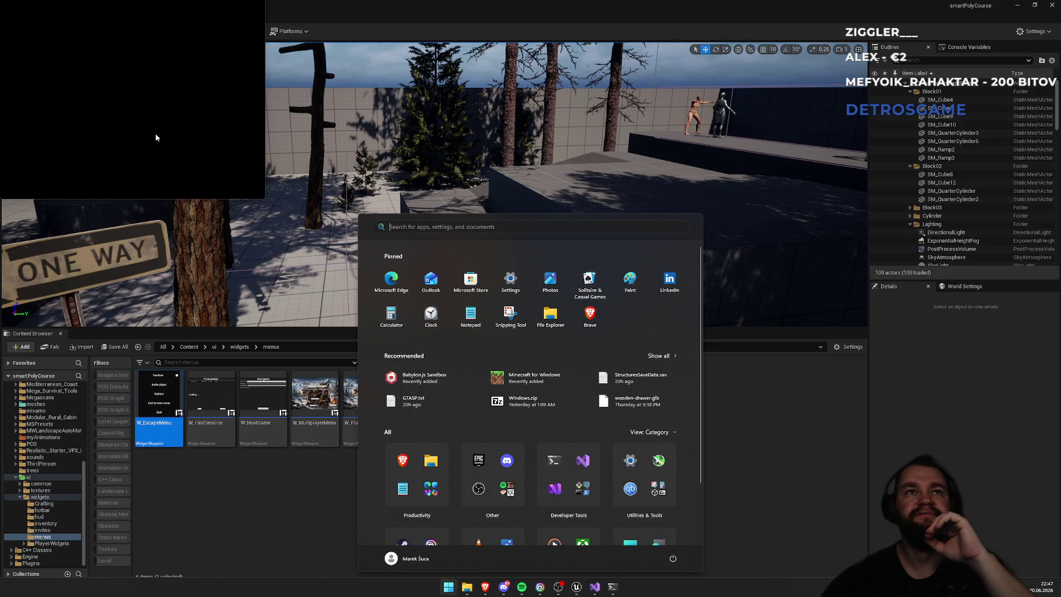
pyautogui.click(160, 136)
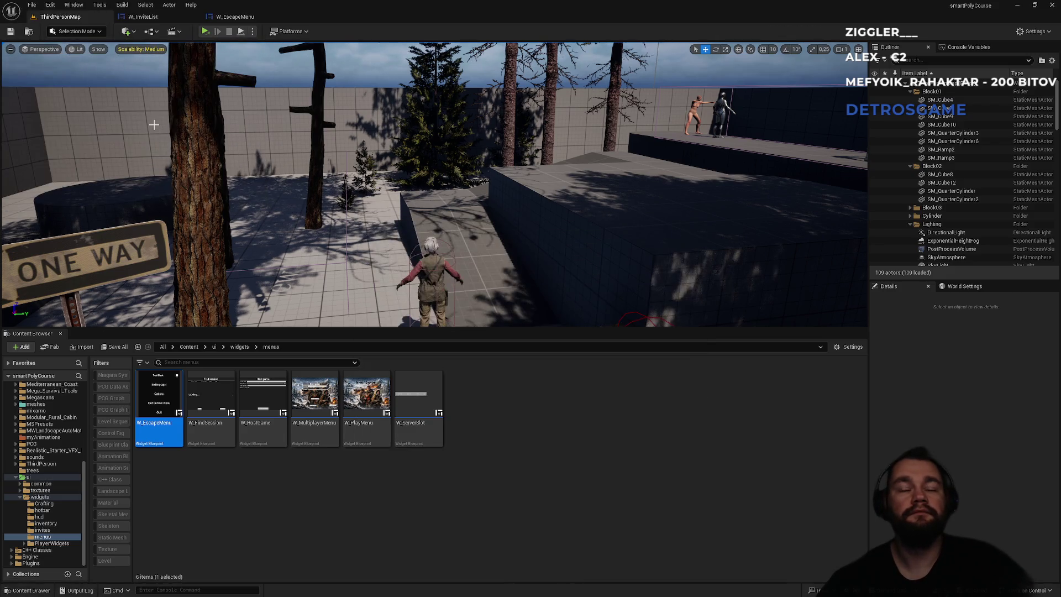
# Bring the build folder window forward, then minimize it and Unreal Editor.
pyautogui.hotkey('alt', 'Tab')
pyautogui.hotkey('alt', 'Tab')
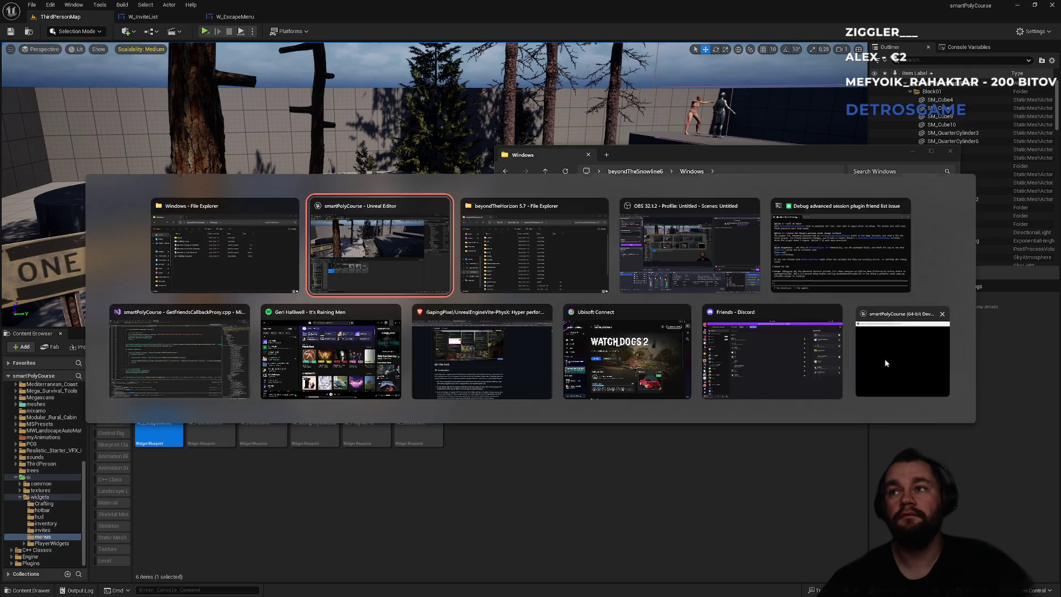
pyautogui.press('Escape')
pyautogui.hotkey('alt', 'Tab')
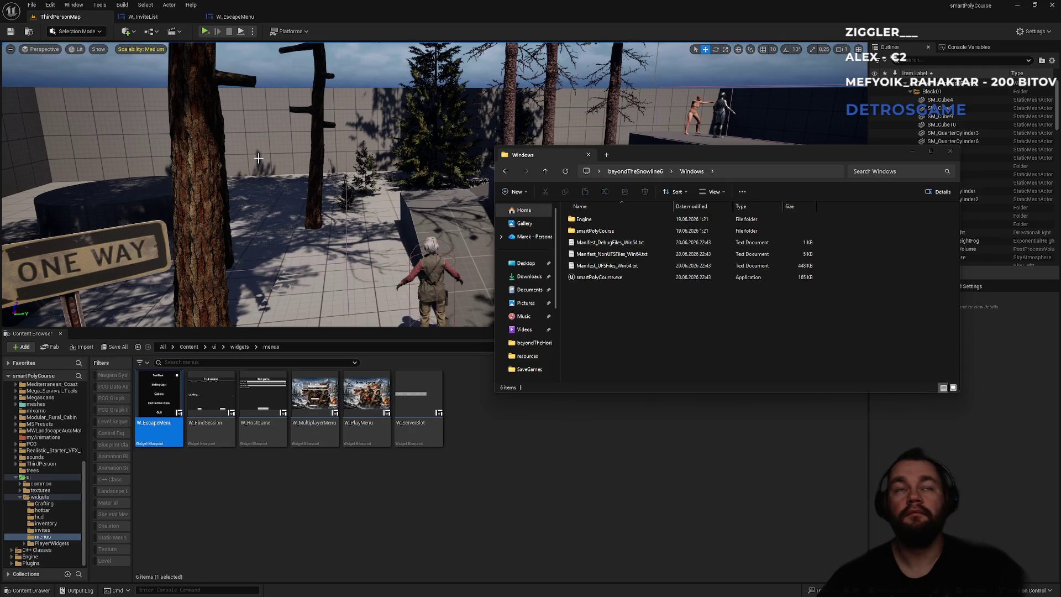
pyautogui.hotkey('alt', 'Tab')
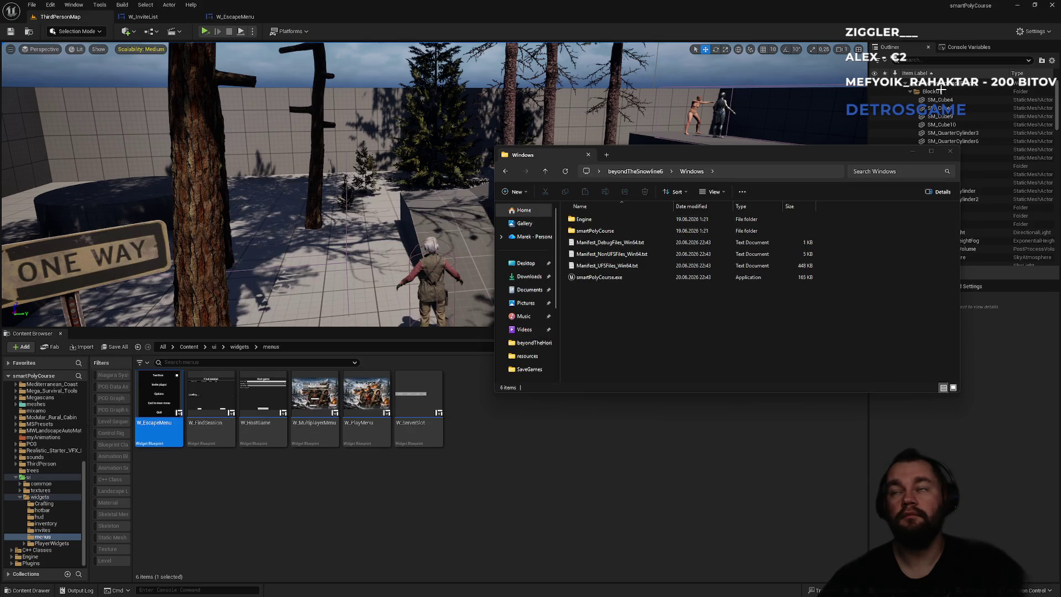
pyautogui.click(912, 152)
pyautogui.click(1021, 5)
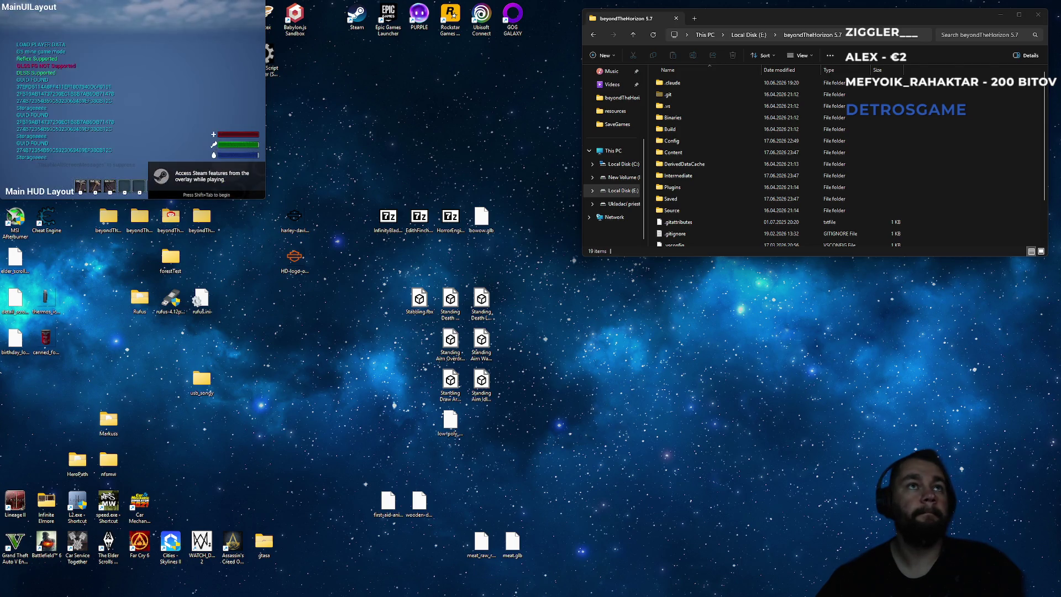
pyautogui.press('Escape')
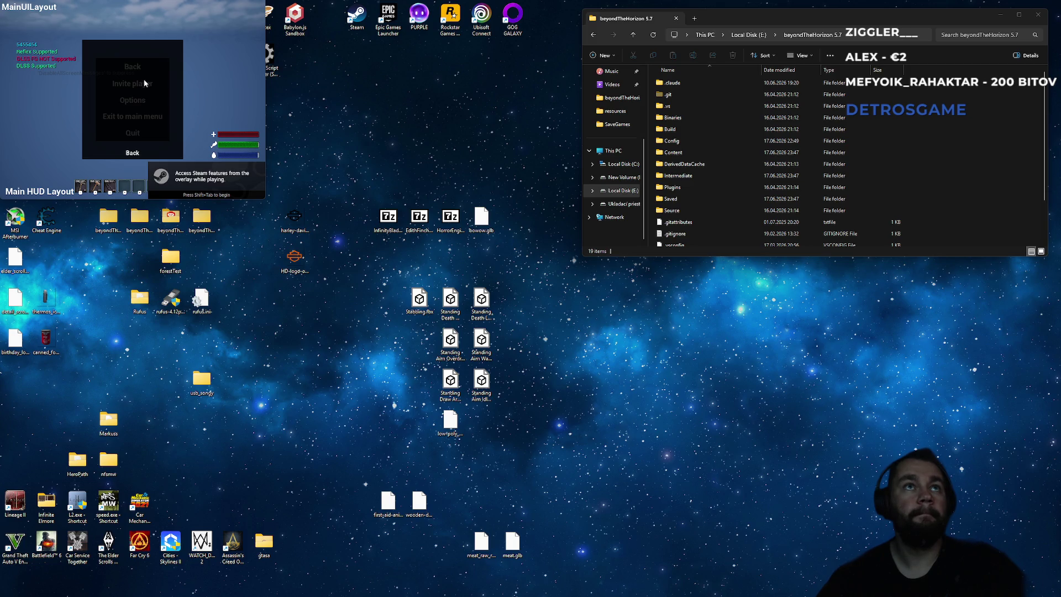
pyautogui.click(145, 82)
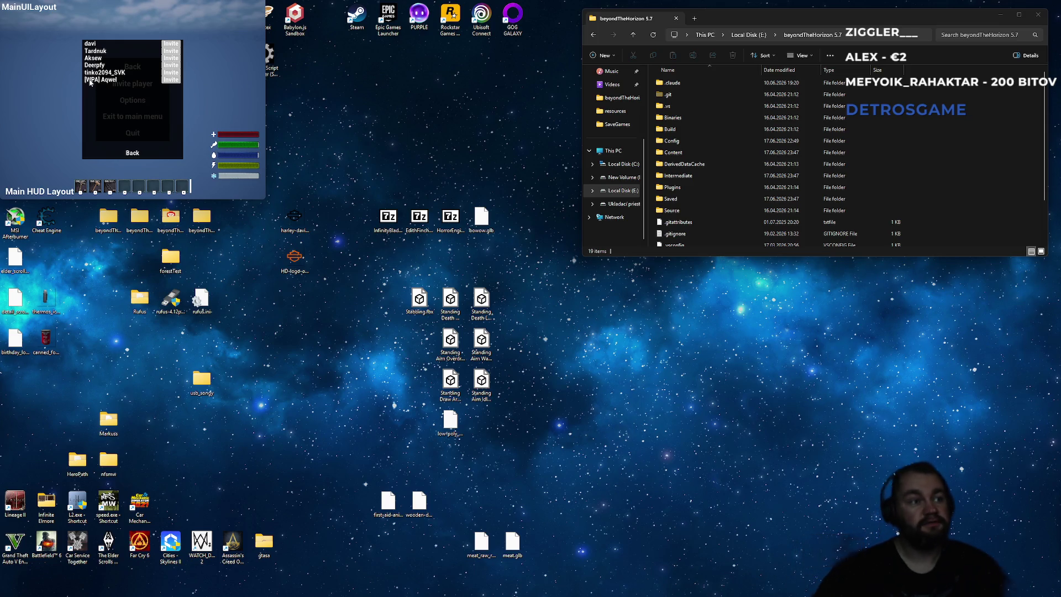
pyautogui.click(137, 157)
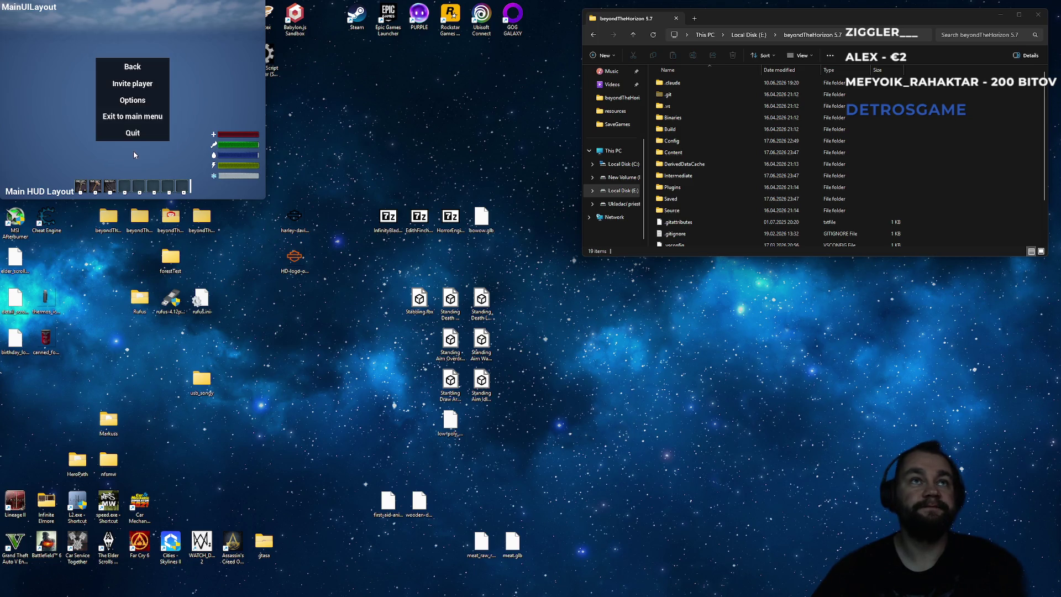
pyautogui.click(132, 67)
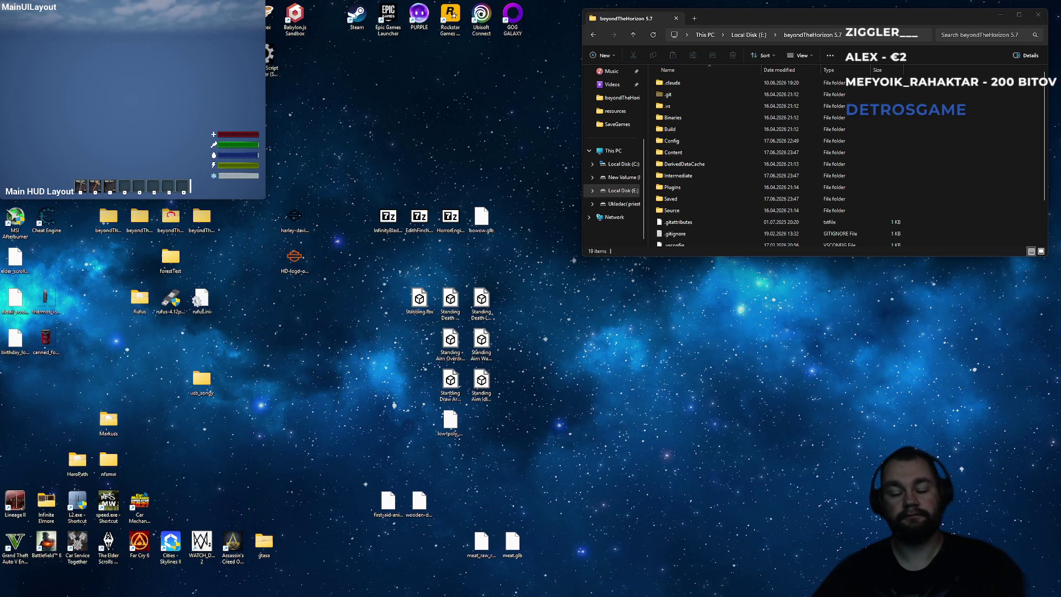
pyautogui.hotkey('alt', 'Tab')
pyautogui.hotkey('alt', 'Tab')
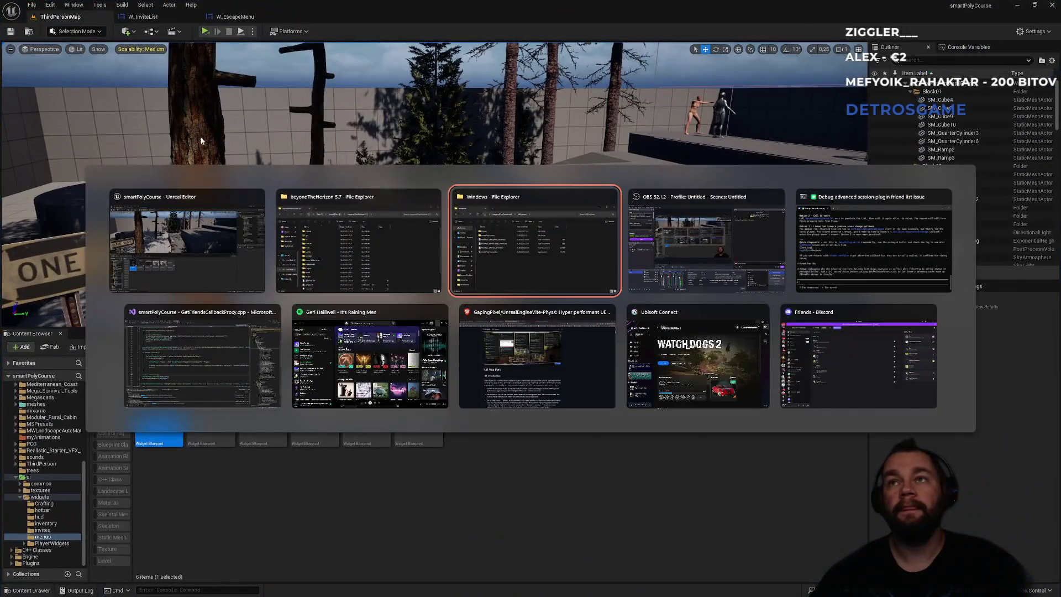
pyautogui.press('Tab')
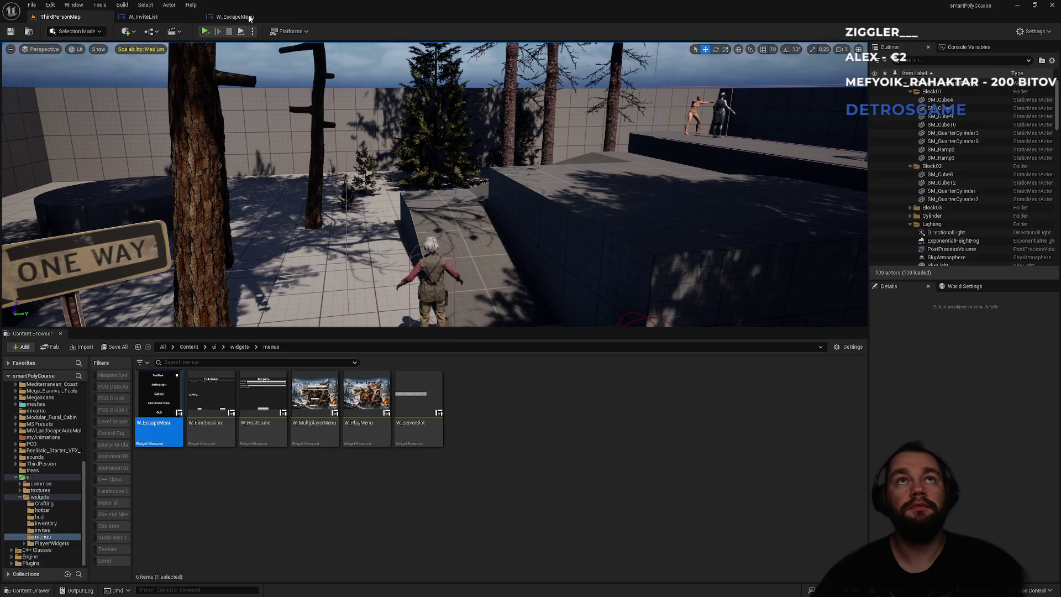
pyautogui.click(250, 18)
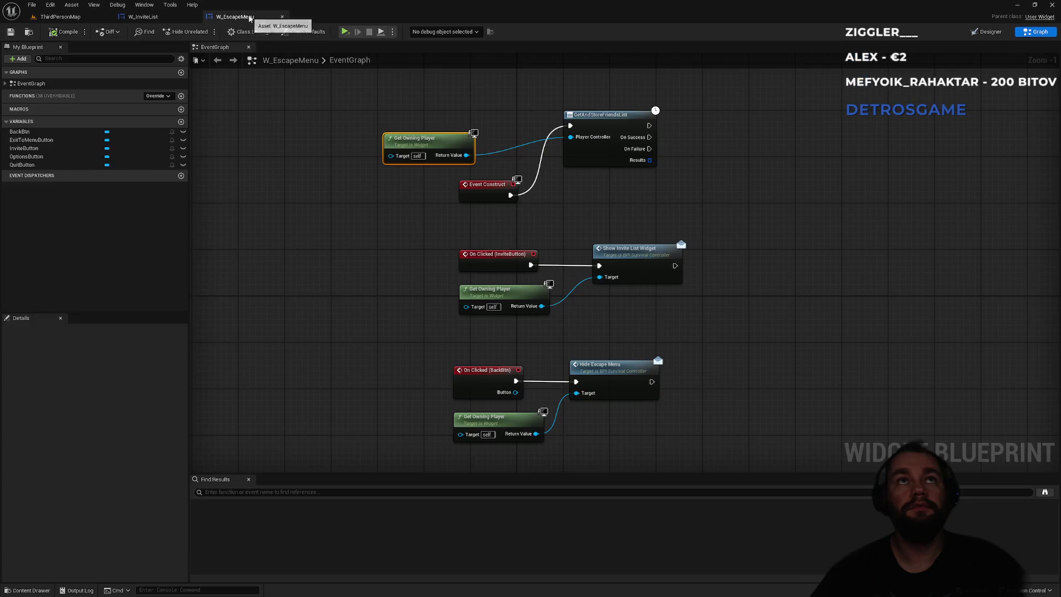
pyautogui.click(143, 17)
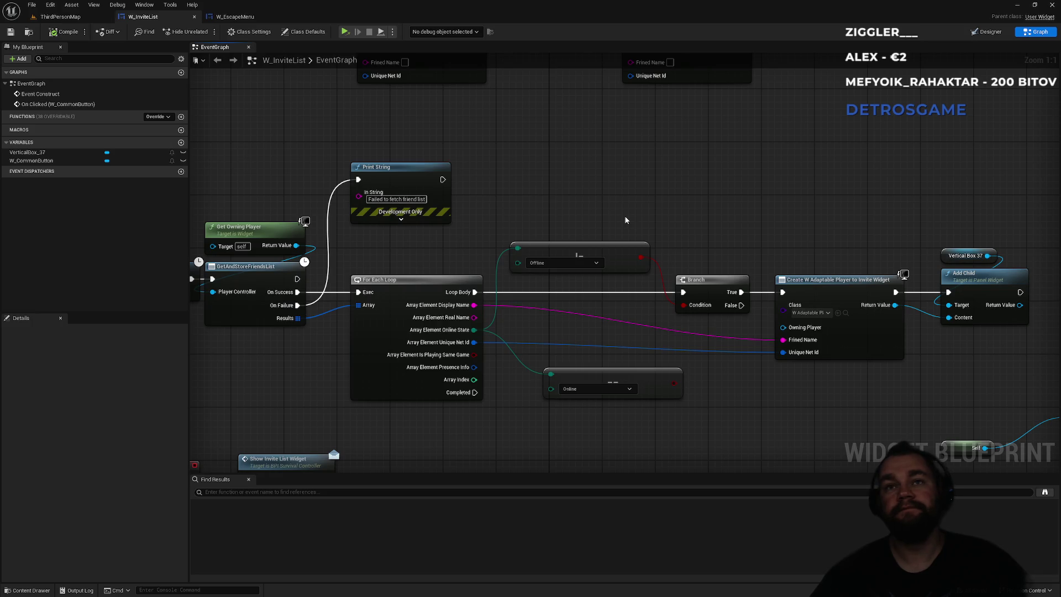
pyautogui.click(60, 17)
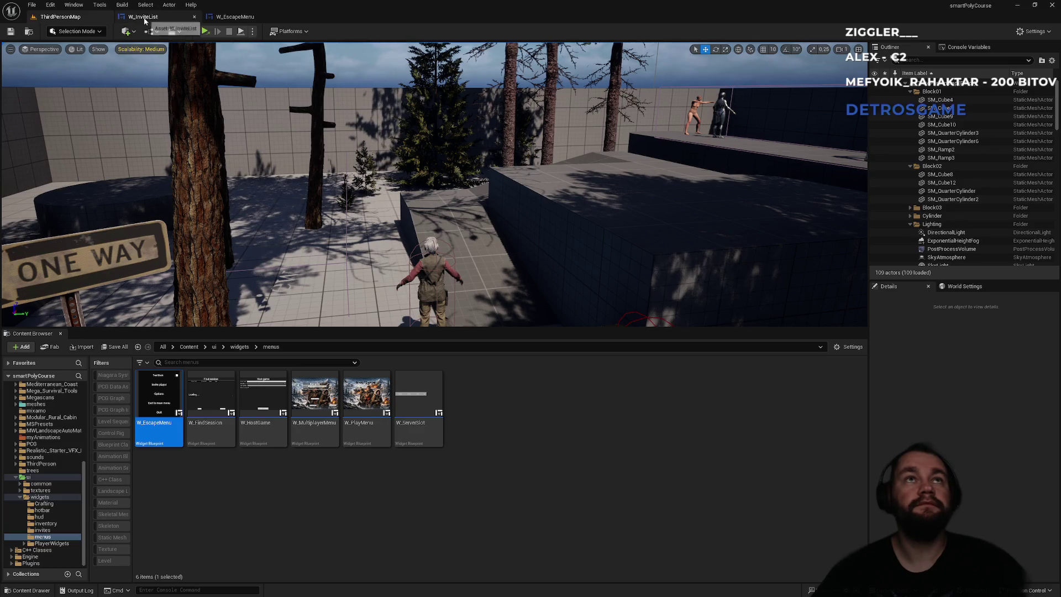
pyautogui.click(144, 20)
pyautogui.click(62, 17)
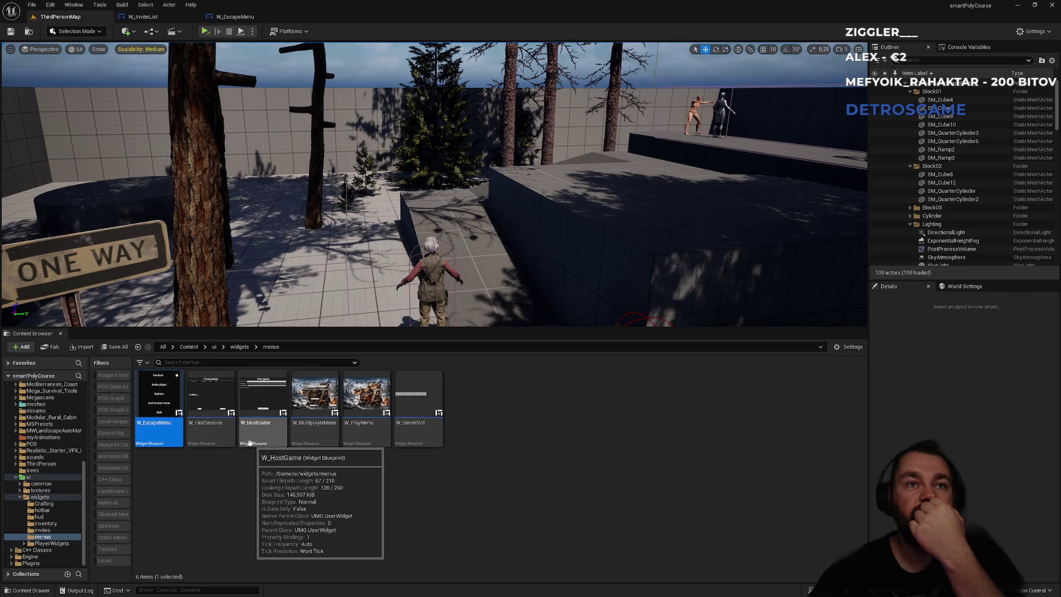
# Inspect W_FindSession's vertical box, then browse the Content Browser to ui > widgets > inventory.
pyautogui.doubleClick(220, 438)
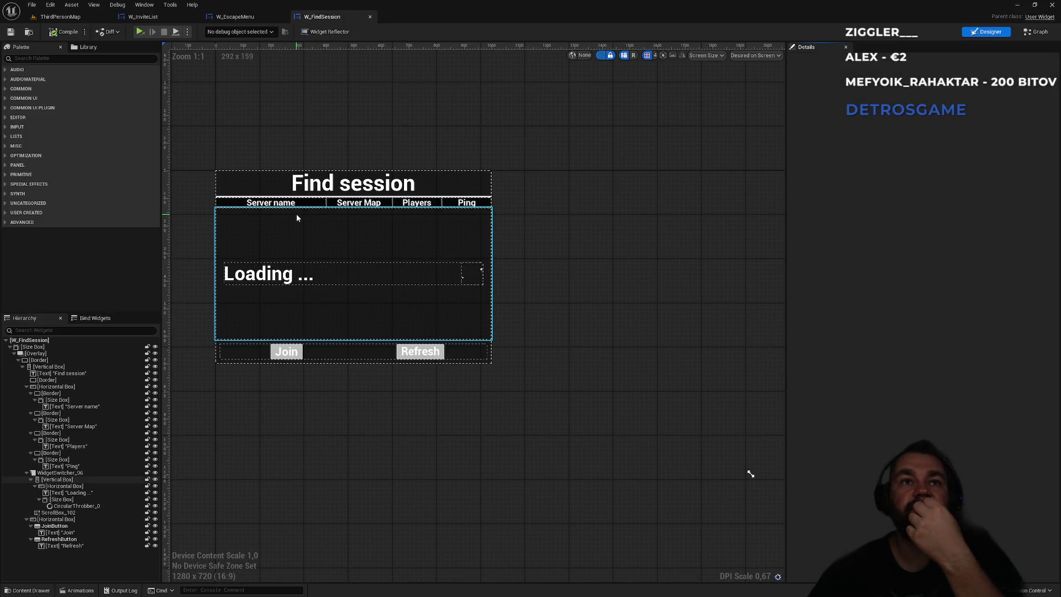
pyautogui.click(296, 214)
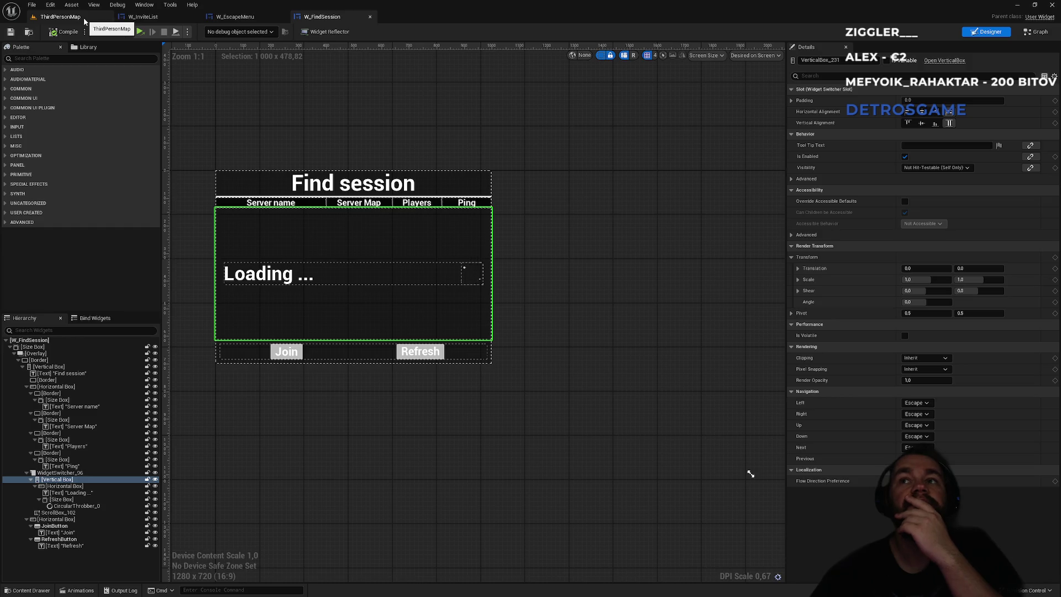
pyautogui.click(83, 17)
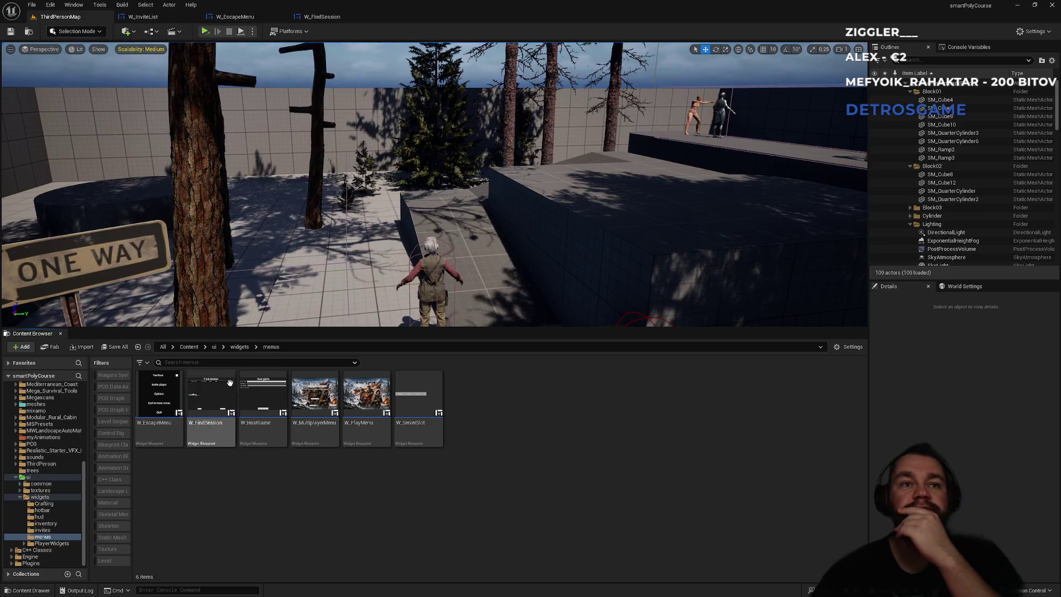
pyautogui.click(214, 346)
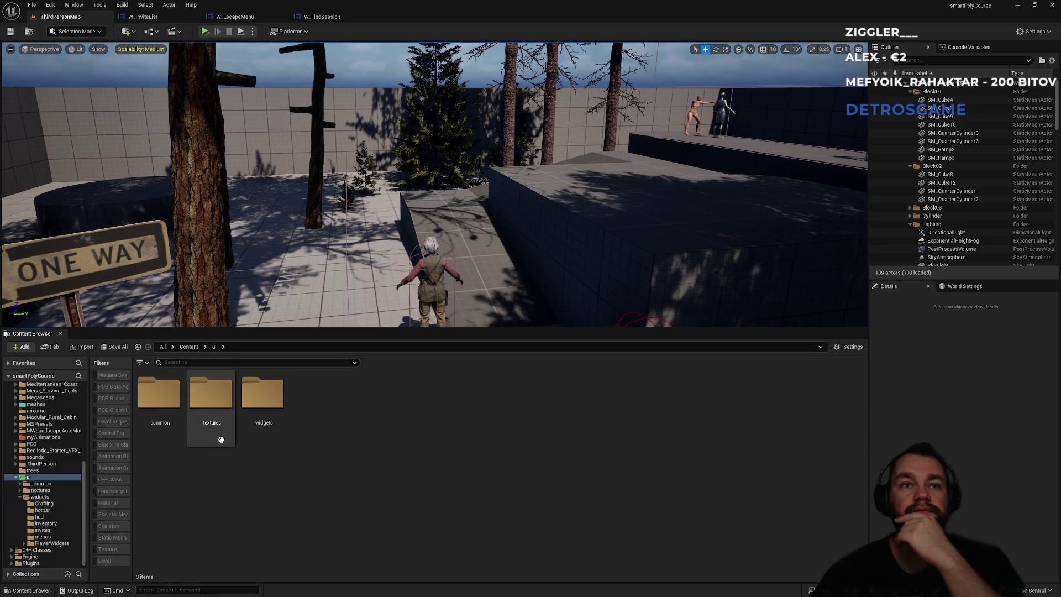
pyautogui.click(252, 435)
pyautogui.doubleClick(252, 434)
pyautogui.doubleClick(311, 434)
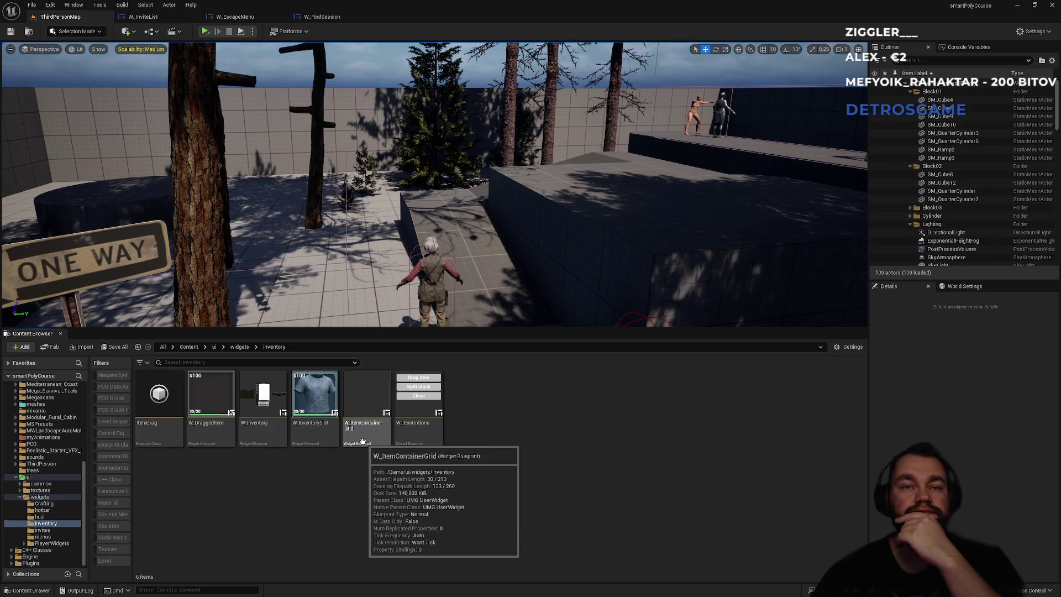
# Open W_Inventory and select its item container grid.
pyautogui.click(275, 437)
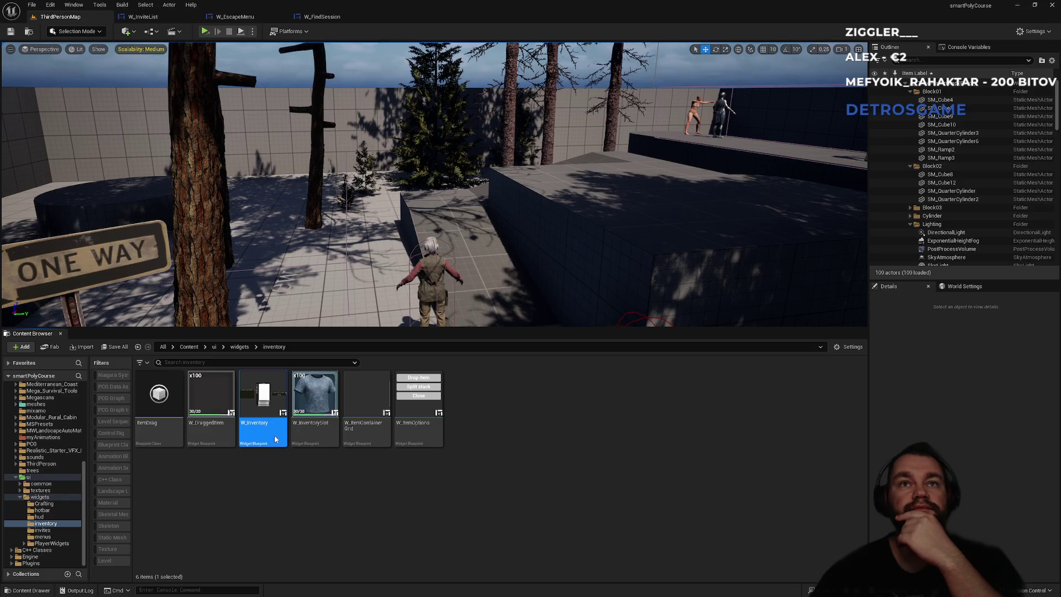
pyautogui.doubleClick(274, 435)
pyautogui.click(306, 294)
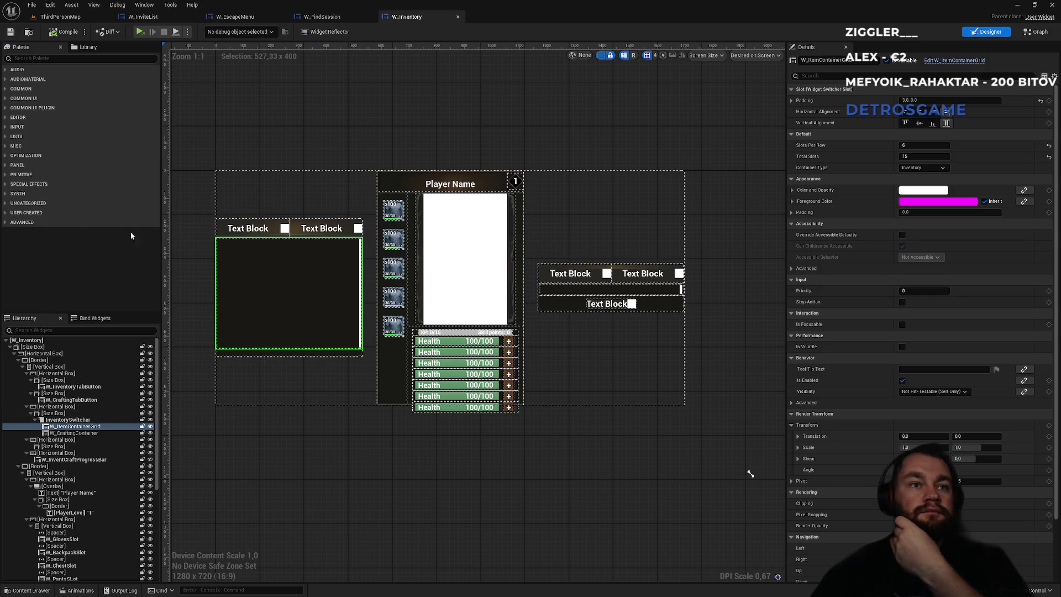
# Open W_ItemContainerGrid and inspect its Scroll Box settings.
pyautogui.click(60, 17)
pyautogui.click(367, 423)
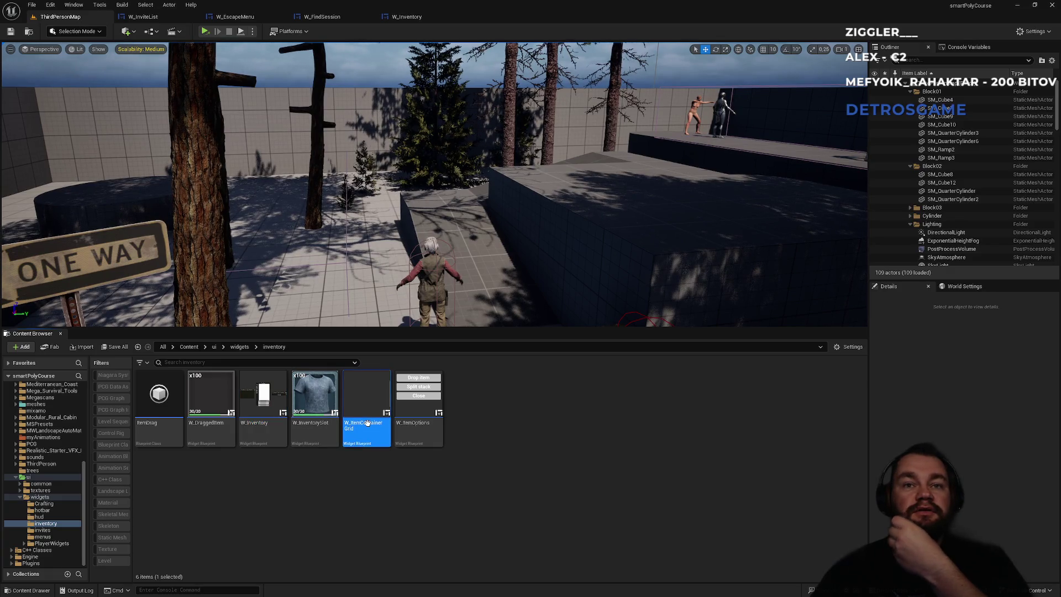
pyautogui.doubleClick(367, 423)
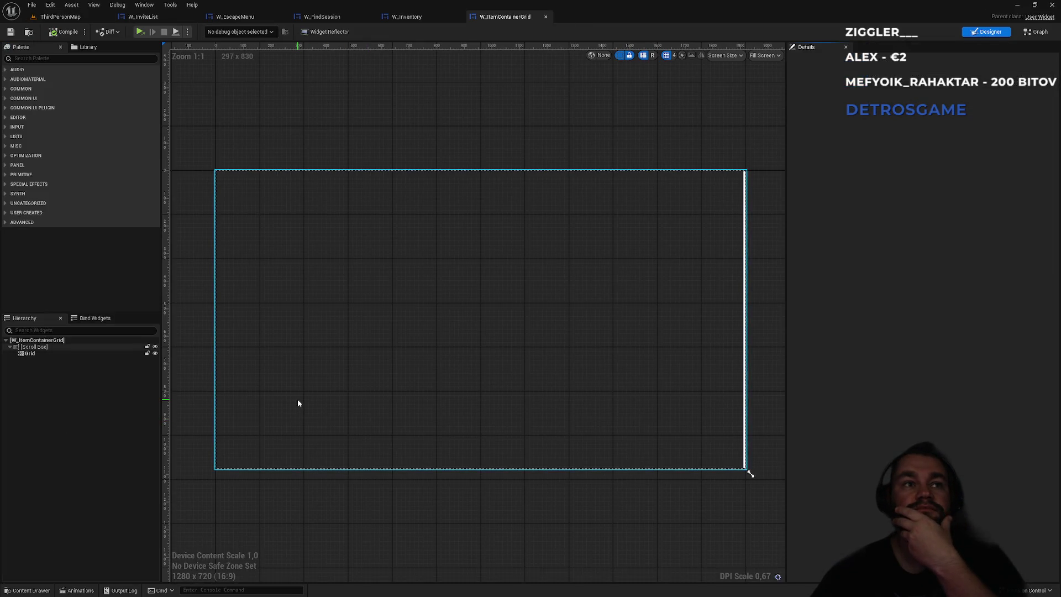
pyautogui.click(345, 376)
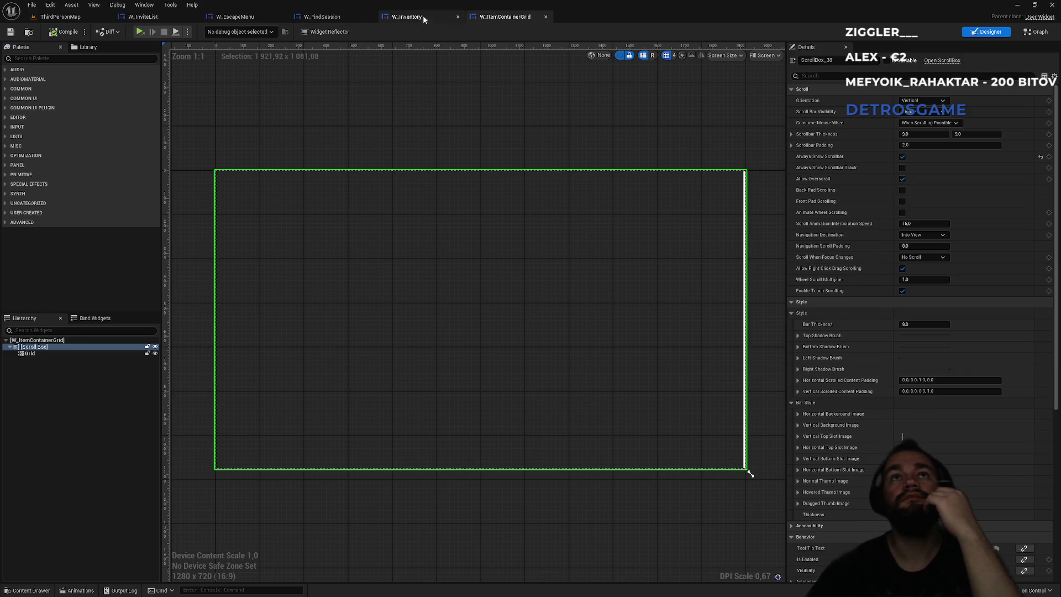
# Compare the open widgets and return to W_InviteList's Designer view.
pyautogui.click(403, 17)
pyautogui.click(332, 16)
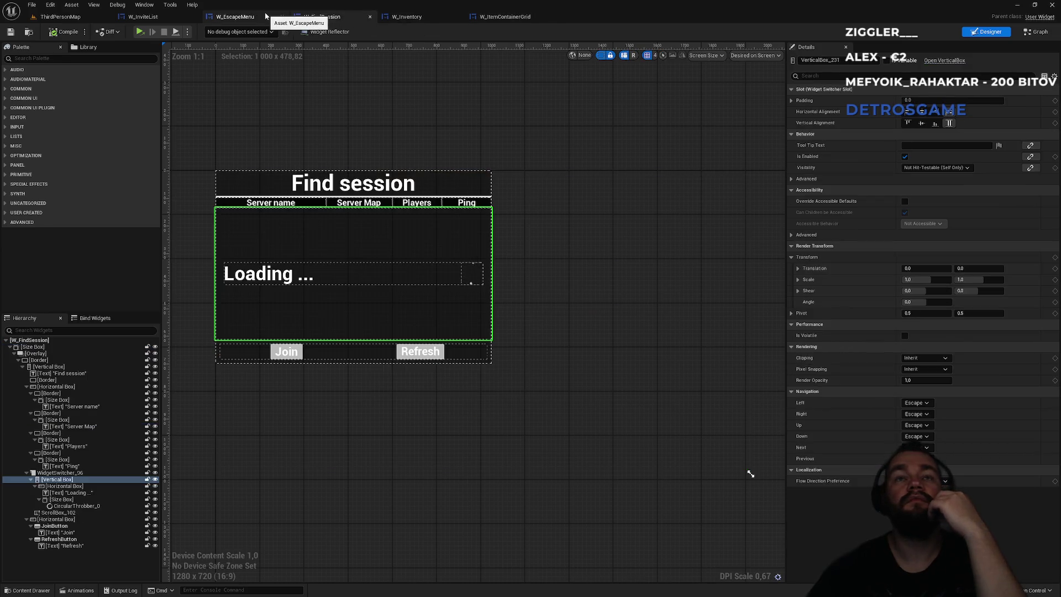
pyautogui.click(267, 14)
pyautogui.click(143, 17)
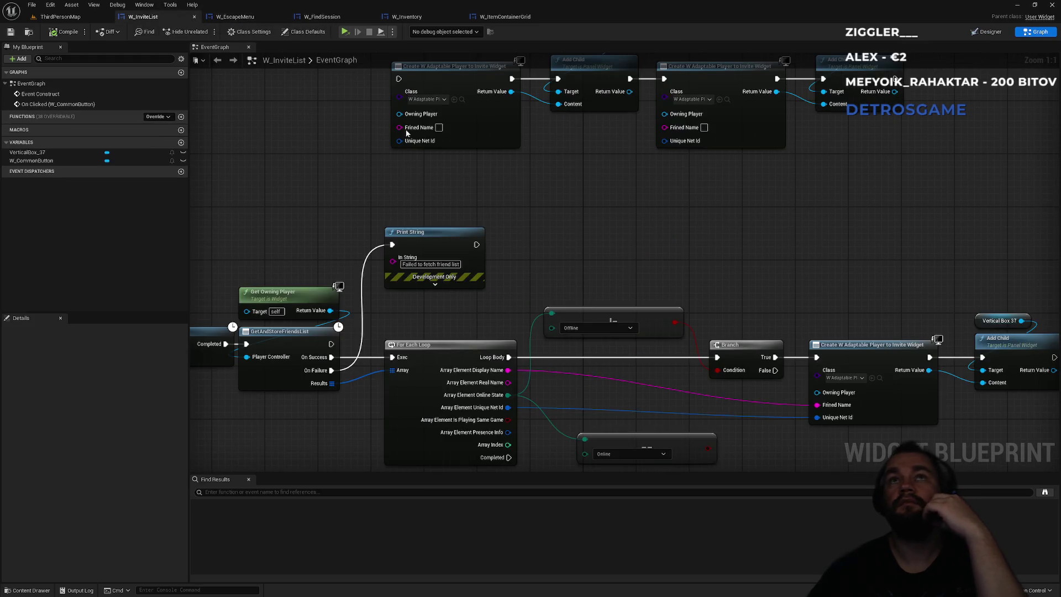
pyautogui.click(988, 32)
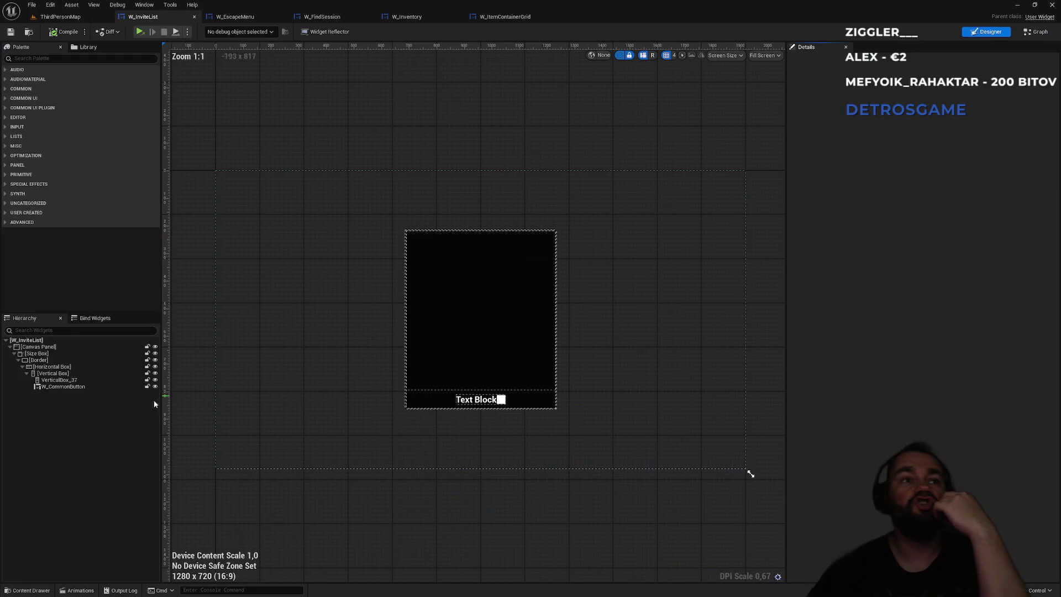
pyautogui.click(522, 17)
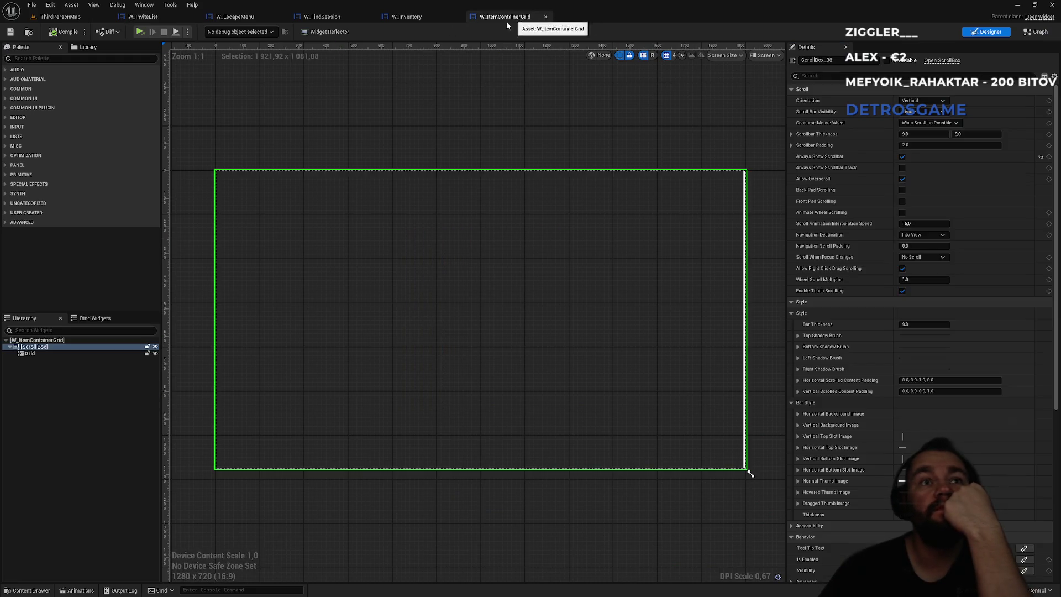
pyautogui.click(413, 15)
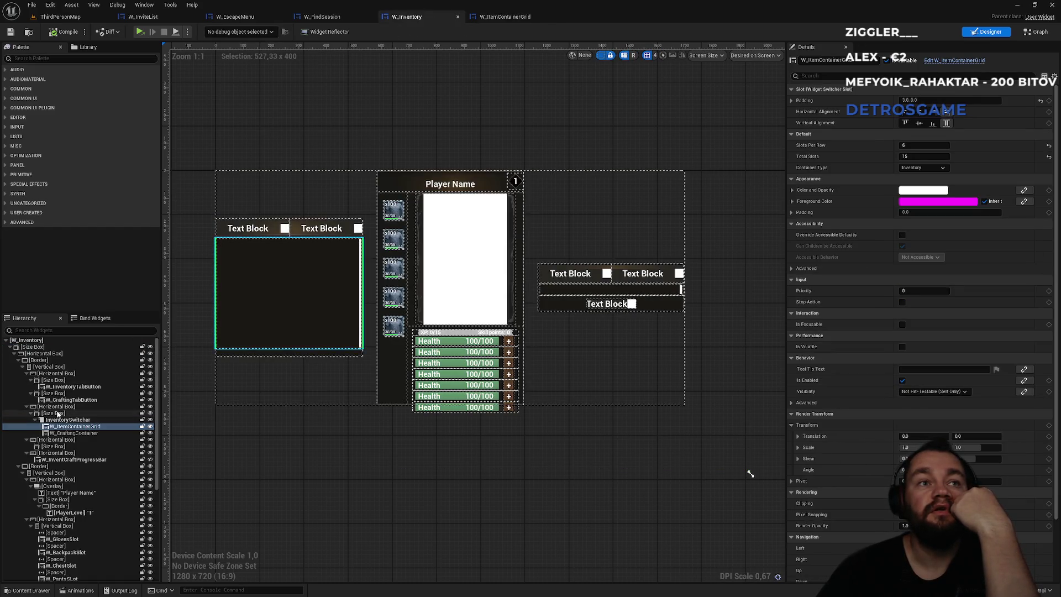
pyautogui.click(515, 17)
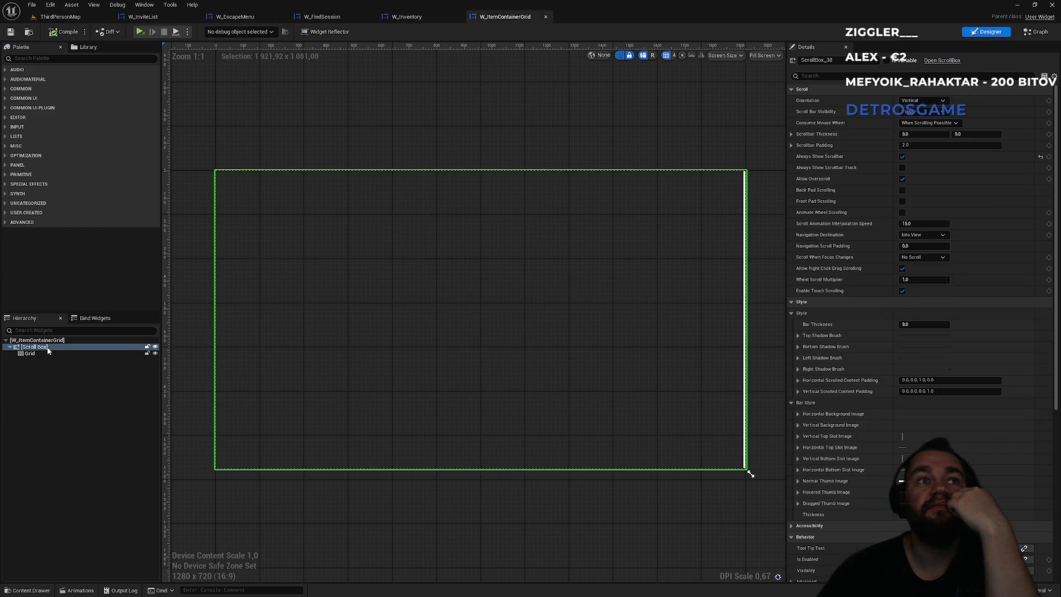
pyautogui.click(154, 19)
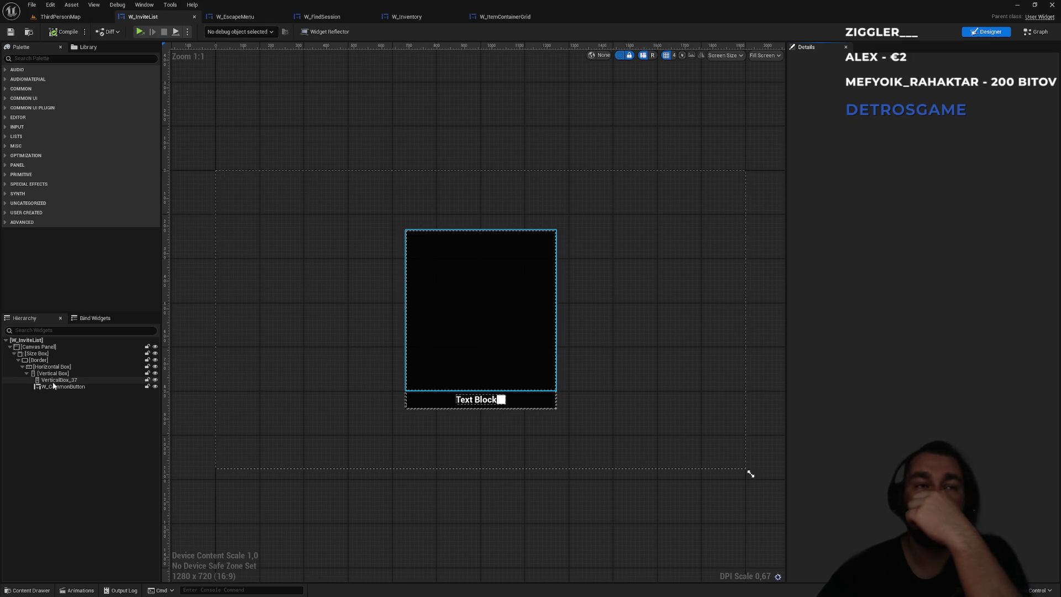
# Add a Scroll Box from the Palette and move VerticalBox_37 inside it.
pyautogui.click(39, 58)
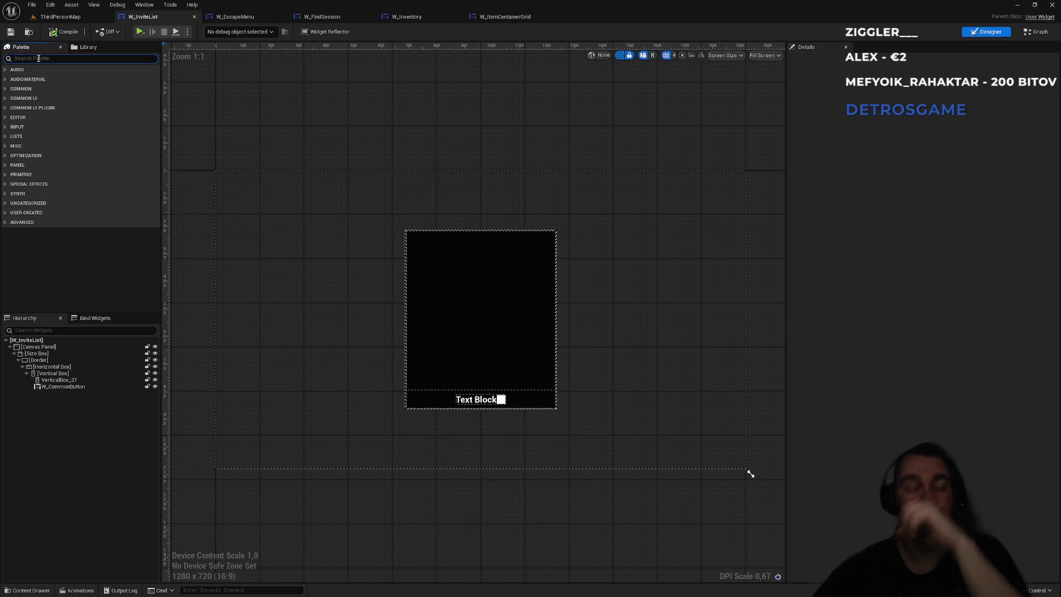
pyautogui.write('scrol')
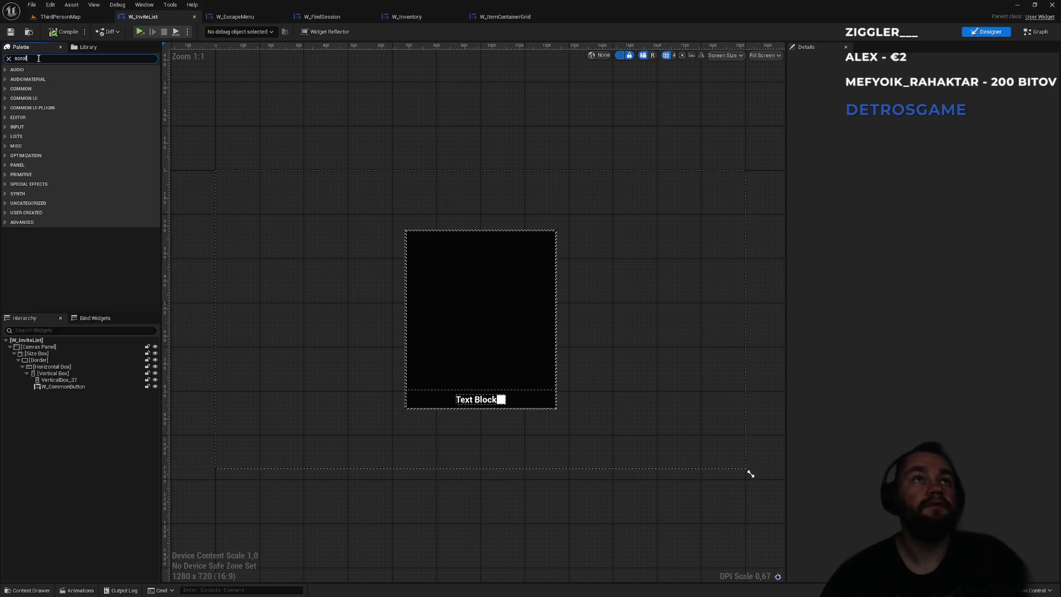
pyautogui.moveTo(39, 105); pyautogui.dragTo(51, 376)
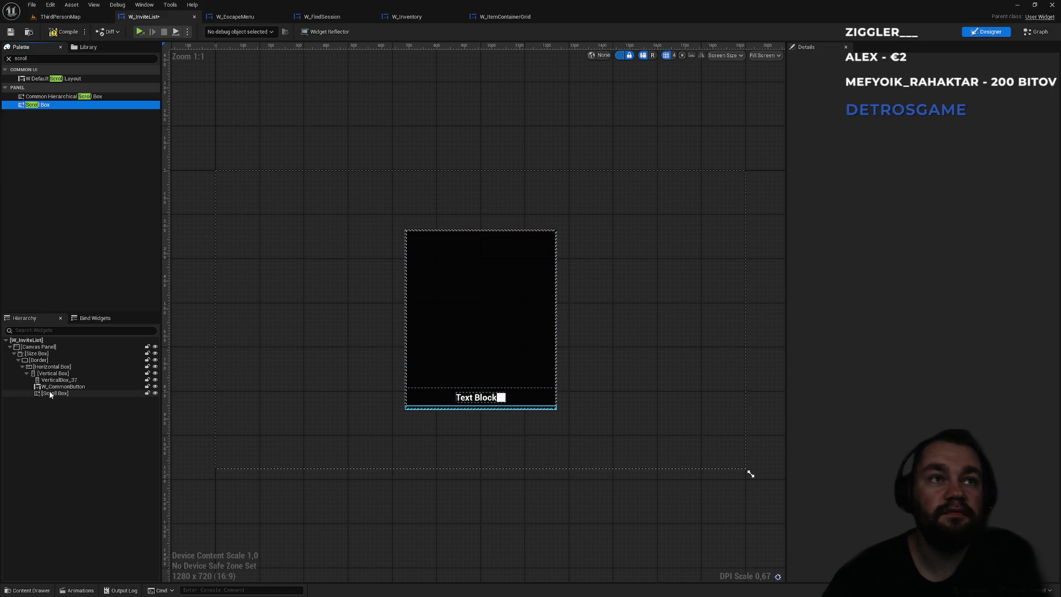
pyautogui.moveTo(49, 390); pyautogui.dragTo(53, 388)
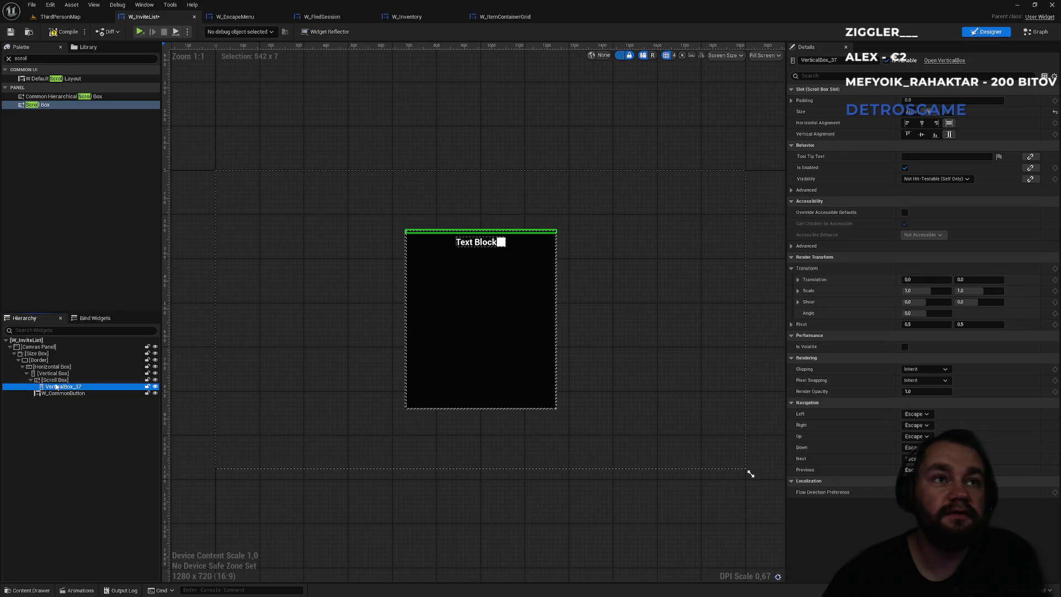
# Set the Scroll Box's Size to Fill.
pyautogui.click(54, 380)
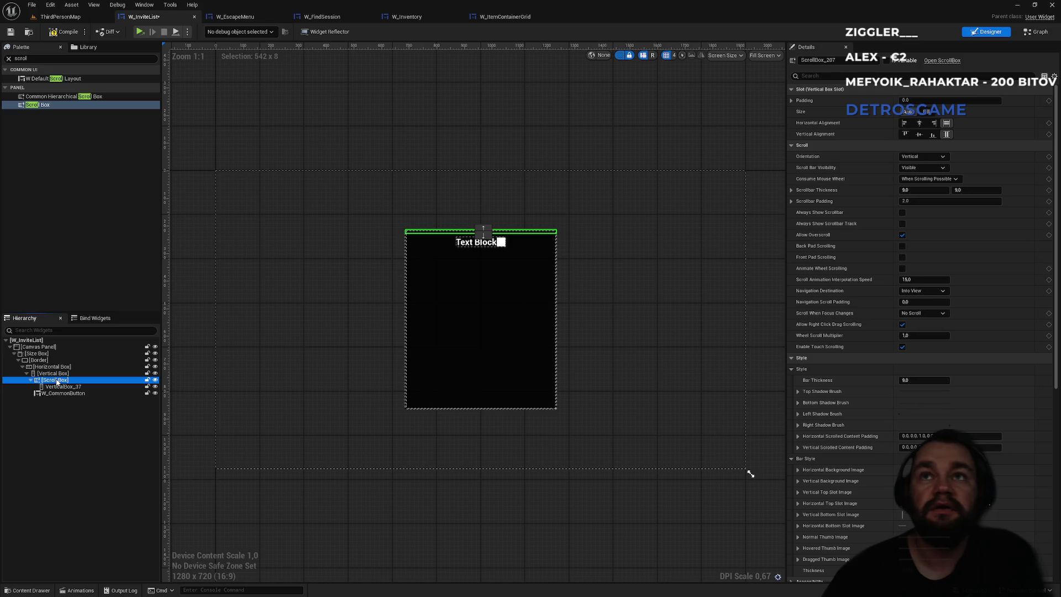
pyautogui.click(926, 112)
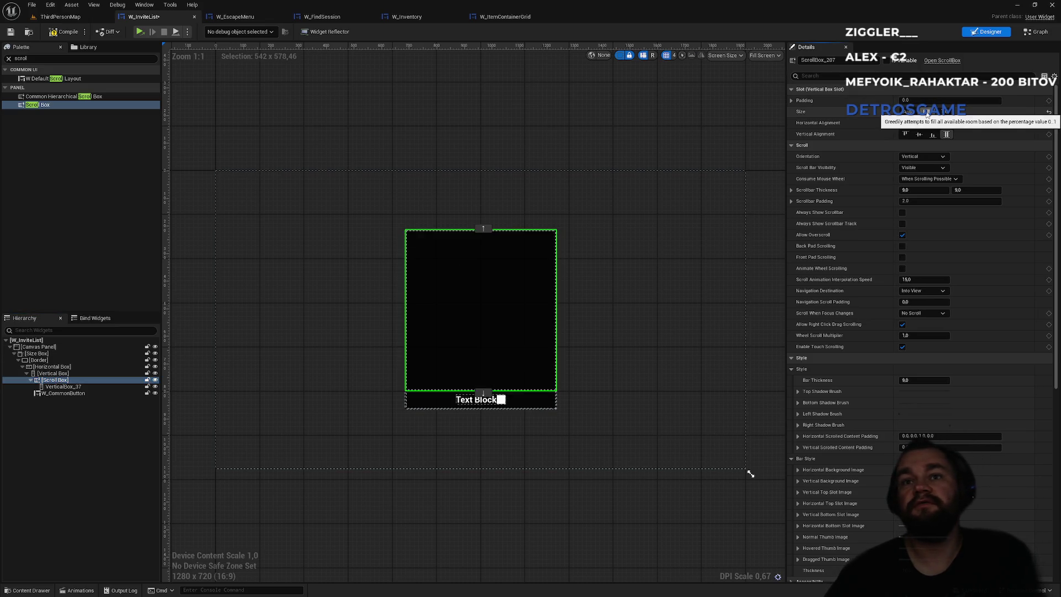
pyautogui.click(70, 387)
pyautogui.click(67, 380)
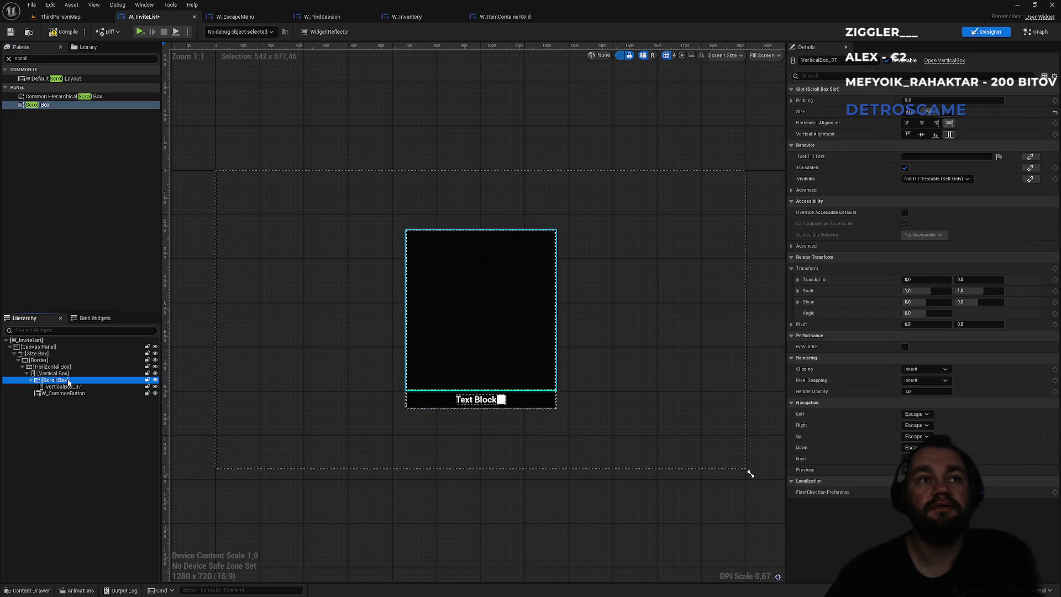
# In W_InviteList's EventGraph, wire Loop Body straight to Create Widget, bypassing the Branch.
pyautogui.click(61, 17)
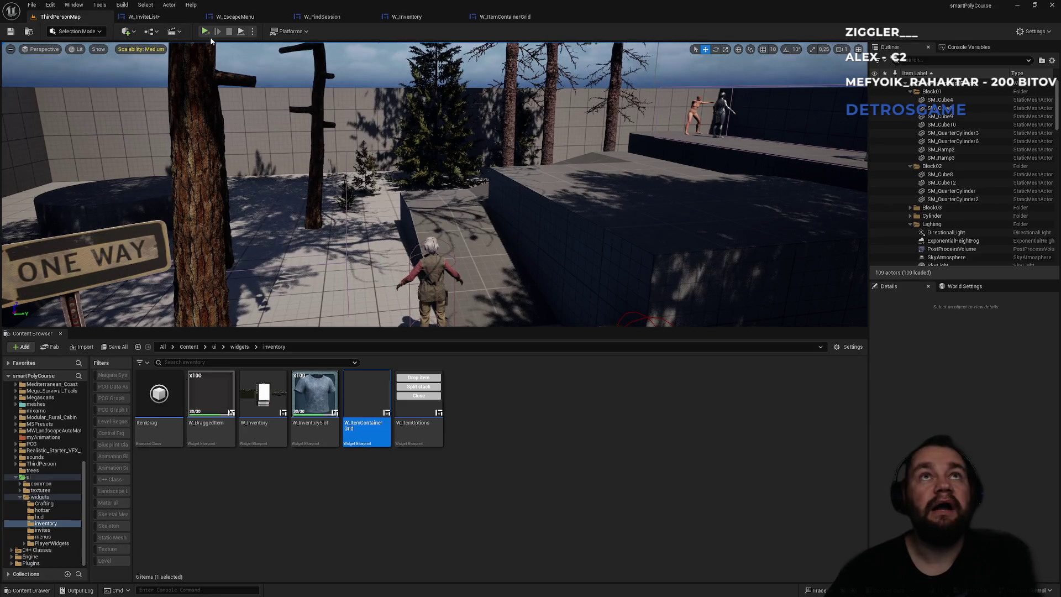
pyautogui.click(407, 16)
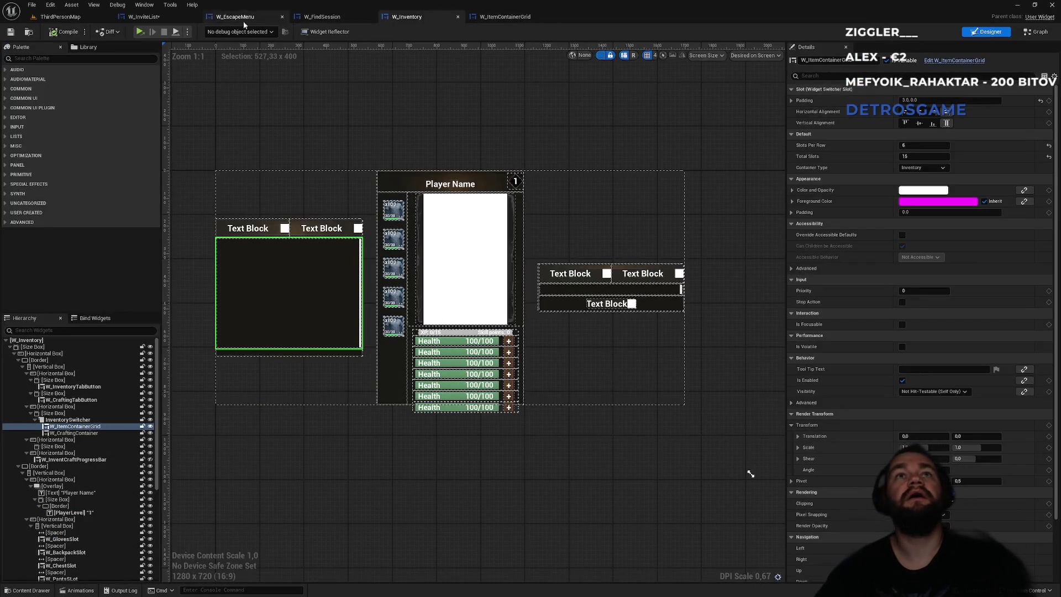
pyautogui.click(143, 16)
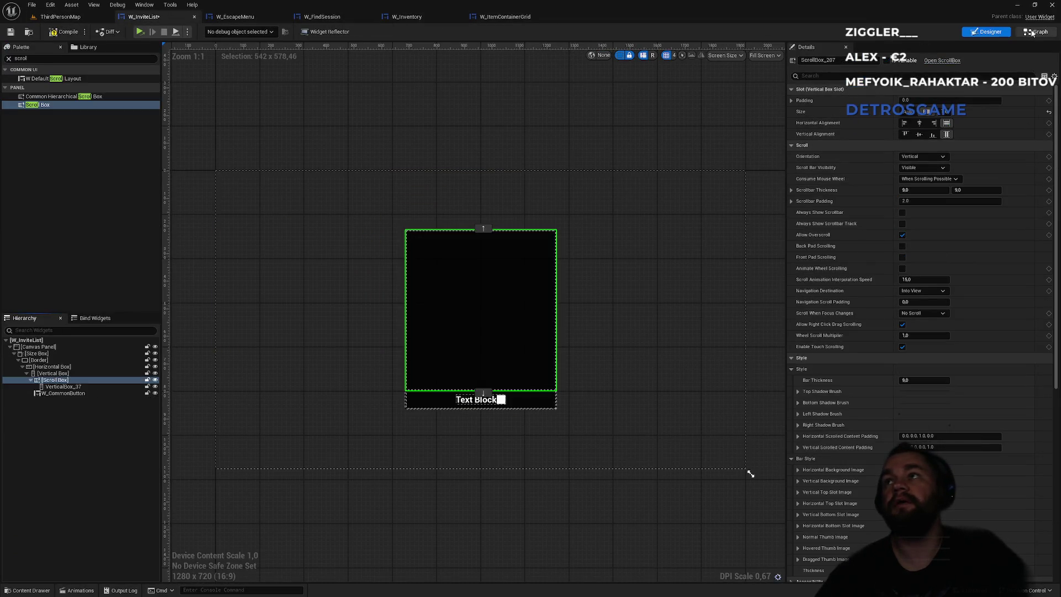
pyautogui.hotkey('shift', 'F4')
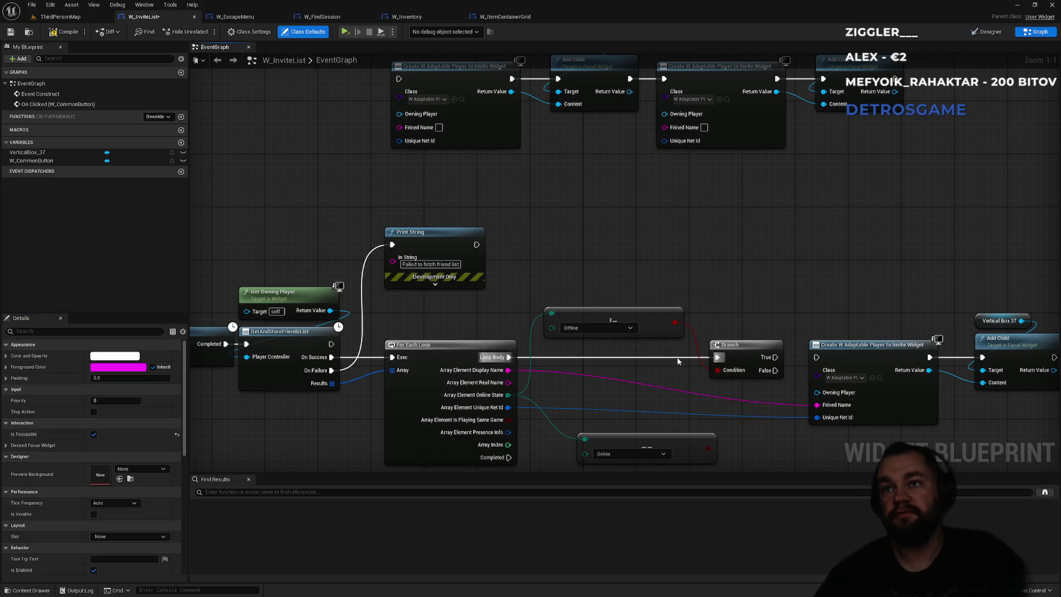
pyautogui.keyDown('alt'); pyautogui.click(717, 357); pyautogui.keyUp('alt')
pyautogui.moveTo(760, 347); pyautogui.dragTo(760, 273)
pyautogui.moveTo(507, 358); pyautogui.dragTo(817, 357)
# Start a Play-in-Editor session from the level map.
pyautogui.hotkey('ctrl', 'Tab')
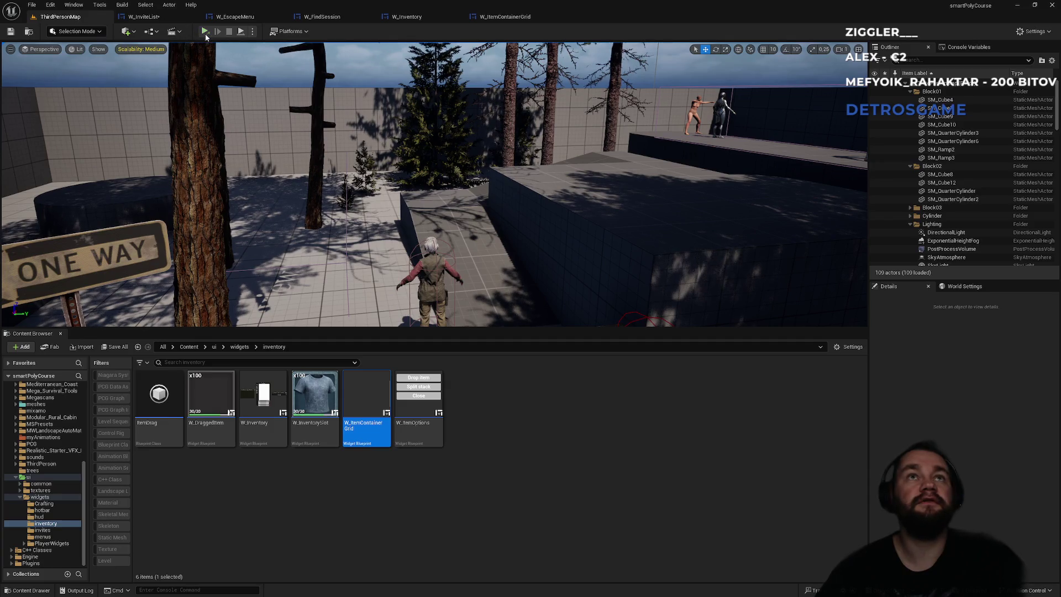
pyautogui.hotkey('ctrl', 'shift', 's')
pyautogui.click(640, 397)
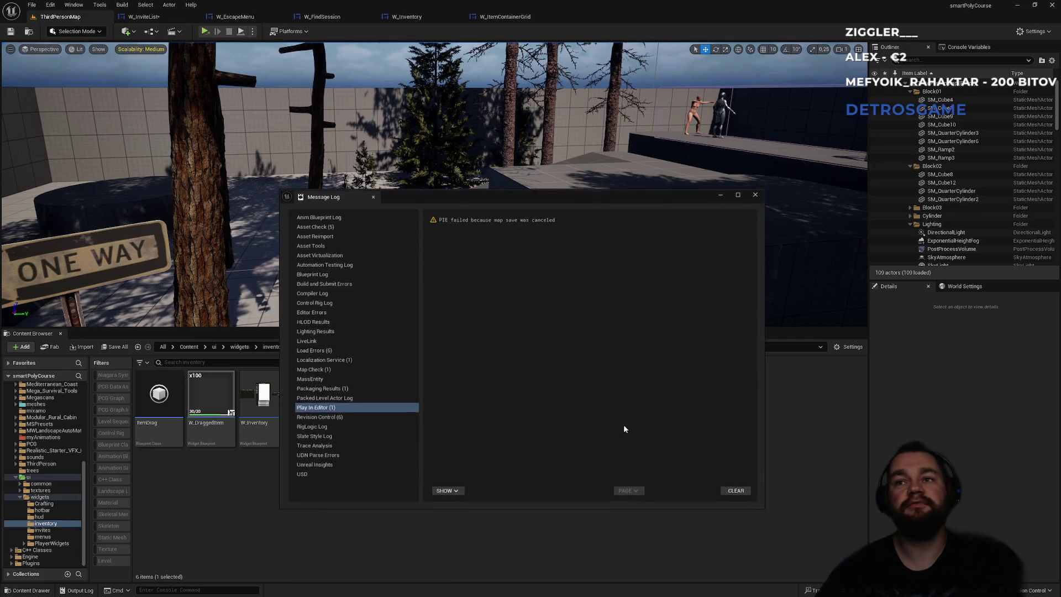
pyautogui.click(756, 194)
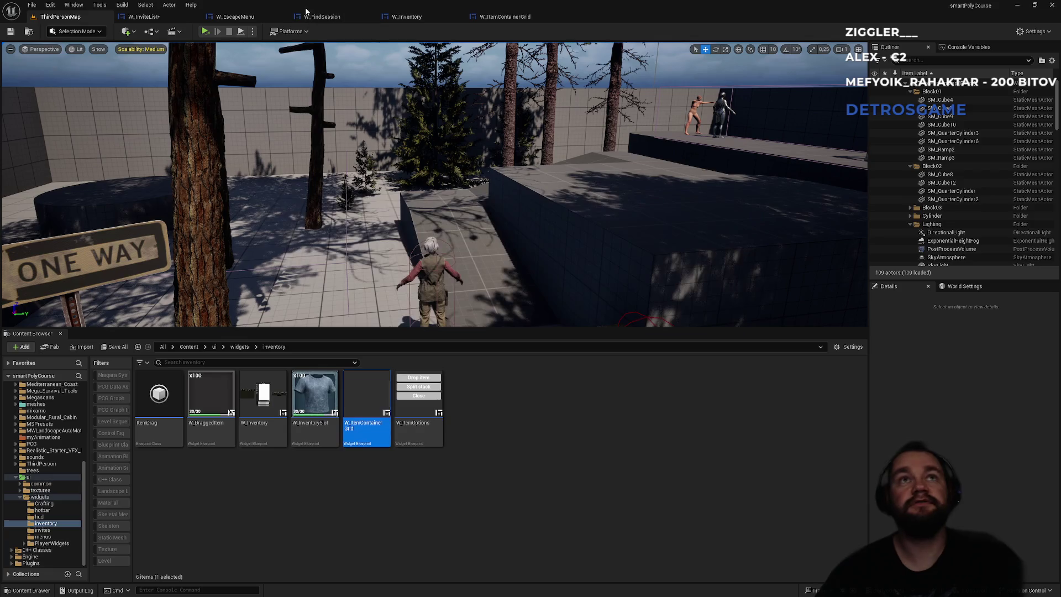
pyautogui.click(252, 31)
pyautogui.click(308, 83)
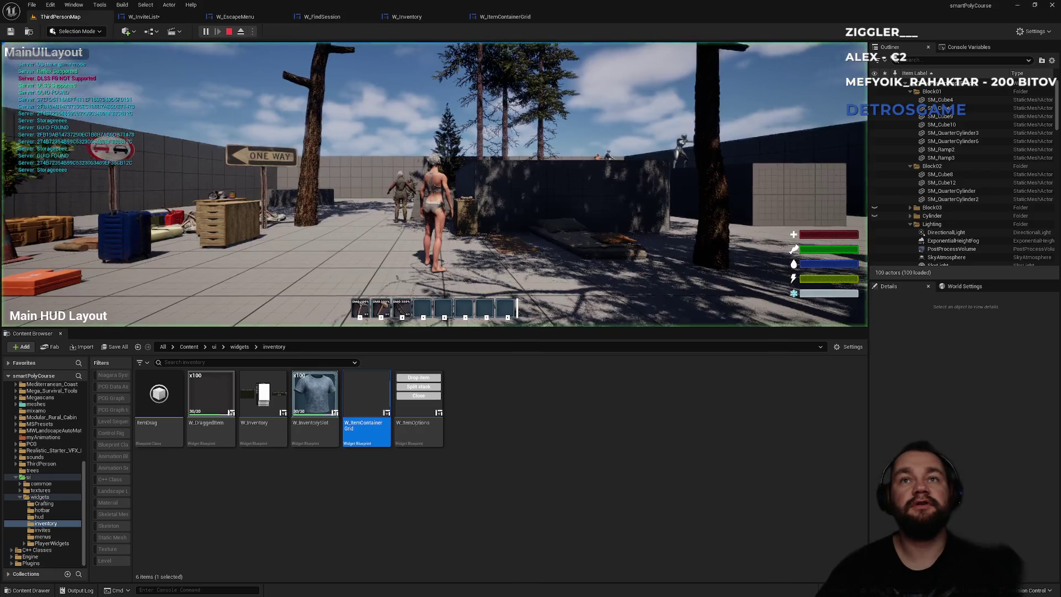
# Check the Invite player panel from the pause menu, then stop play.
pyautogui.press('Escape')
pyautogui.click(444, 166)
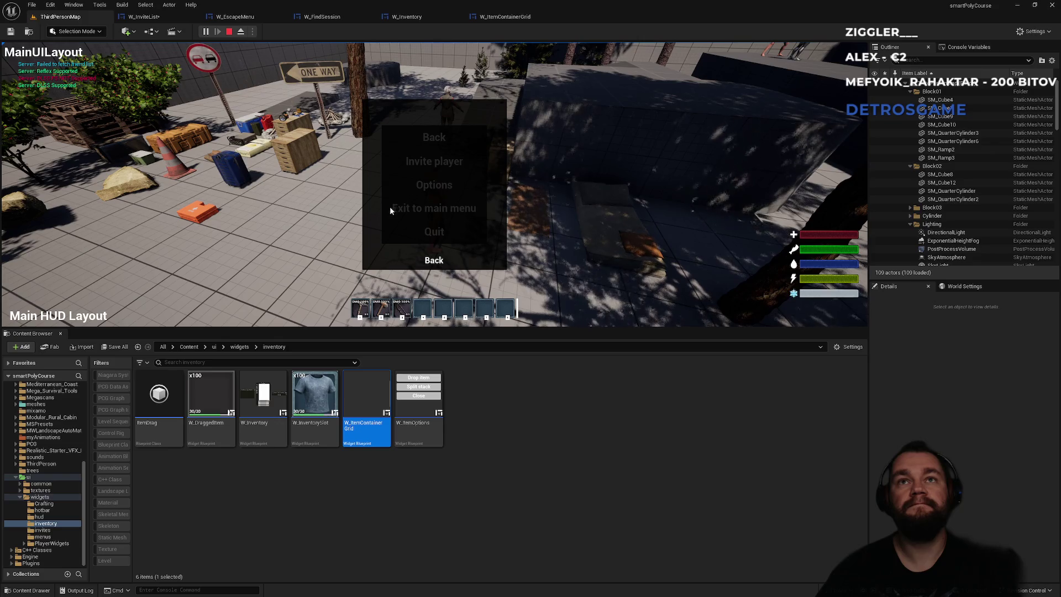
pyautogui.click(436, 260)
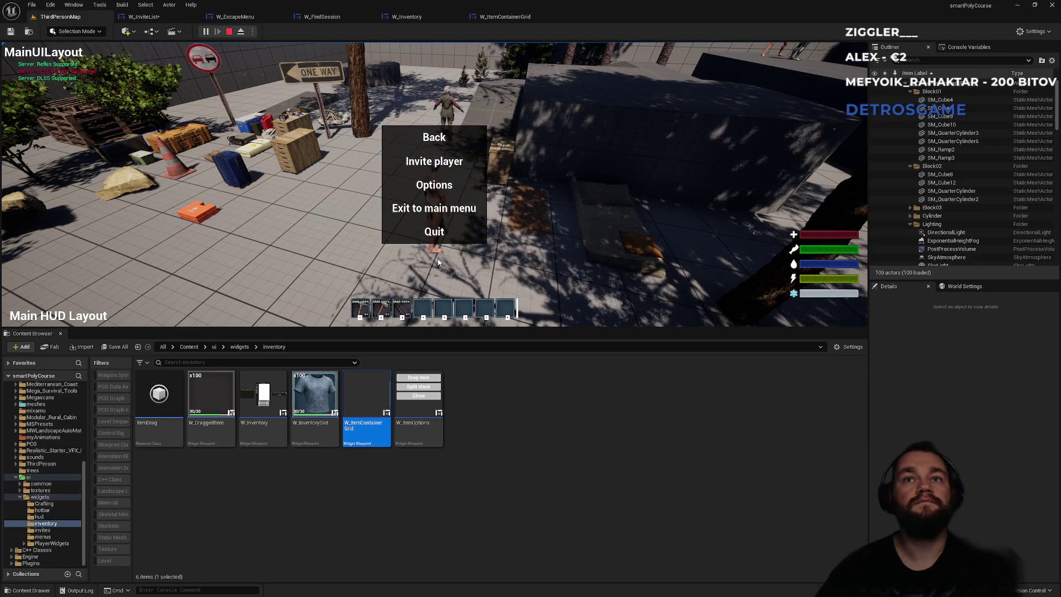
pyautogui.press('Escape')
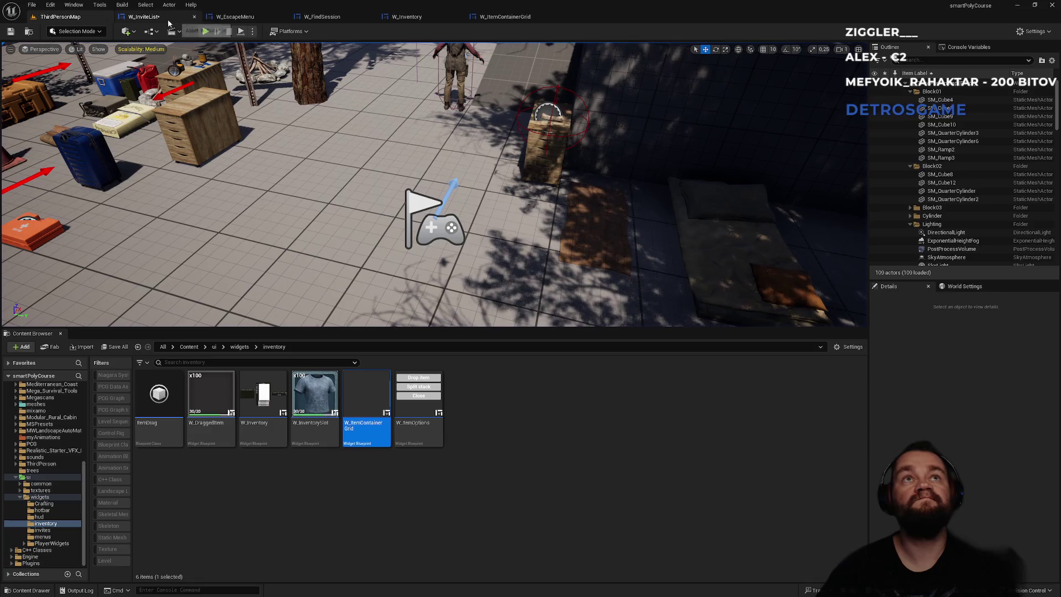
pyautogui.click(145, 16)
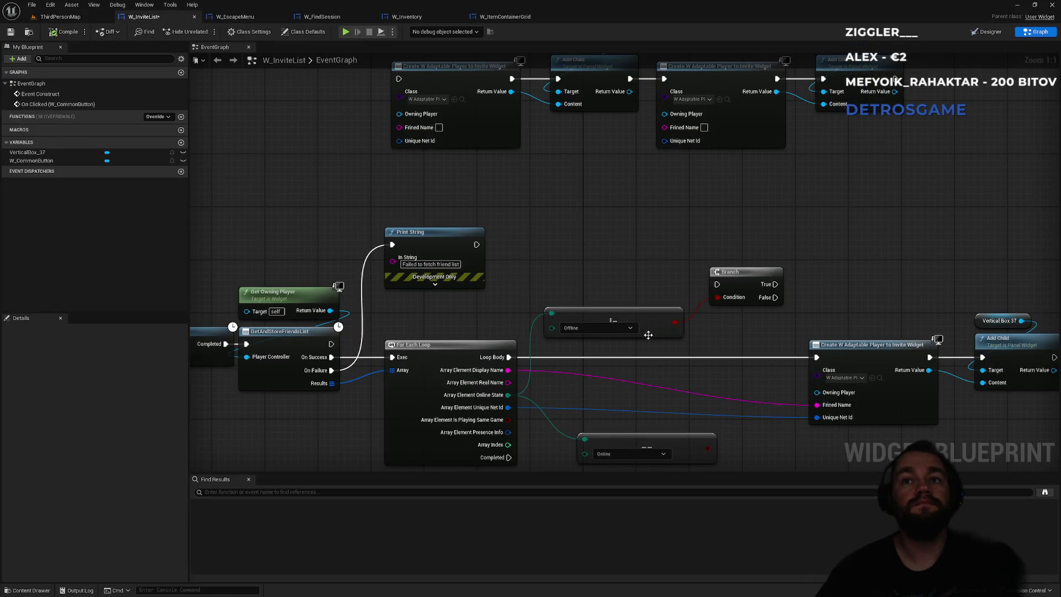
# Delete the Delay node and wire Event Construct directly to GetAndStoreFriendsList.
pyautogui.moveTo(706, 359); pyautogui.dragTo(923, 313)
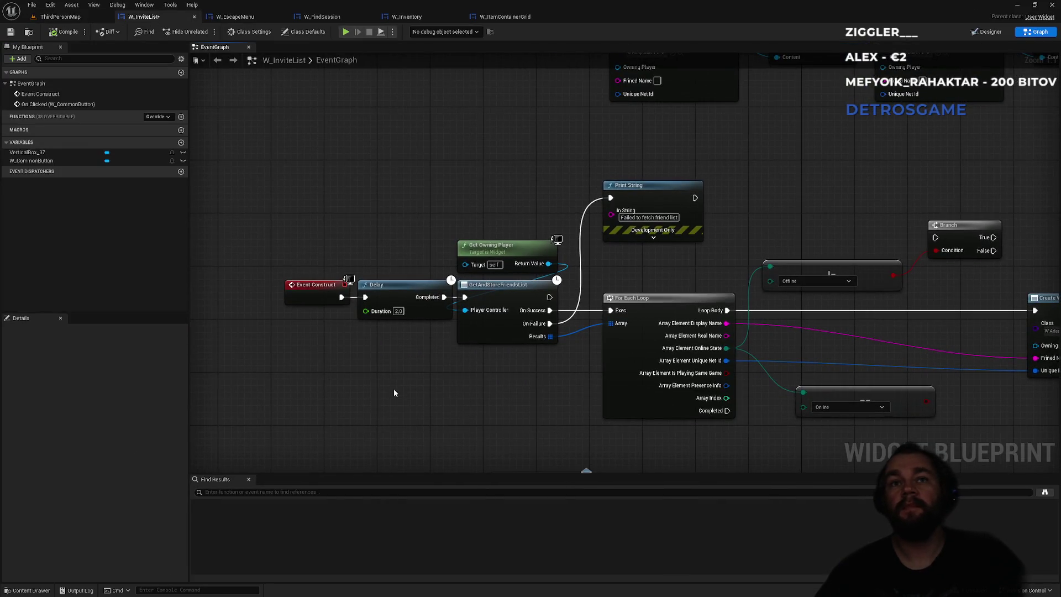
pyautogui.click(403, 302)
pyautogui.press('Delete')
pyautogui.moveTo(338, 292); pyautogui.dragTo(341, 297)
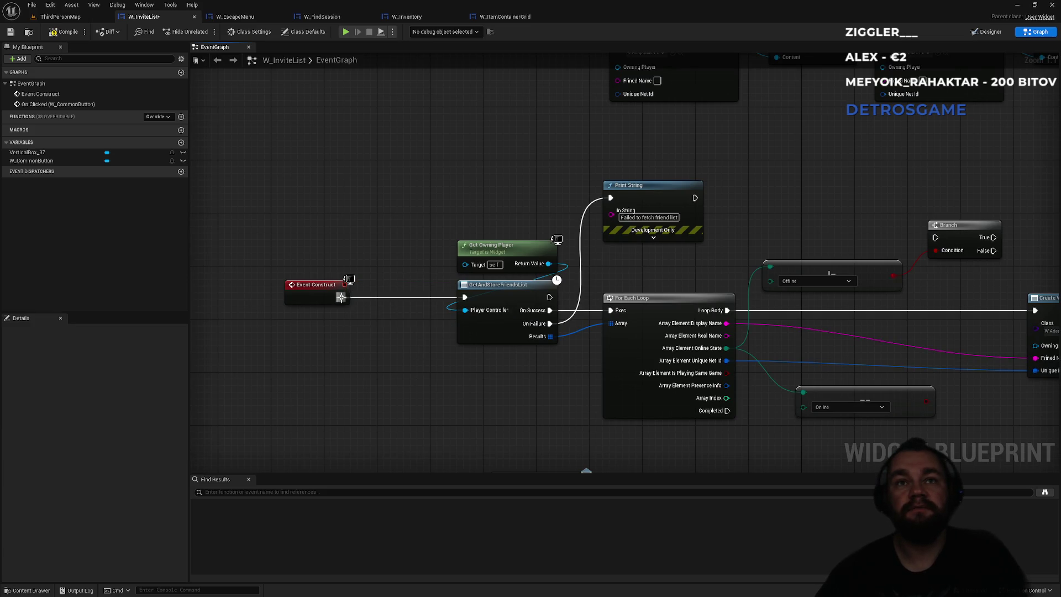
# Play the level and check the Invite player list from the pause menu.
pyautogui.click(60, 16)
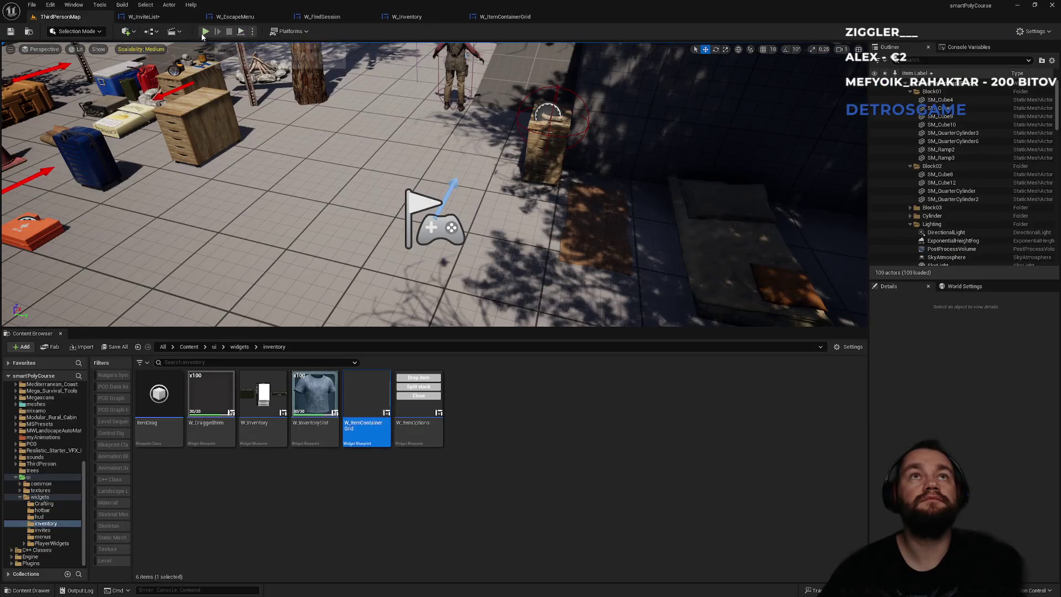
pyautogui.click(203, 35)
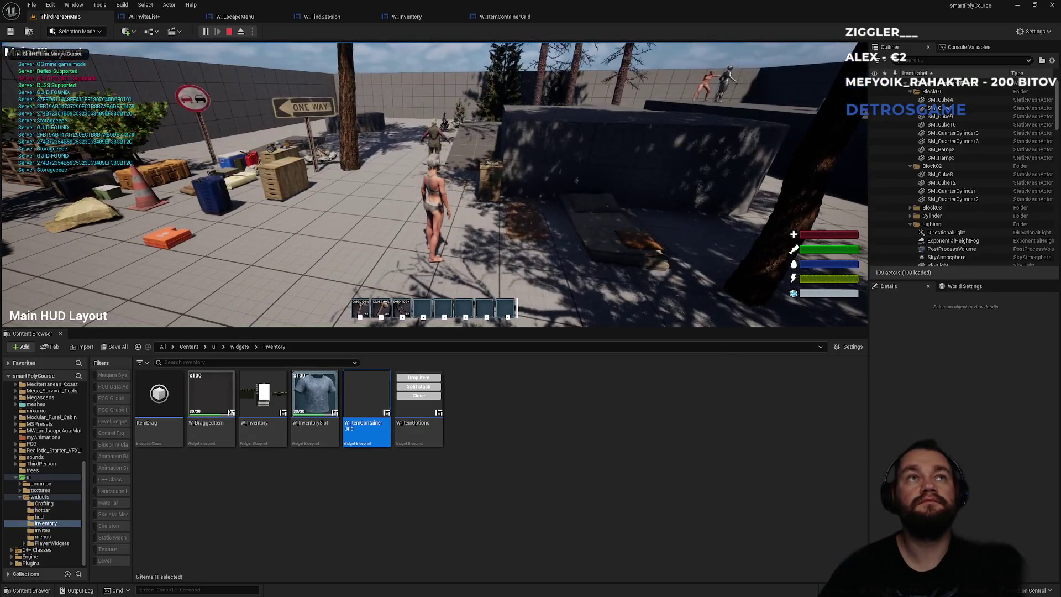
pyautogui.press('Escape')
pyautogui.click(442, 161)
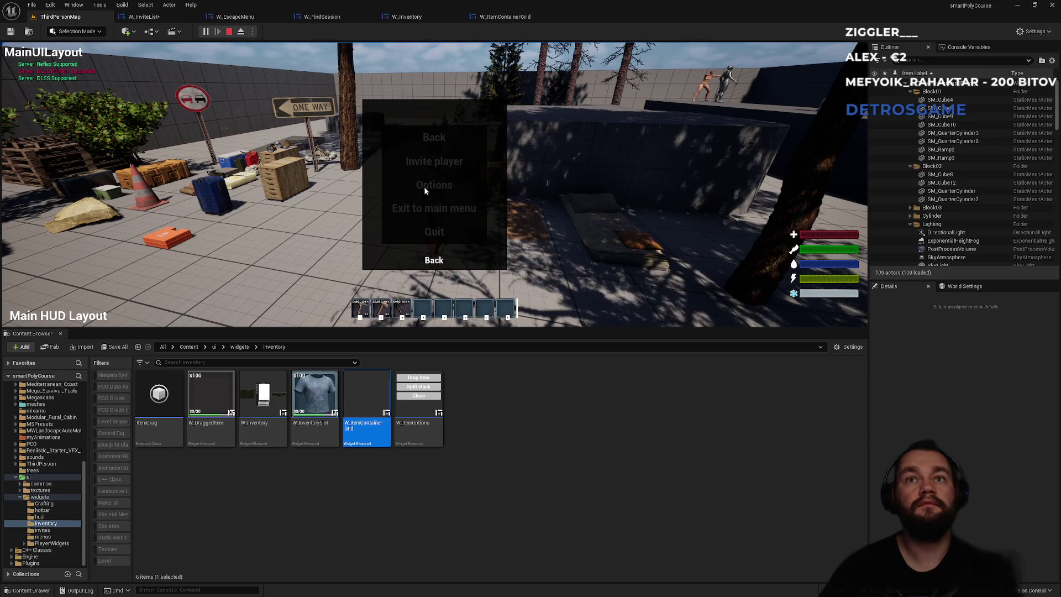
pyautogui.press('Escape')
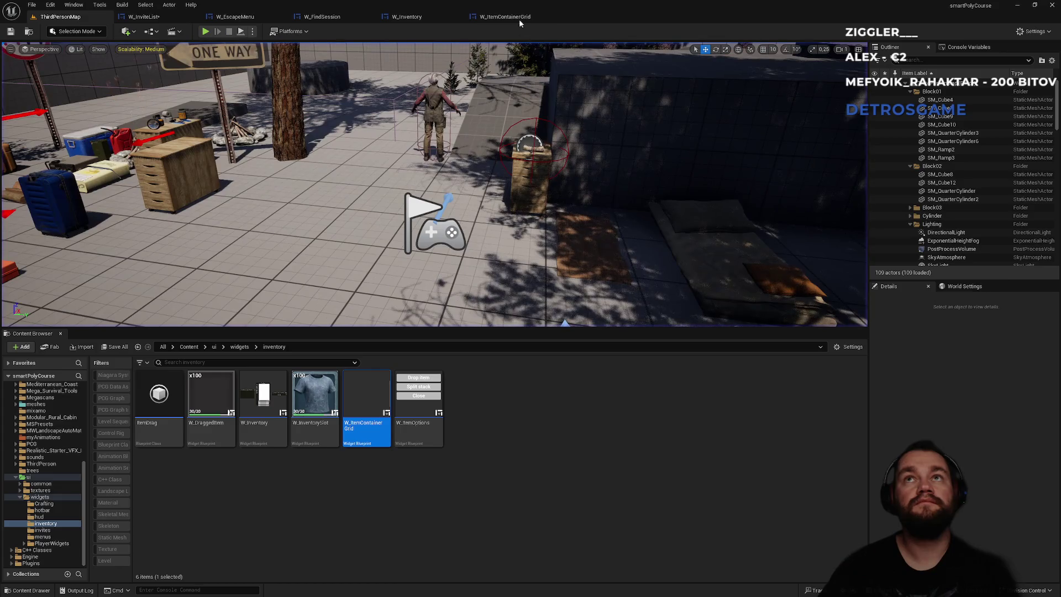
pyautogui.click(519, 16)
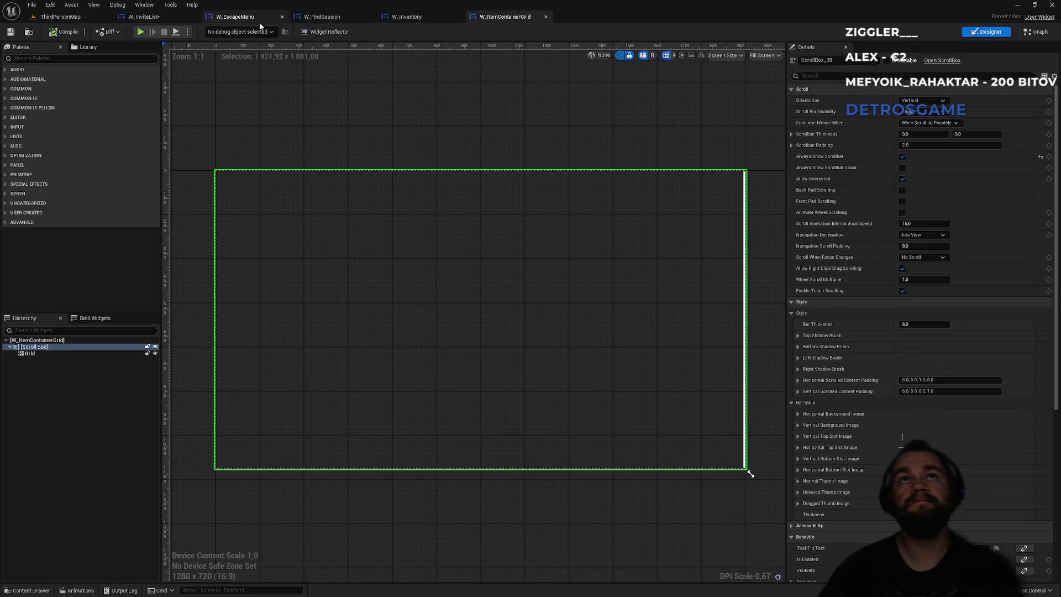
# Switch among the widget tabs and select Vertical Box 37 in W_InviteList's graph.
pyautogui.click(252, 20)
pyautogui.click(166, 18)
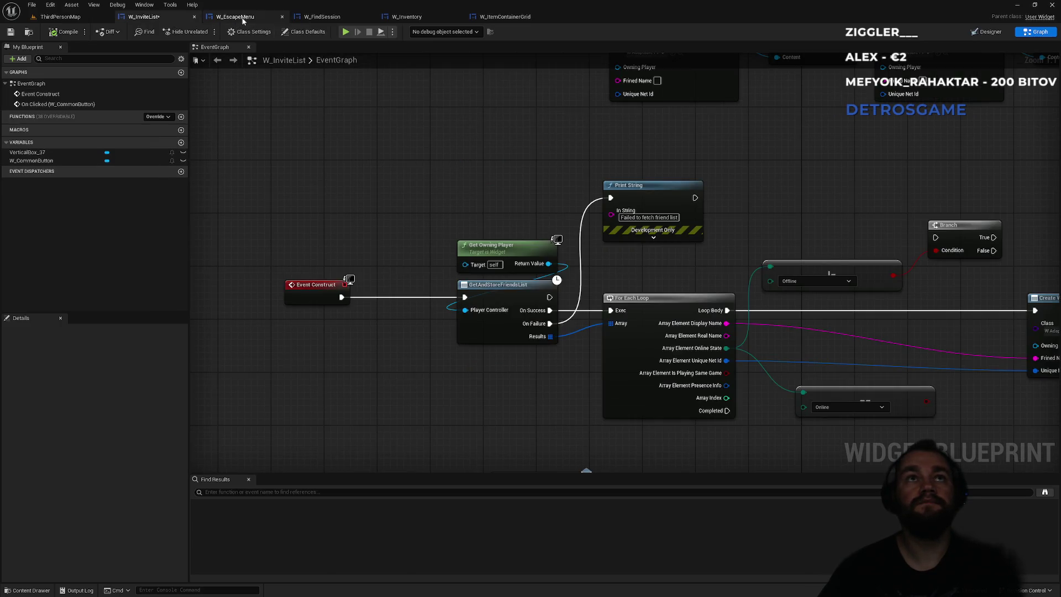
pyautogui.click(247, 18)
pyautogui.click(326, 20)
pyautogui.click(169, 18)
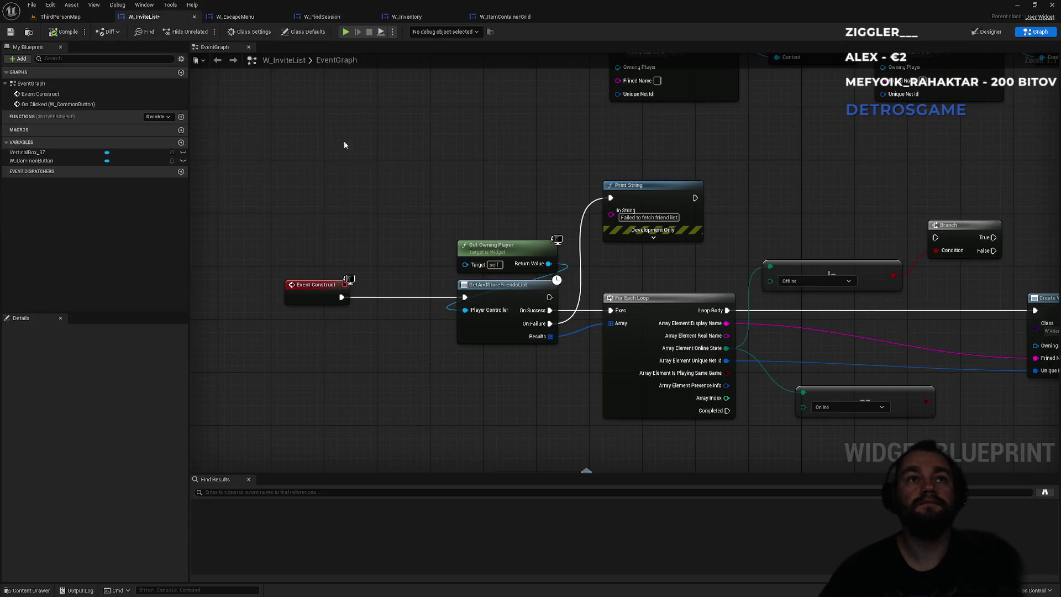
pyautogui.moveTo(569, 161)
pyautogui.mouseDown()
pyautogui.moveTo(266, 178)
pyautogui.moveTo(104, 144)
pyautogui.mouseUp()
pyautogui.click(755, 255)
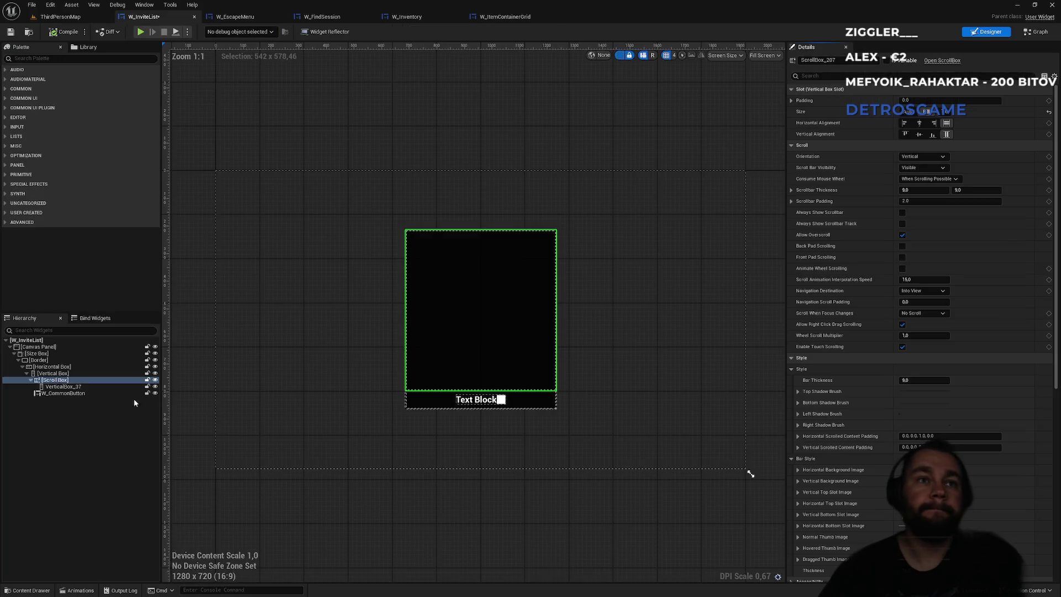
# Drag VerticalBox_37 out of the Scroll Box to sit beside it under the Horizontal Box.
pyautogui.click(83, 387)
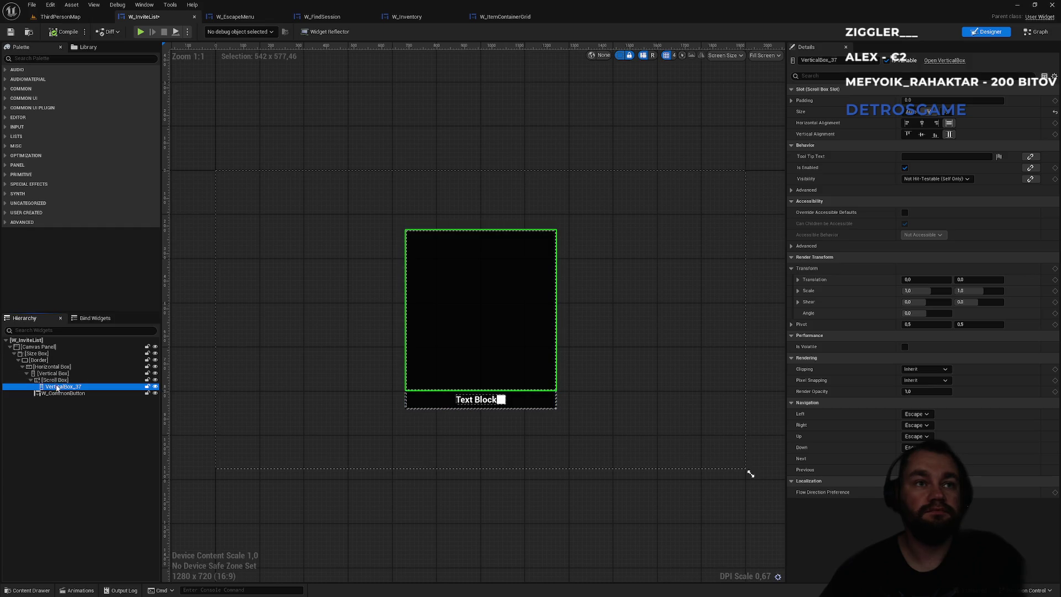
pyautogui.moveTo(53, 390); pyautogui.dragTo(54, 380)
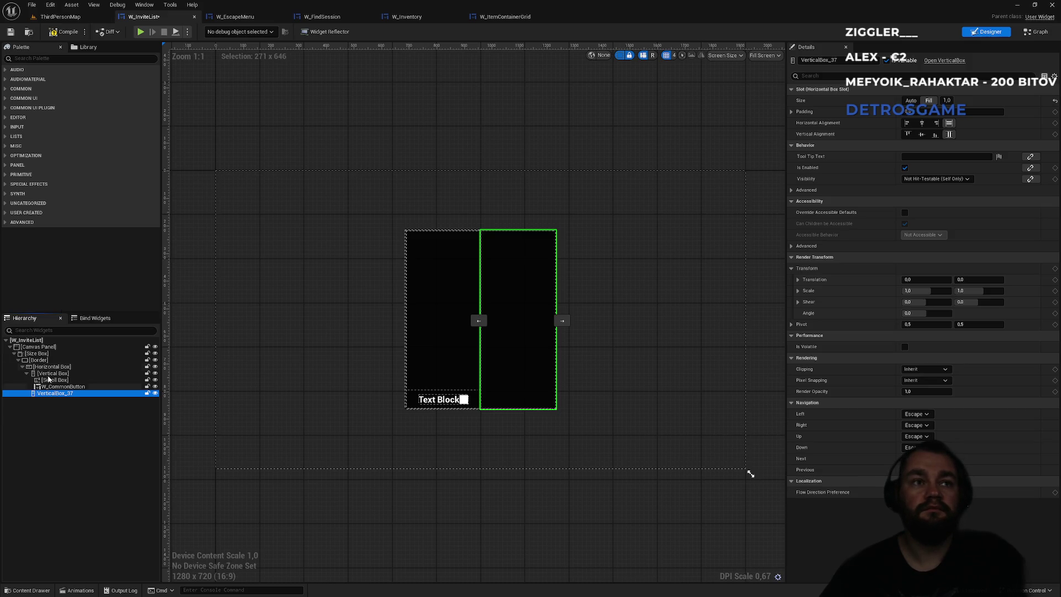
pyautogui.click(60, 16)
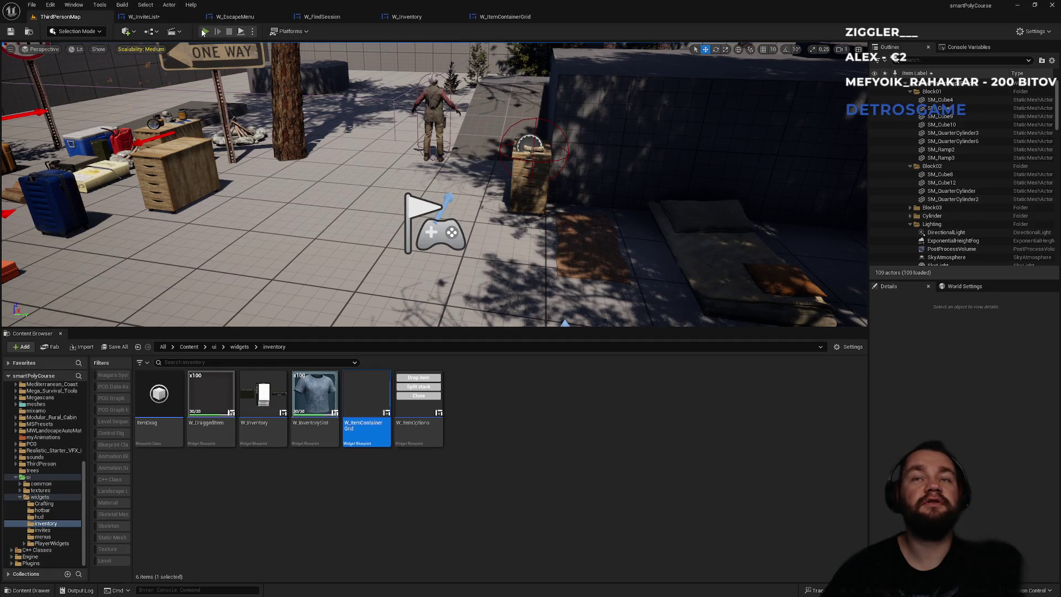
# Play-test the level: open Invite player from the pause menu, go Back, then stop play.
pyautogui.click(204, 31)
pyautogui.press('Escape')
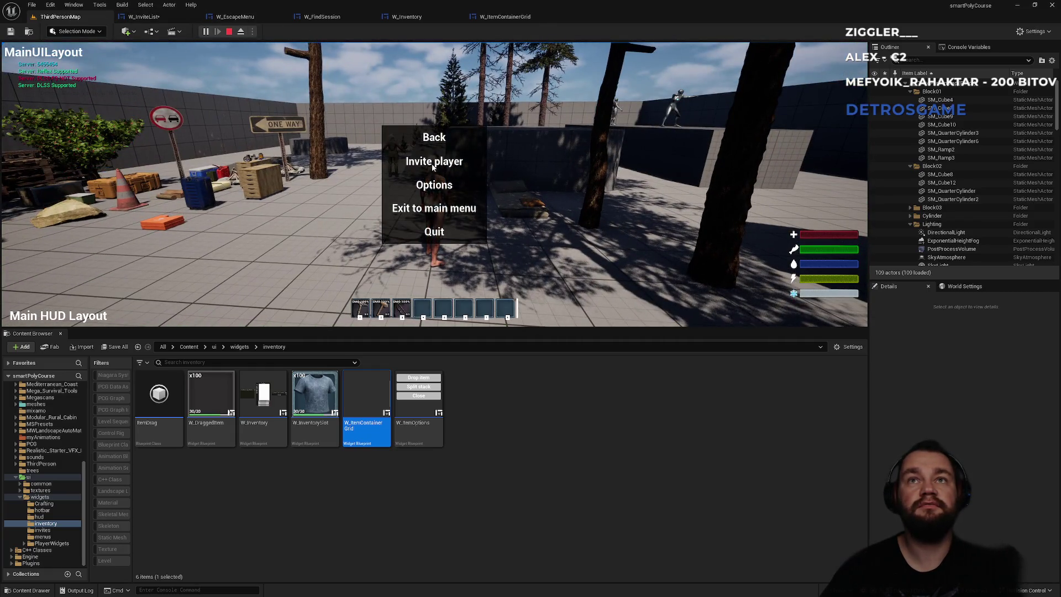
pyautogui.click(433, 163)
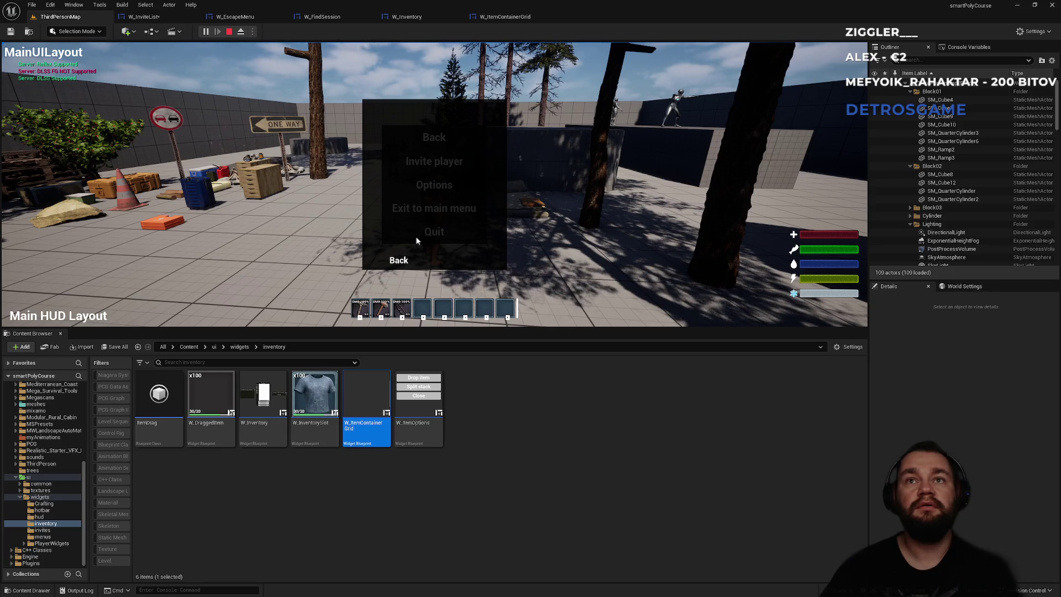
pyautogui.click(397, 261)
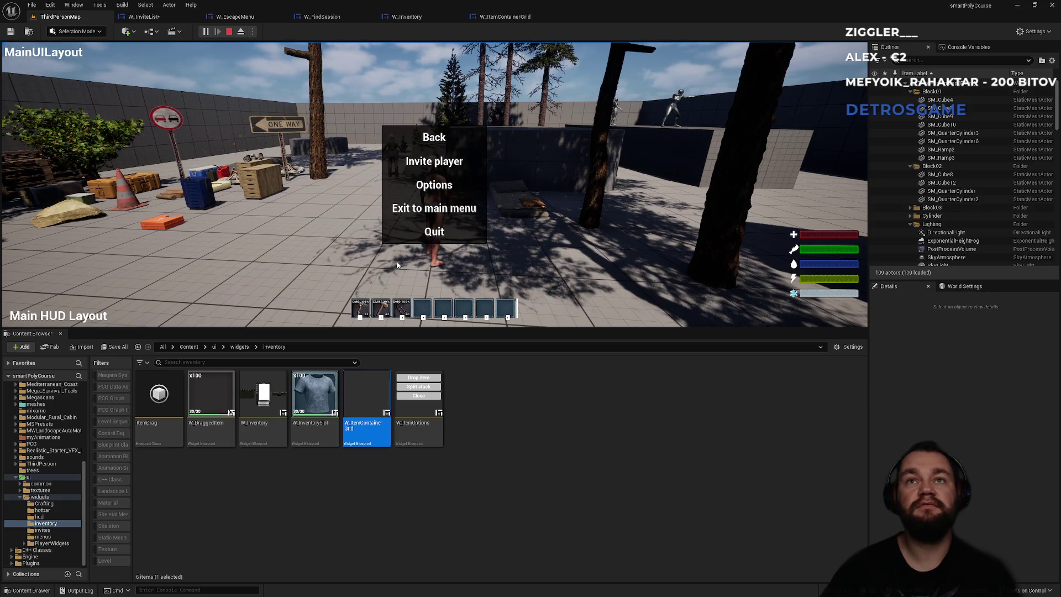
pyautogui.press('Escape')
# Return to the W_InviteList layout and put VerticalBox_37 back inside the Scroll Box.
pyautogui.click(504, 16)
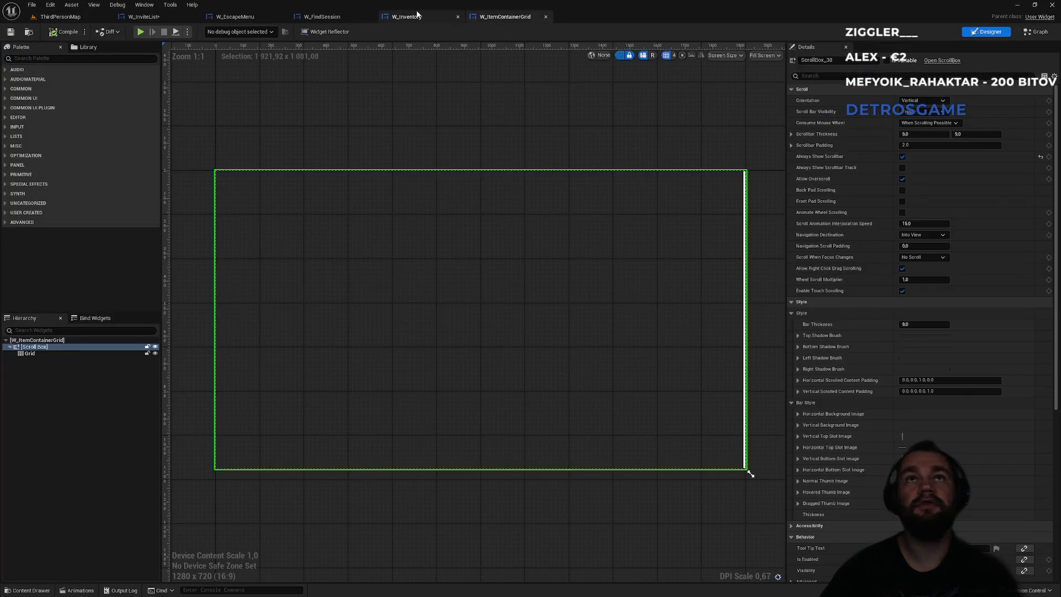
pyautogui.click(409, 16)
pyautogui.click(322, 16)
pyautogui.click(243, 17)
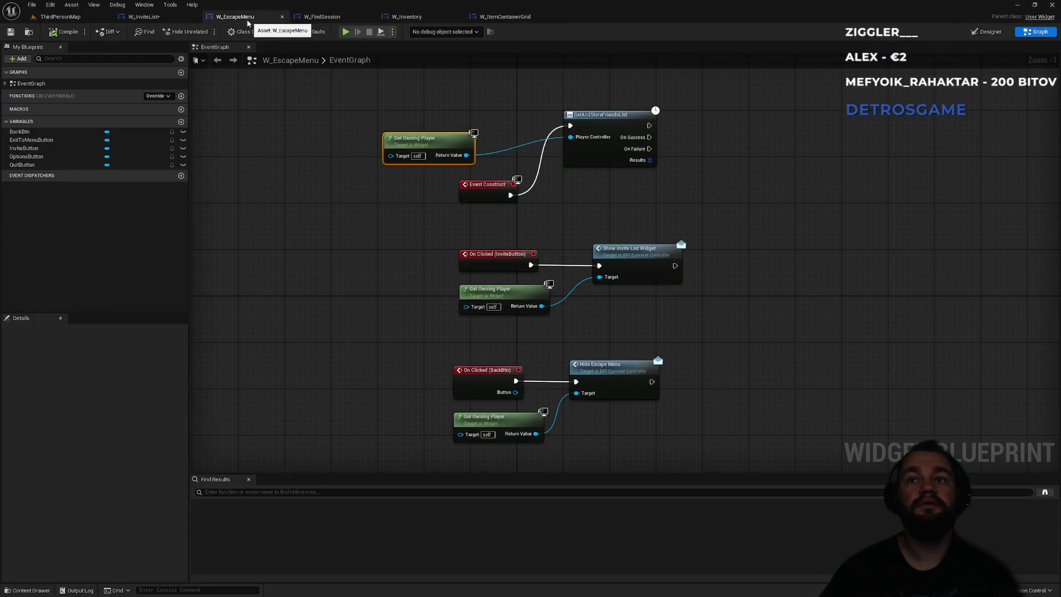
pyautogui.click(144, 17)
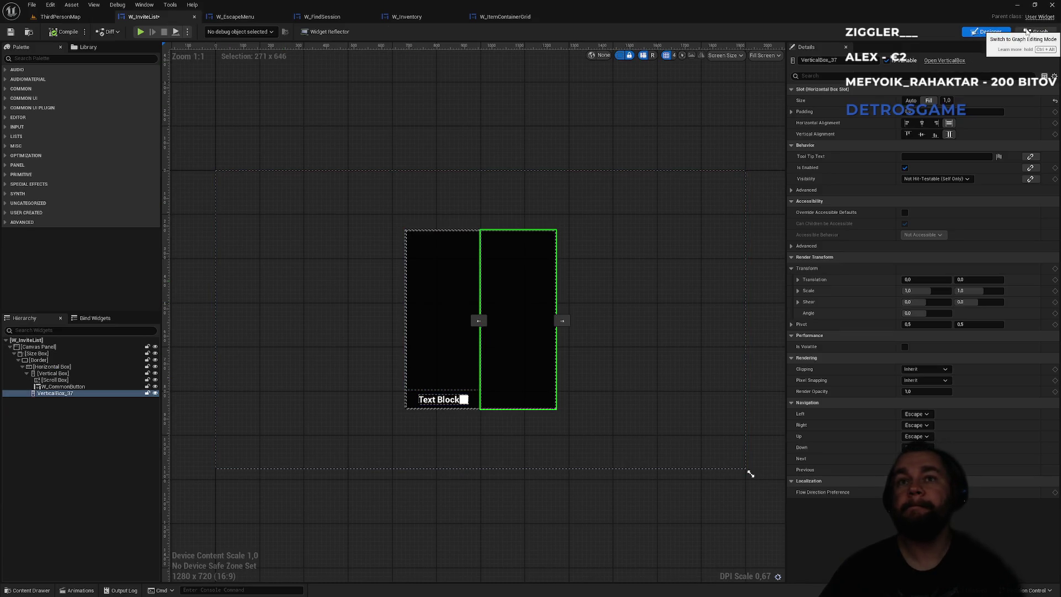
pyautogui.click(86, 380)
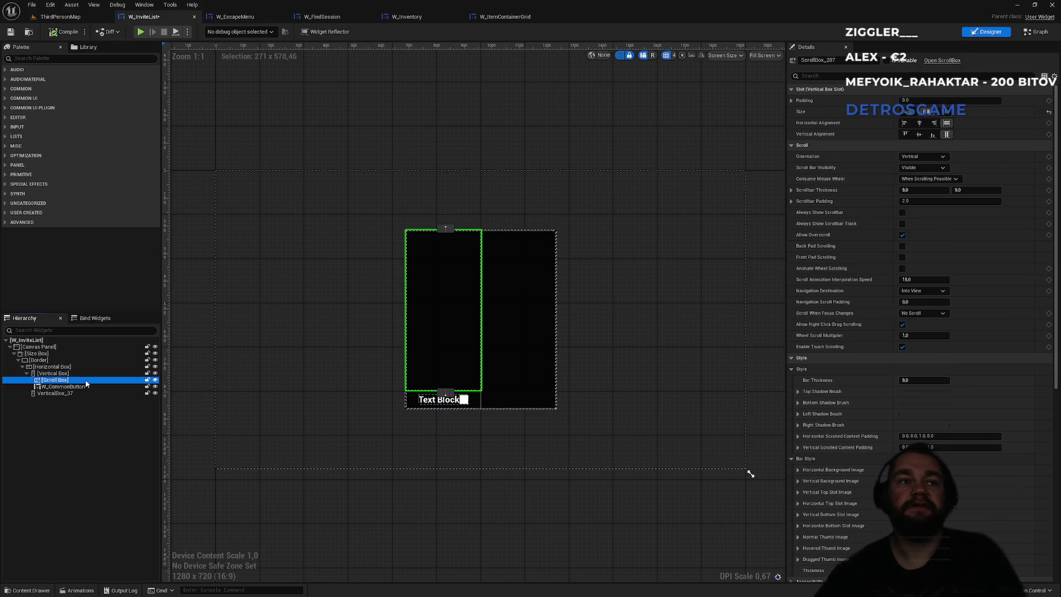
pyautogui.press('Down')
pyautogui.press('Down')
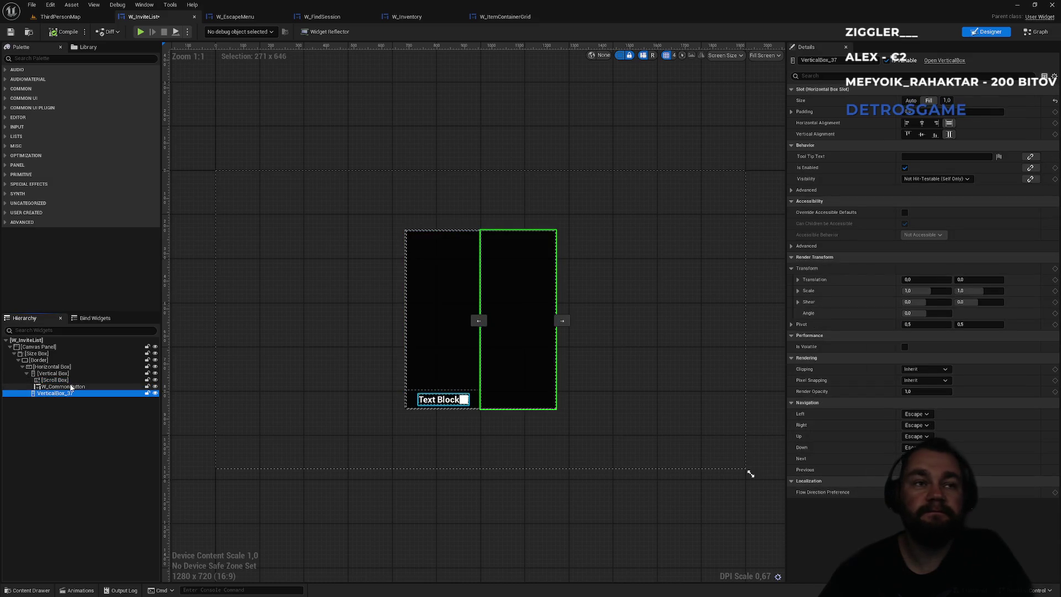
pyautogui.moveTo(71, 389); pyautogui.dragTo(69, 387)
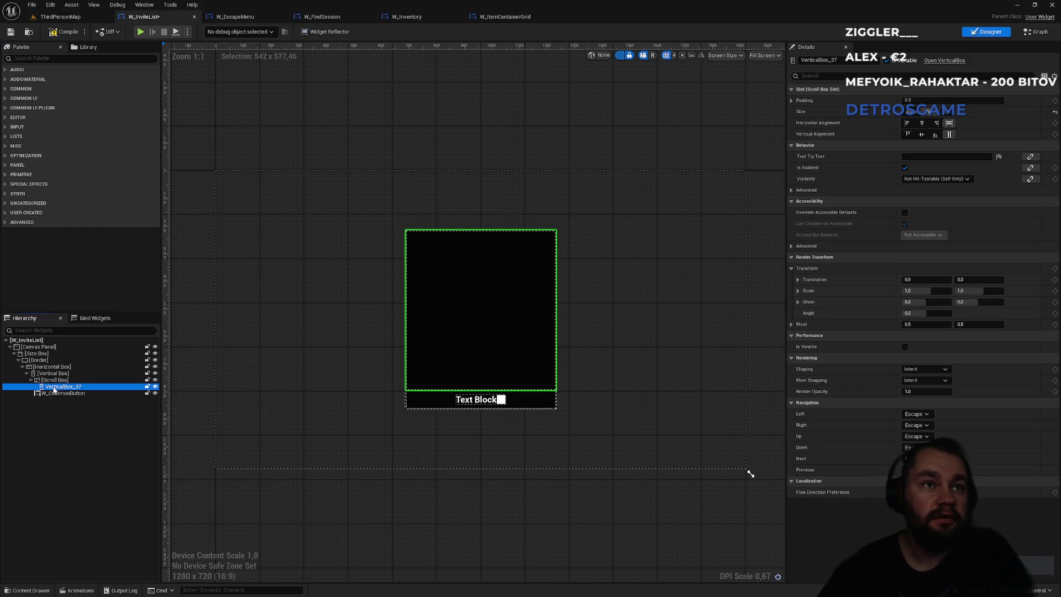
# Undo that, delete the Scroll Box, and place VerticalBox_37 directly above W_CommonButton.
pyautogui.hotkey('ctrl', 'z')
pyautogui.click(55, 381)
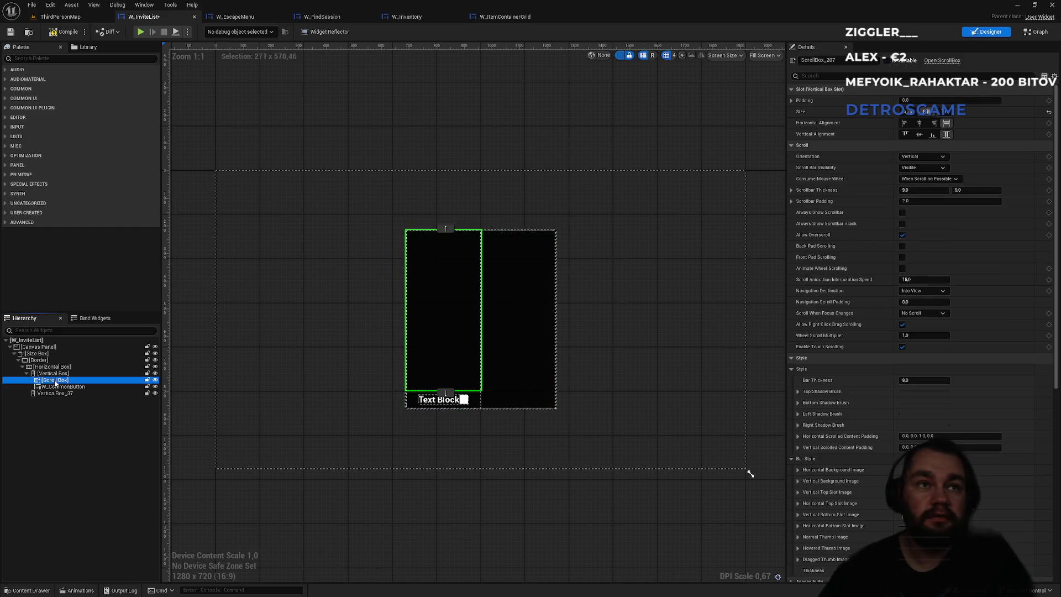
pyautogui.press('Delete')
pyautogui.click(55, 387)
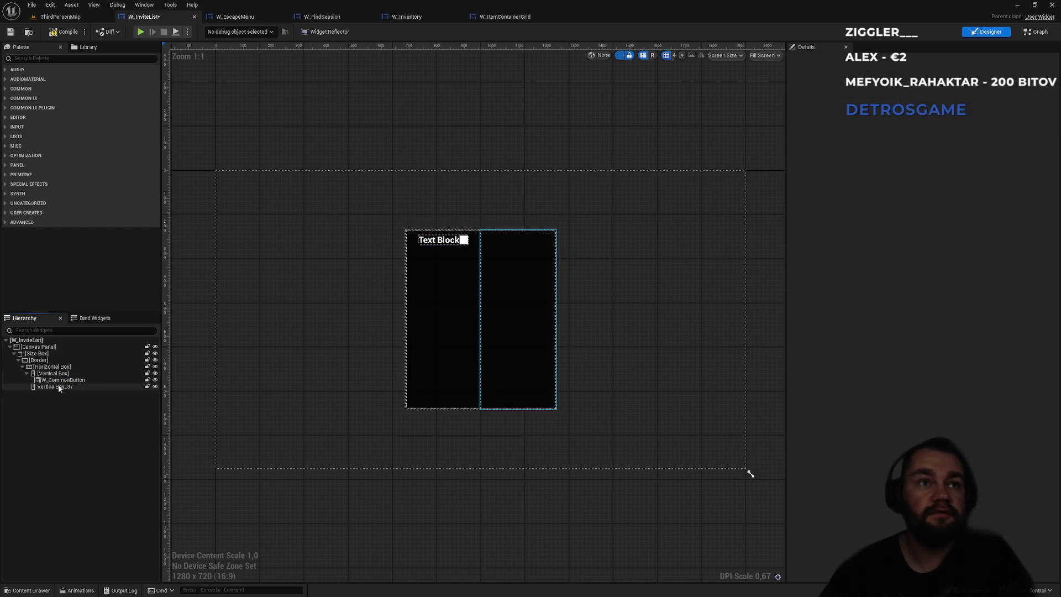
pyautogui.moveTo(59, 383); pyautogui.dragTo(60, 380)
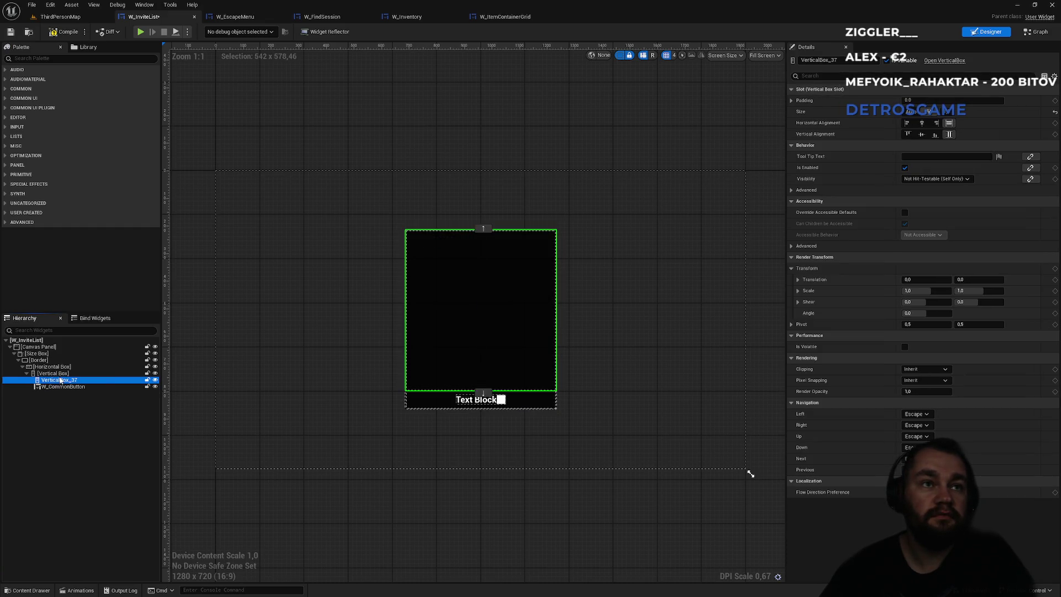
pyautogui.click(58, 17)
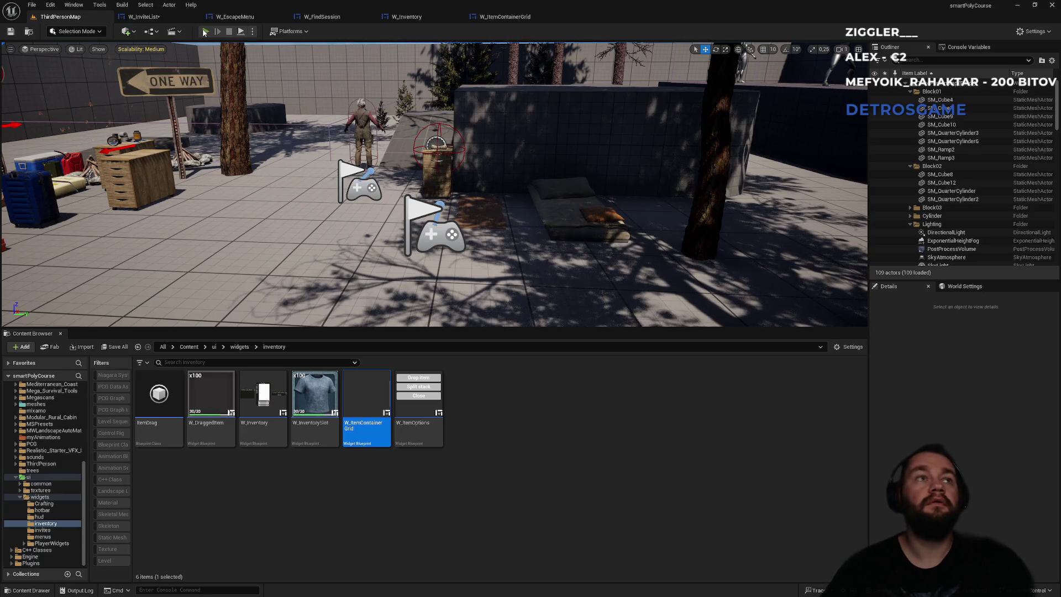
# Play-test the pause menu's Invite player panel twice, stop play, and bring up W_ItemContainerGrid.
pyautogui.click(205, 31)
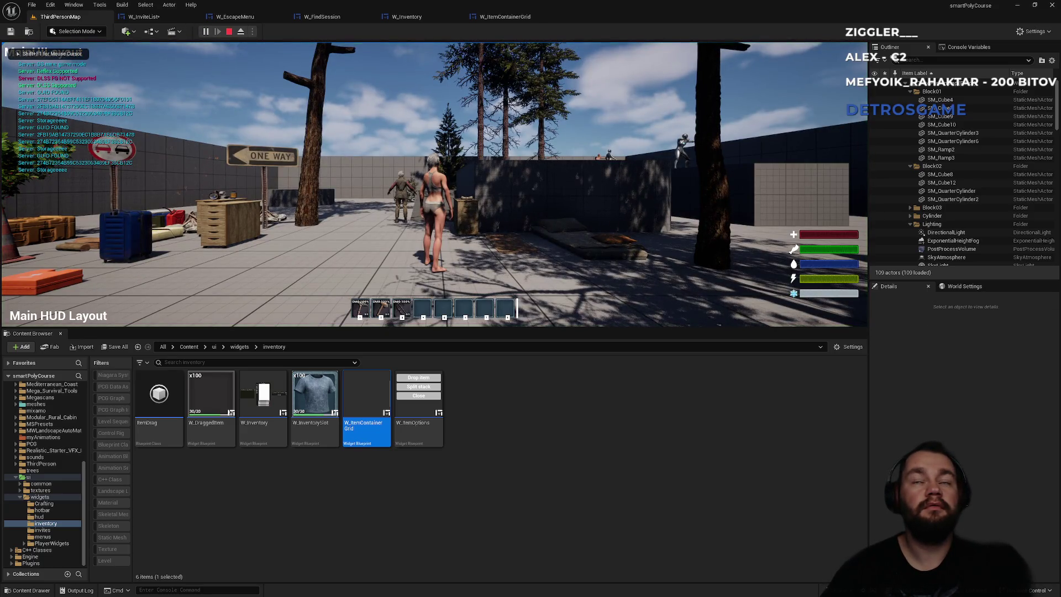
pyautogui.press('Escape')
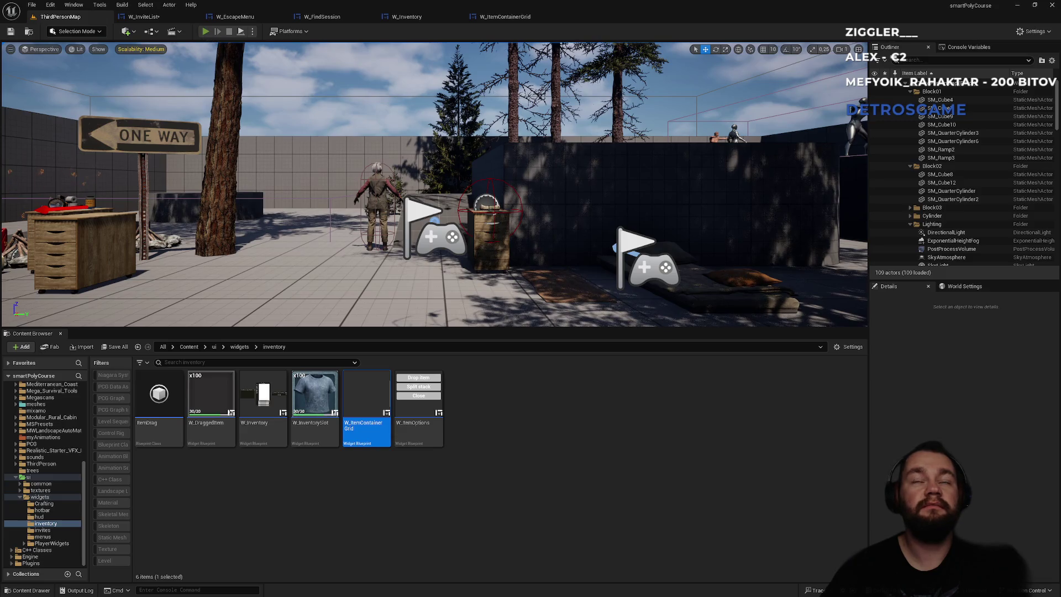
pyautogui.hotkey('alt', 'p')
pyautogui.click(430, 161)
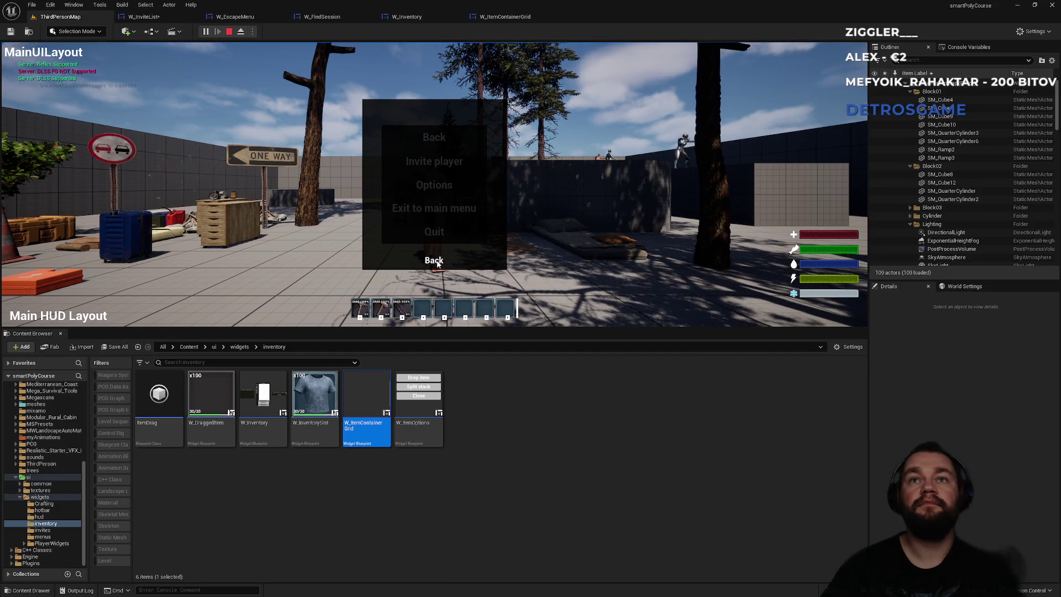
pyautogui.click(433, 260)
pyautogui.click(430, 162)
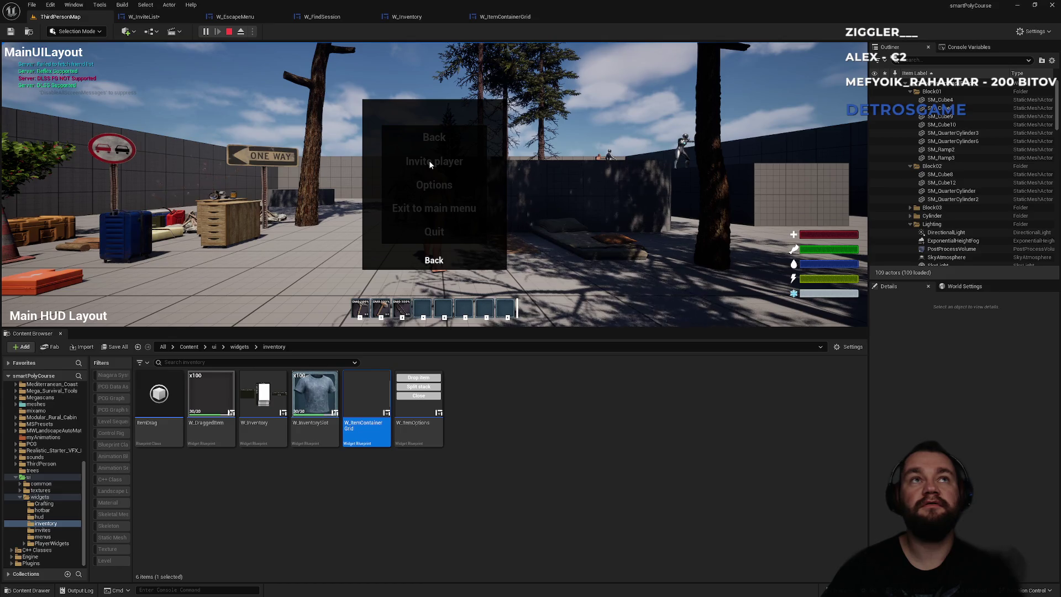
pyautogui.press('Escape')
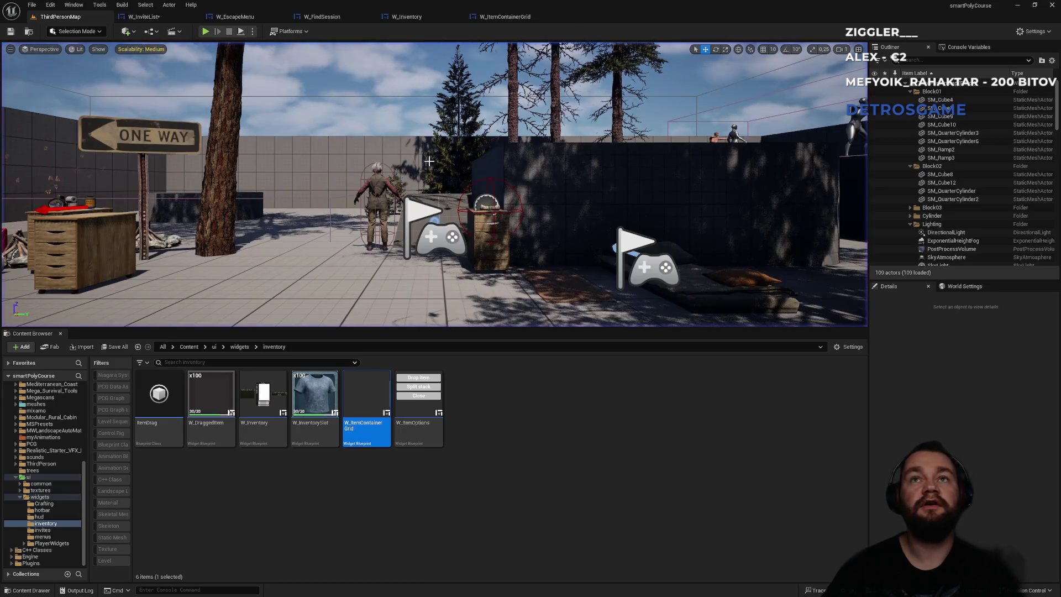
pyautogui.click(252, 31)
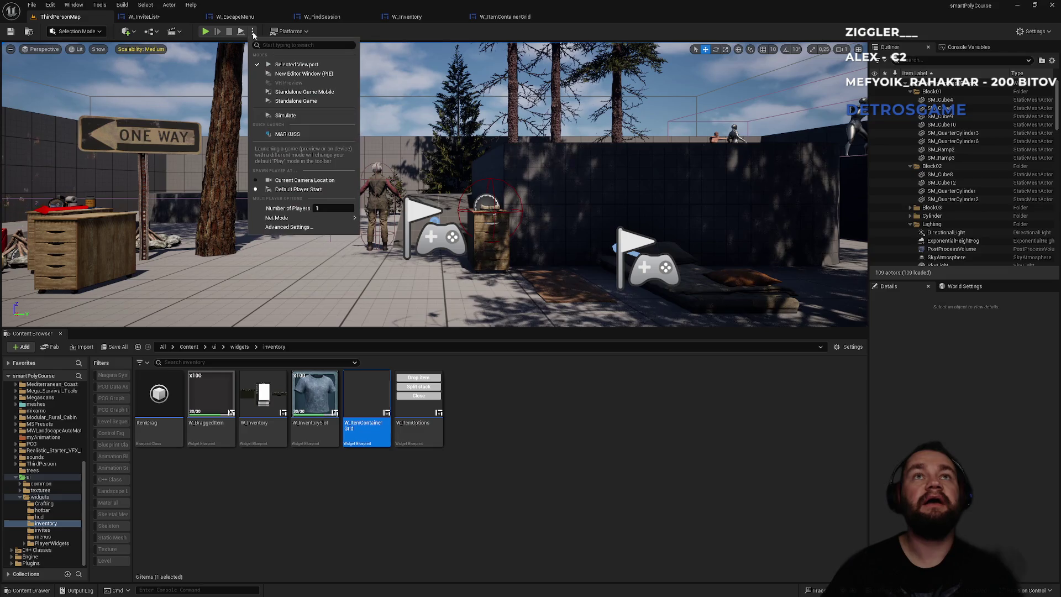
pyautogui.click(252, 31)
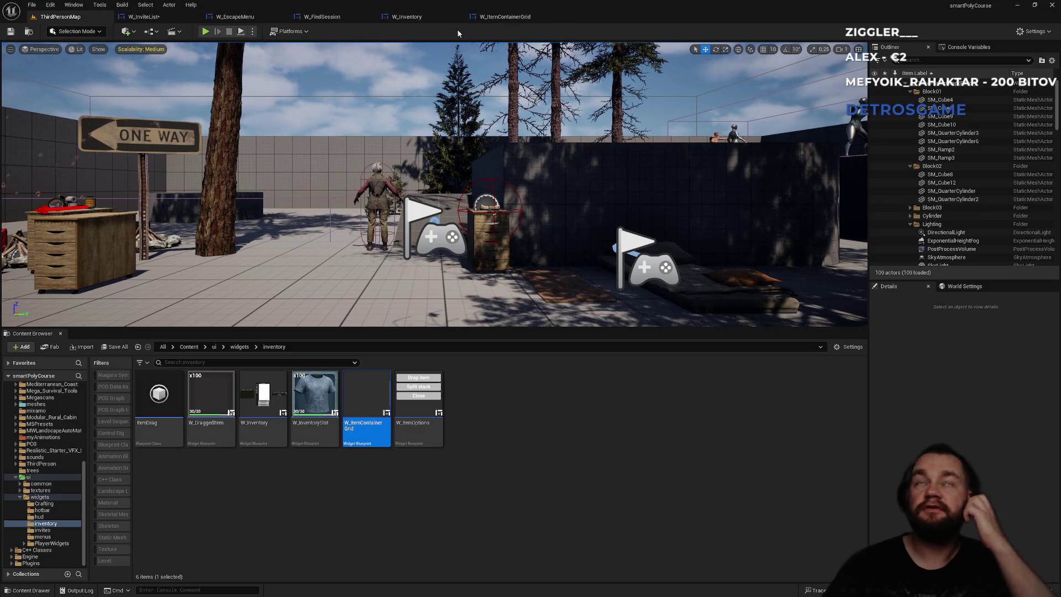
pyautogui.click(500, 17)
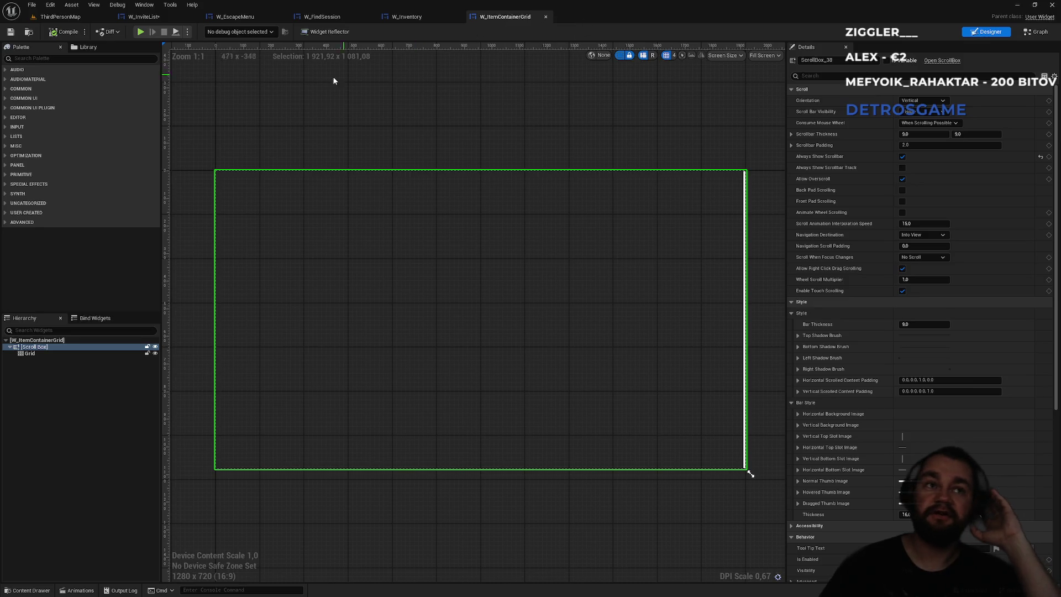
# Back in the W_InviteList layout, find Scroll Box in the Palette by searching 'roll'.
pyautogui.click(432, 13)
pyautogui.click(325, 18)
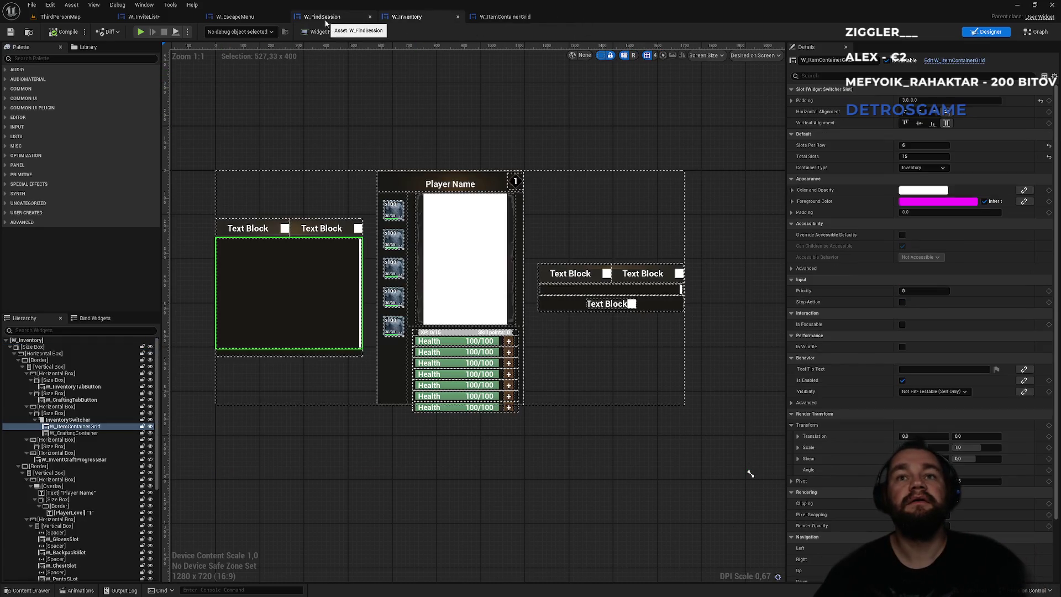
pyautogui.click(237, 18)
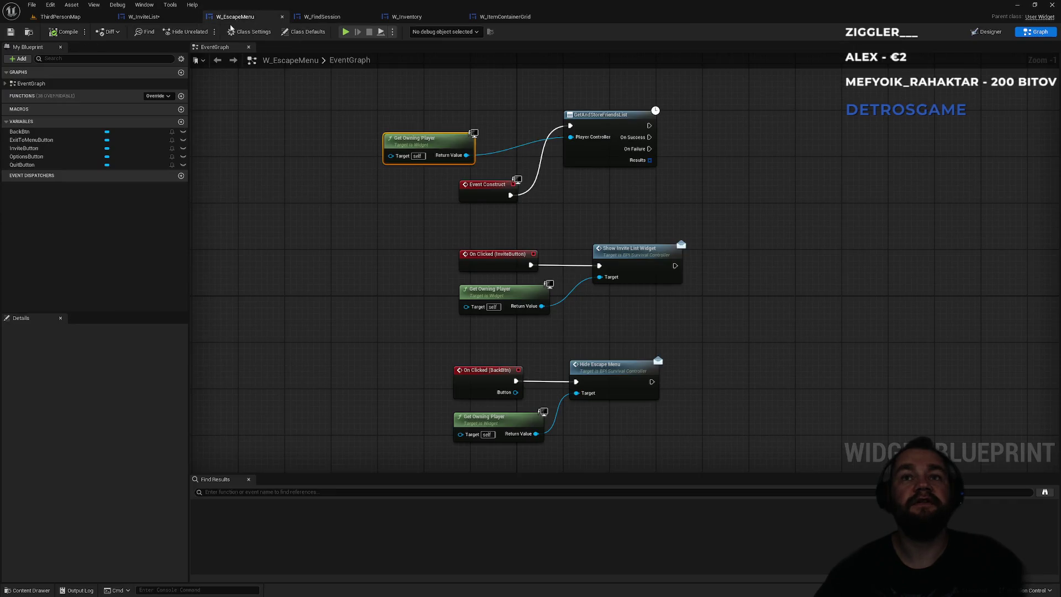
pyautogui.click(144, 17)
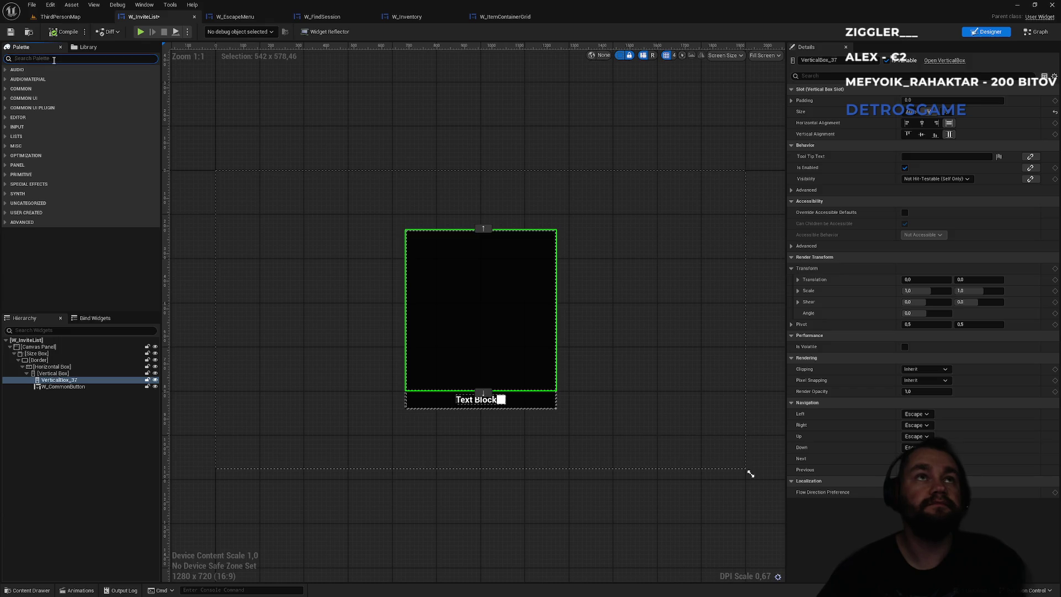
pyautogui.write('scroll')
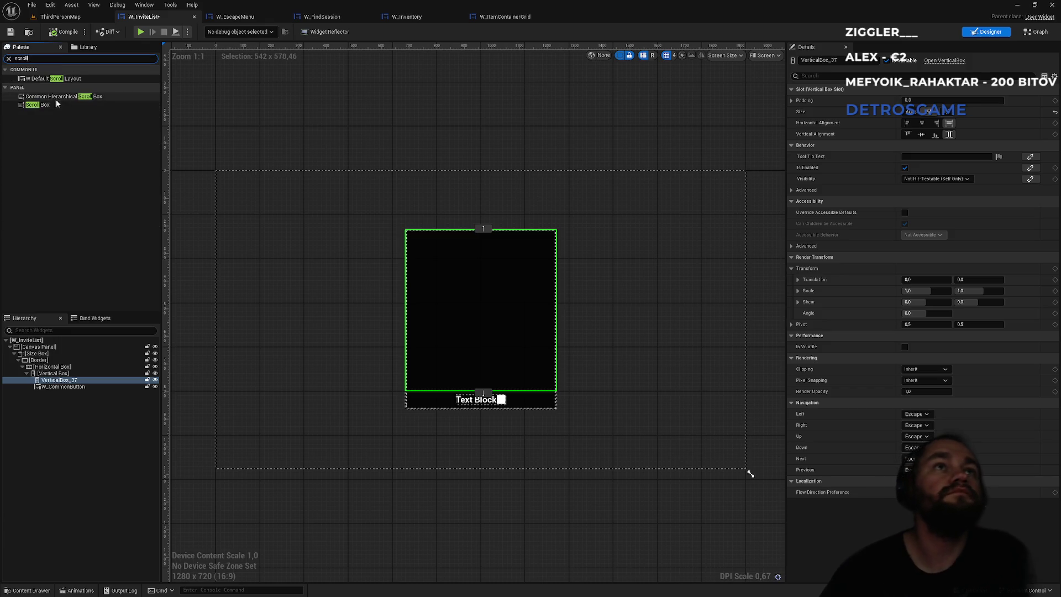
pyautogui.click(39, 106)
# Add a Scroll Box to the Vertical Box, move VerticalBox_37 into it, and set Size to Fill.
pyautogui.moveTo(49, 339); pyautogui.dragTo(44, 393)
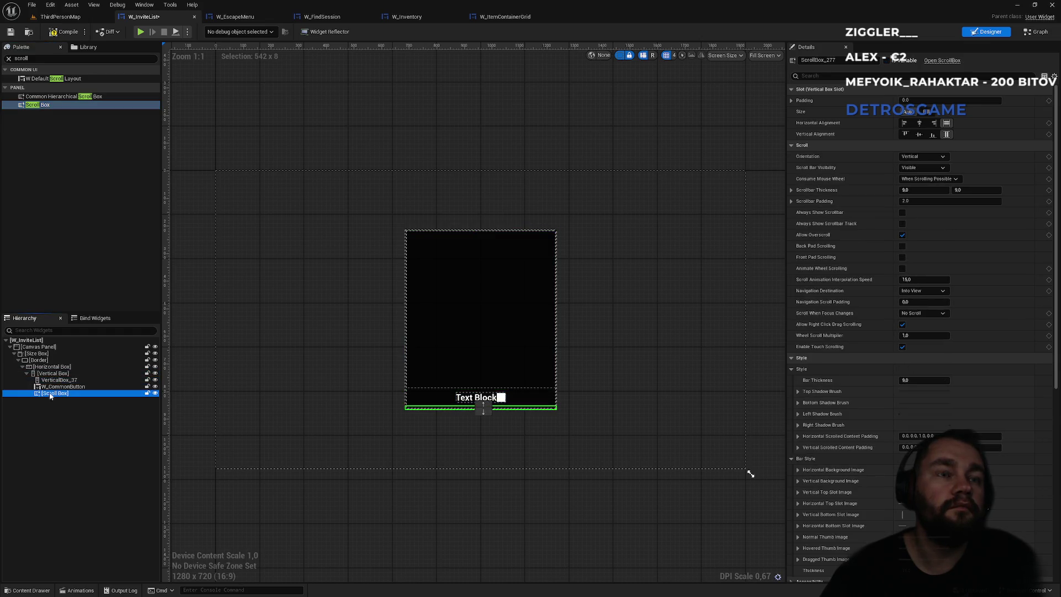
pyautogui.moveTo(55, 380)
pyautogui.mouseDown()
pyautogui.moveTo(53, 397)
pyautogui.moveTo(54, 381)
pyautogui.mouseUp()
pyautogui.click(53, 386)
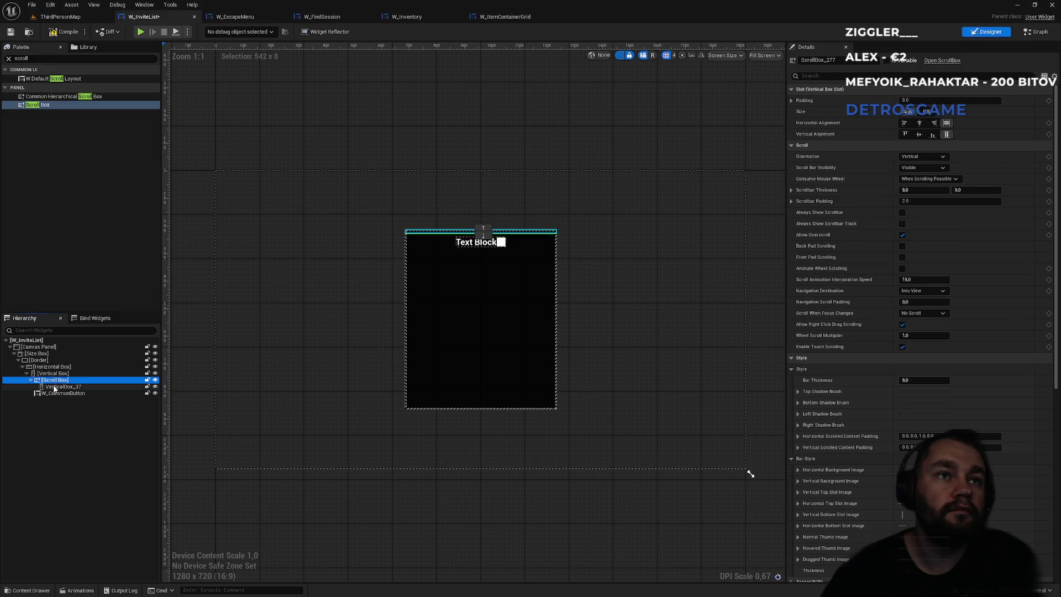
pyautogui.click(932, 113)
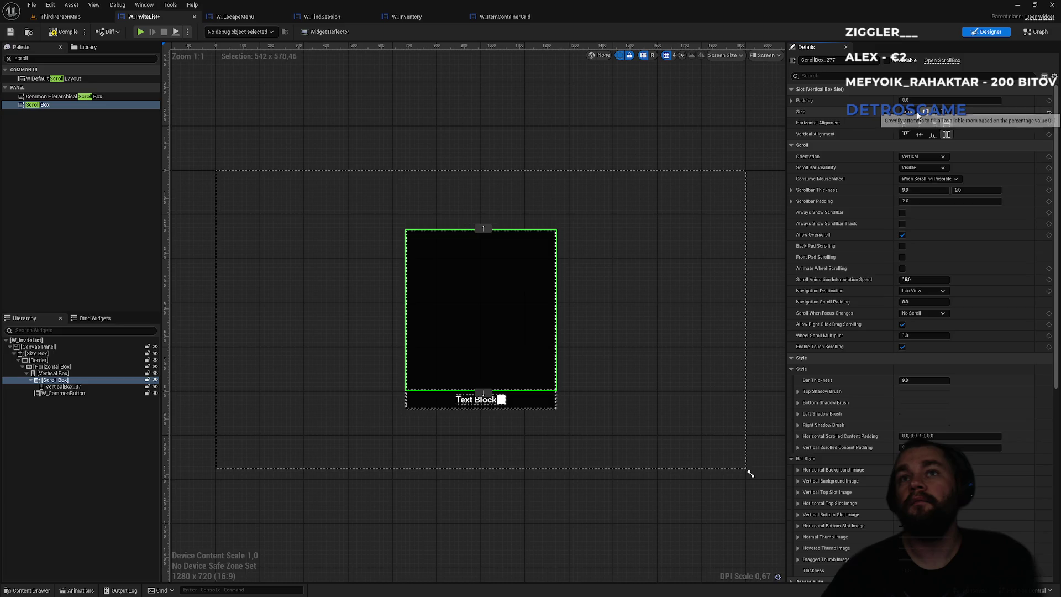
pyautogui.click(76, 387)
# Switch through the widget tabs back to W_InviteList and view its event graph.
pyautogui.click(92, 18)
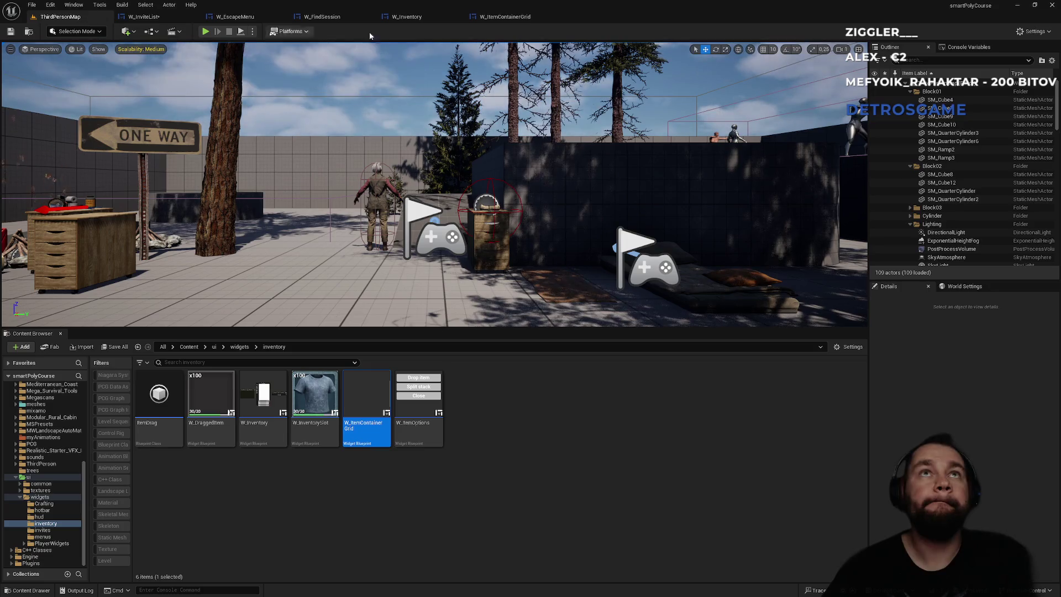
pyautogui.click(326, 18)
pyautogui.click(238, 17)
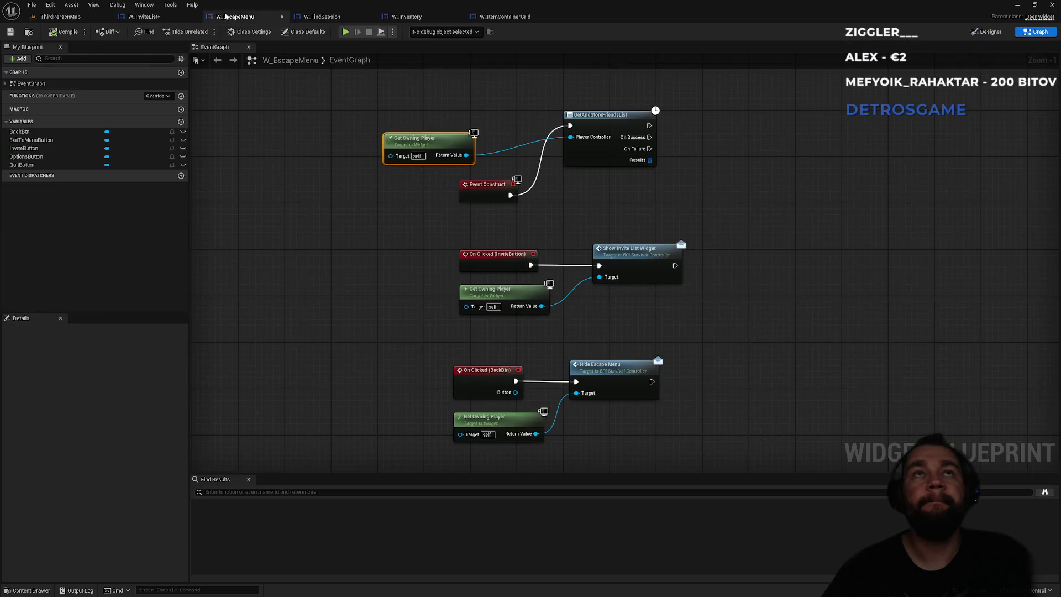
pyautogui.click(146, 18)
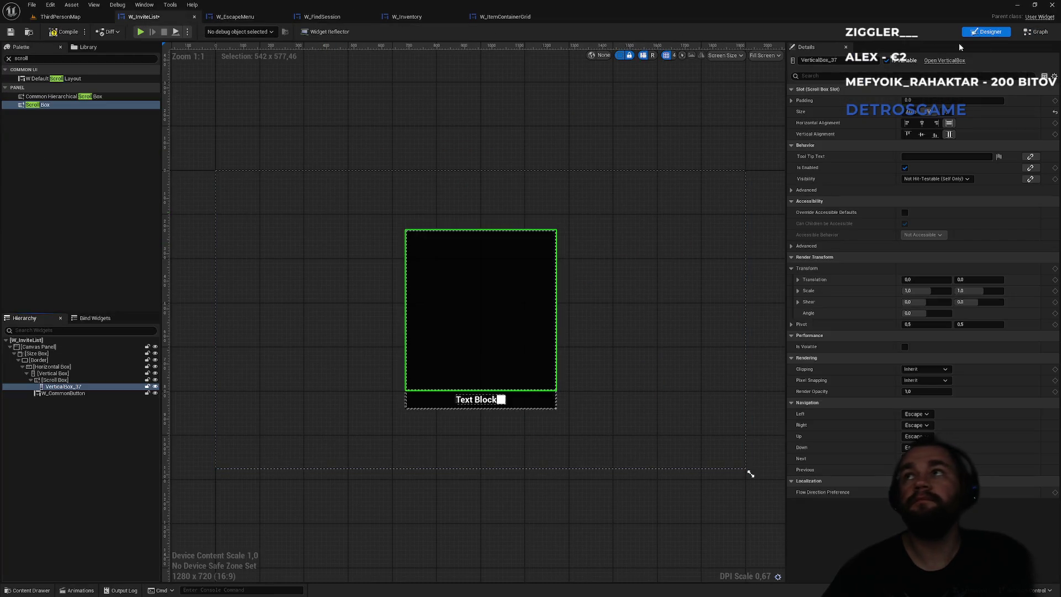
pyautogui.click(1021, 32)
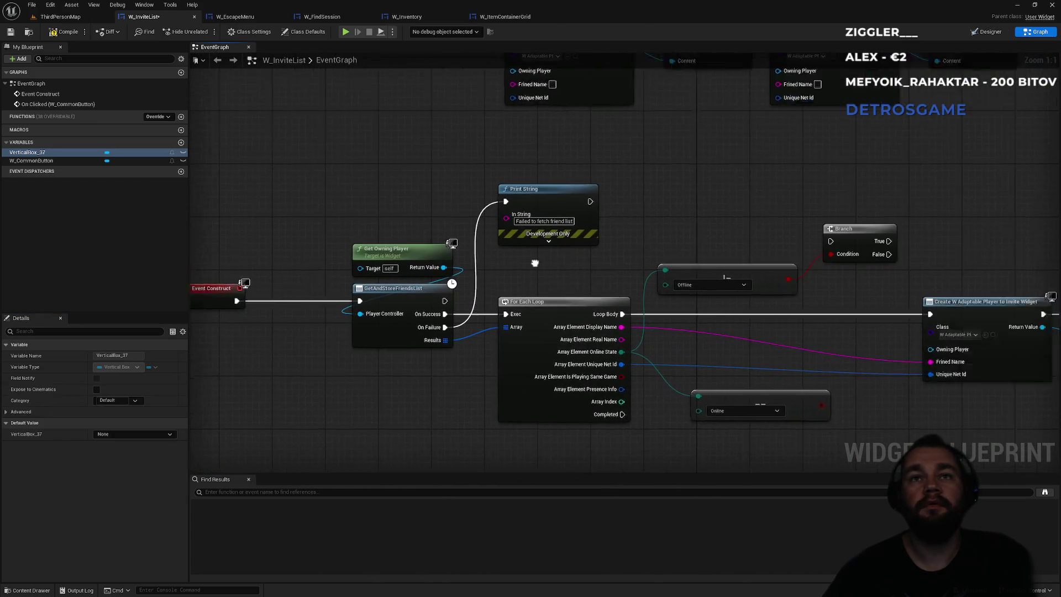
# Launch ThirdPersonMap as a Standalone Game from the Play options.
pyautogui.click(60, 16)
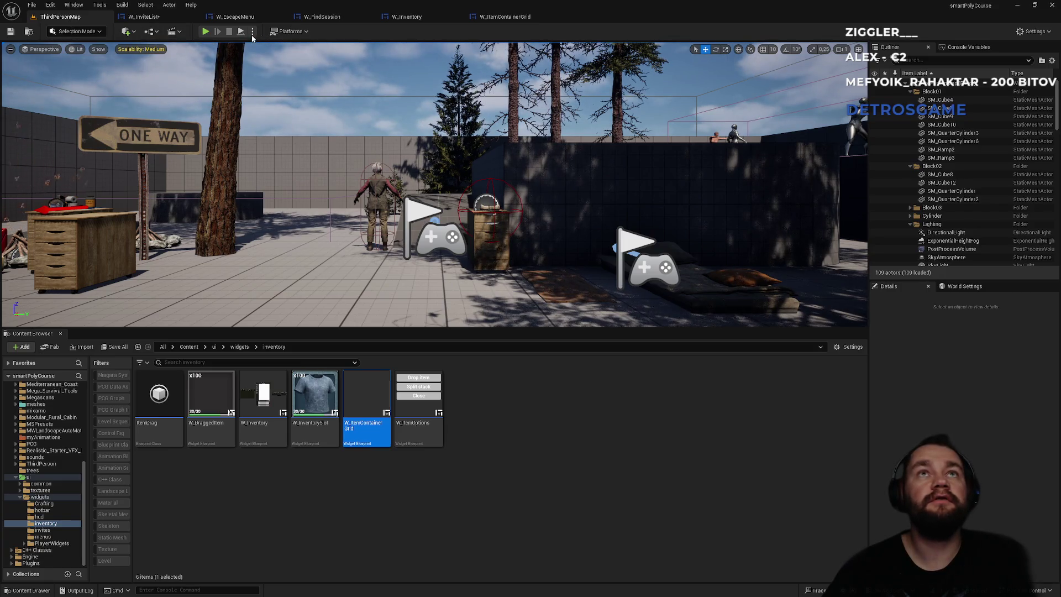
pyautogui.click(253, 32)
pyautogui.click(307, 101)
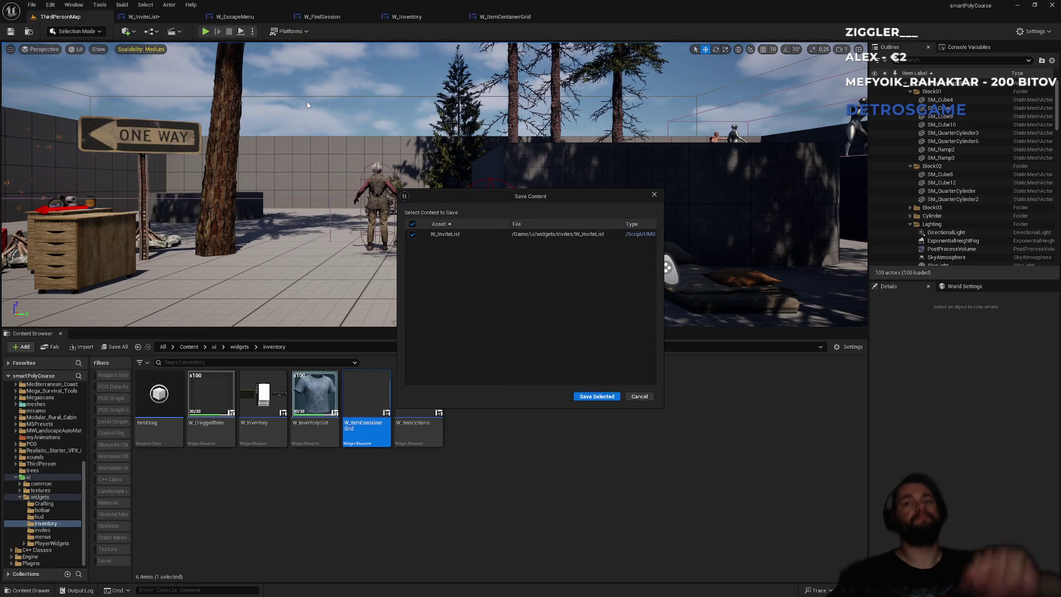
# Choose Save Selected to save W_InviteList and let the standalone game start.
pyautogui.click(587, 393)
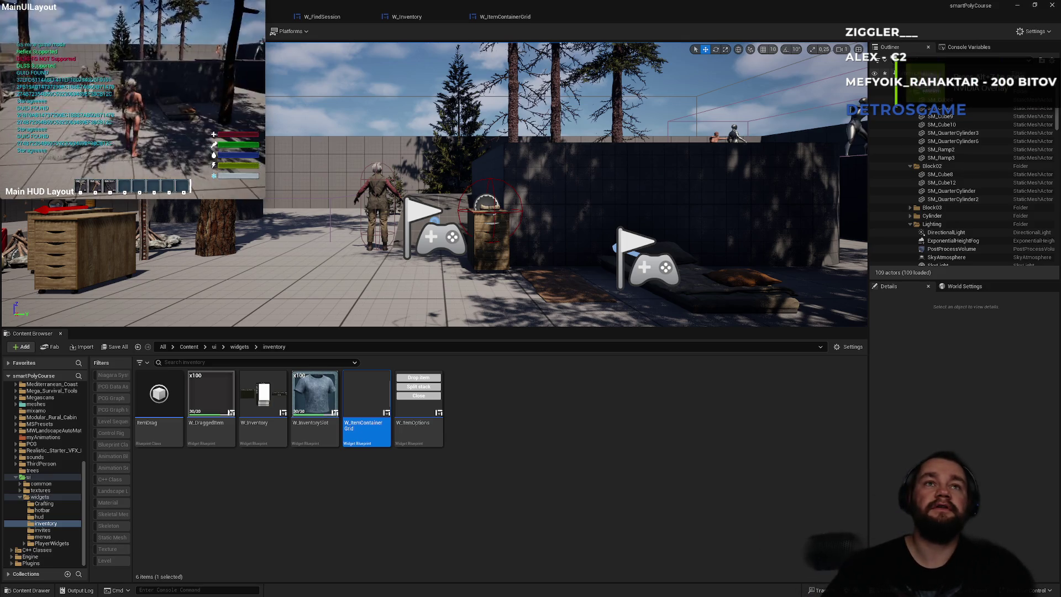
# In the standalone game, open Invite player from the pause menu and scroll the friends list.
pyautogui.press('super')
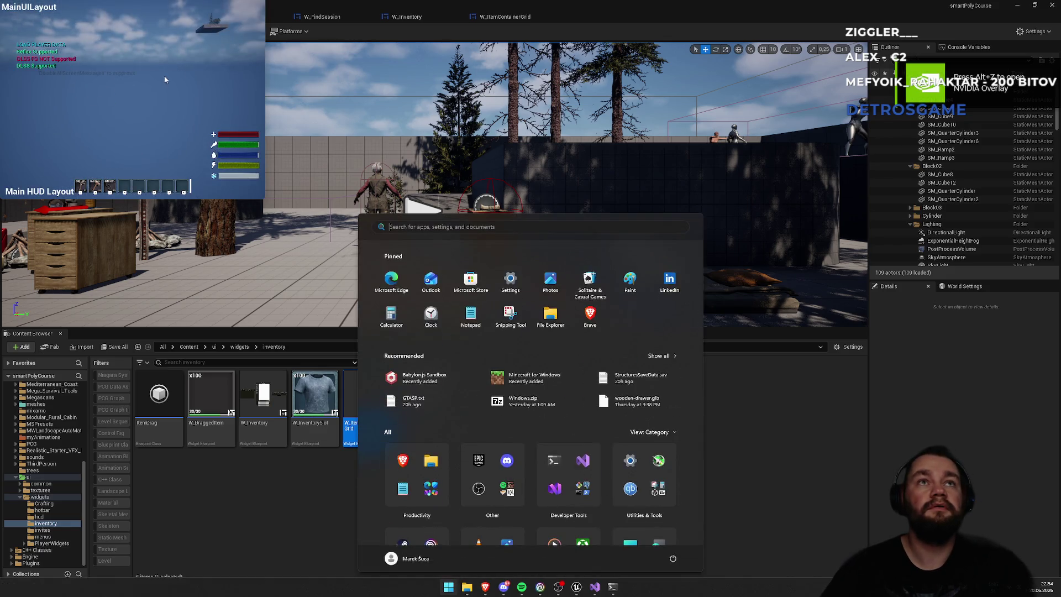
pyautogui.press('Escape')
pyautogui.press('Escape')
pyautogui.click(144, 84)
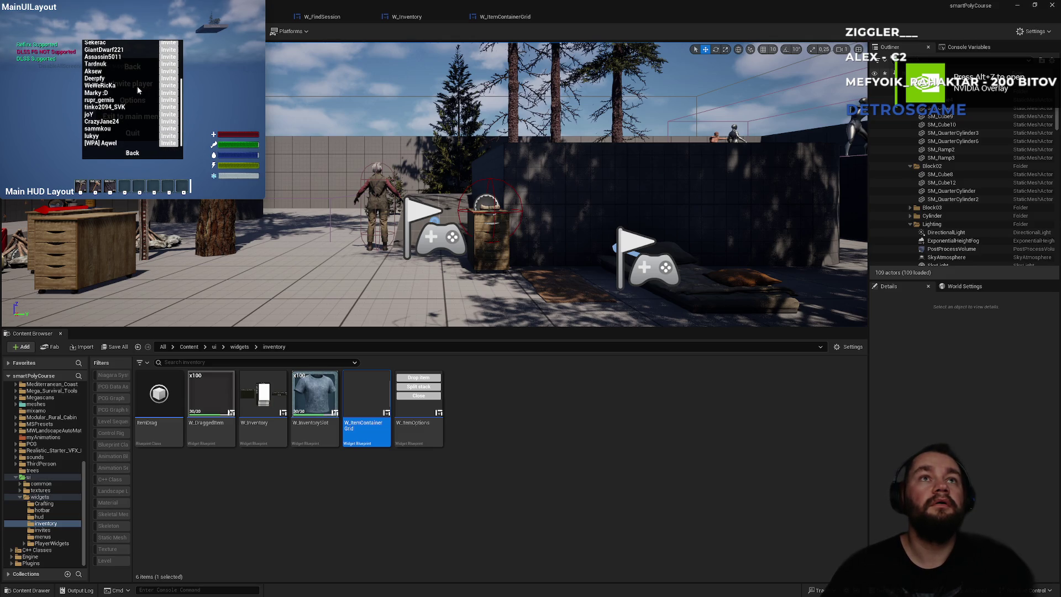
pyautogui.scroll(-2, 134, 81)
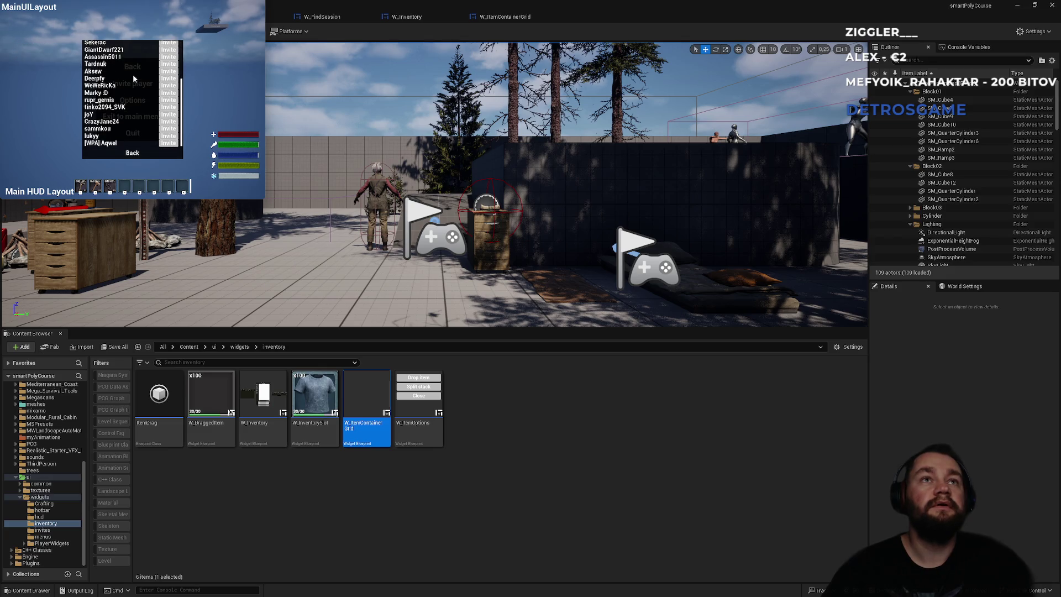
pyautogui.scroll(5, 133, 75)
pyautogui.scroll(-3, 130, 71)
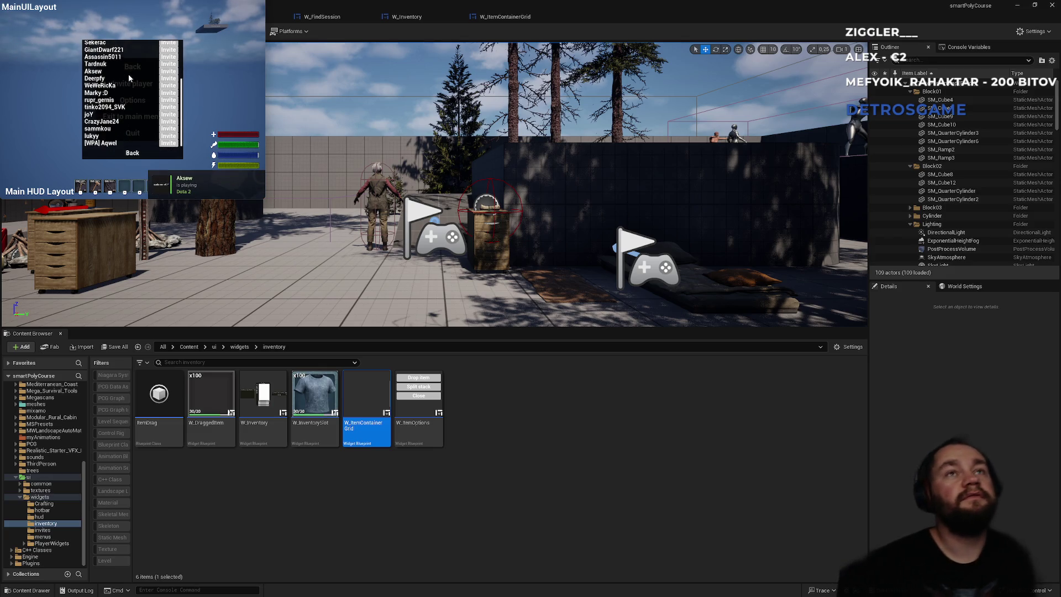
pyautogui.scroll(3, 127, 80)
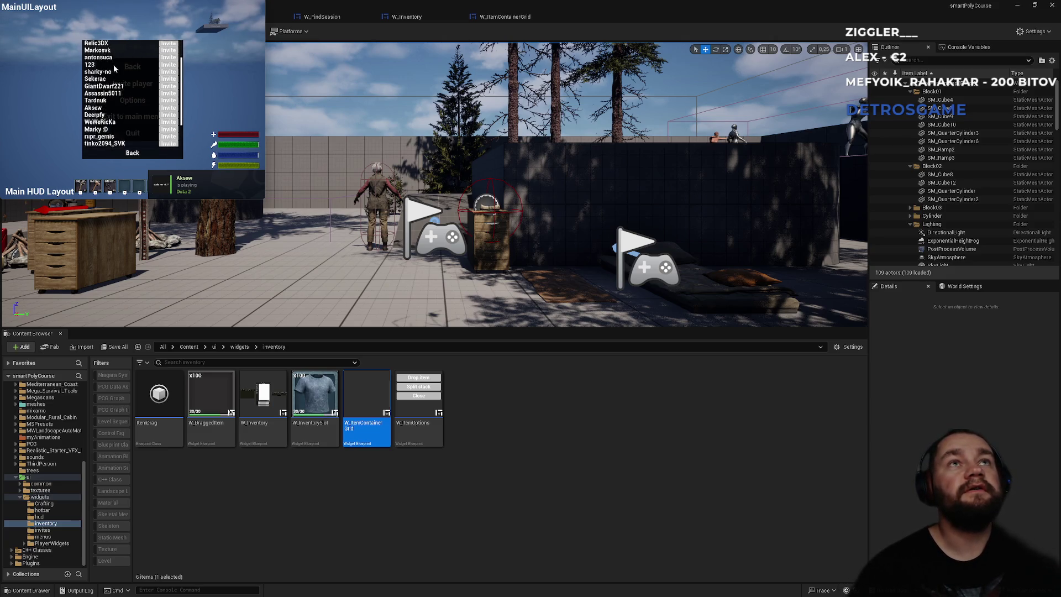
pyautogui.press('Escape')
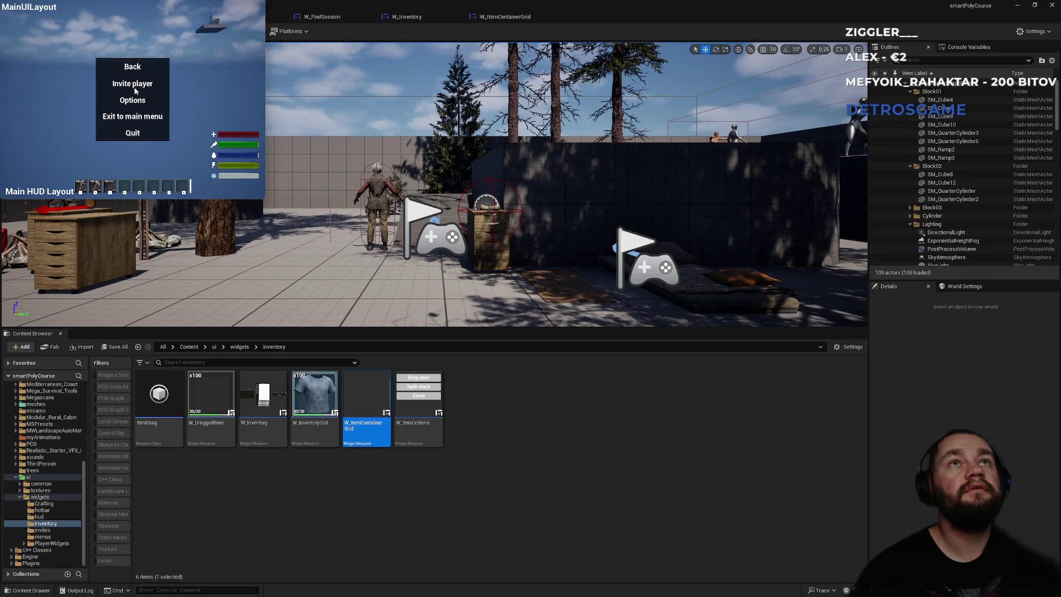
# Reopen the invite list, scroll it again, then try Options and quit the game.
pyautogui.click(135, 84)
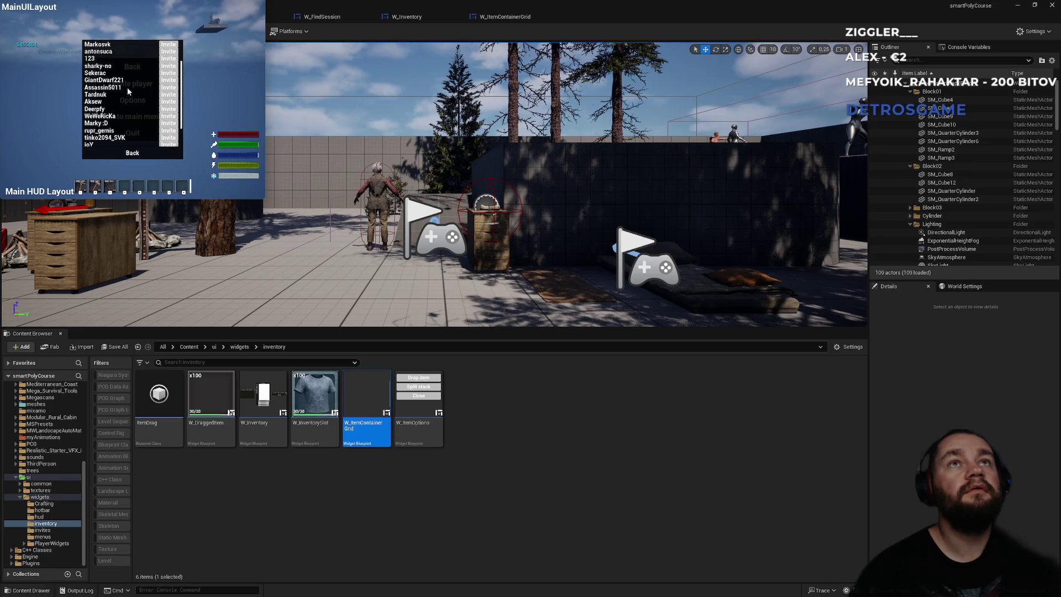
pyautogui.press('Escape')
pyautogui.click(133, 86)
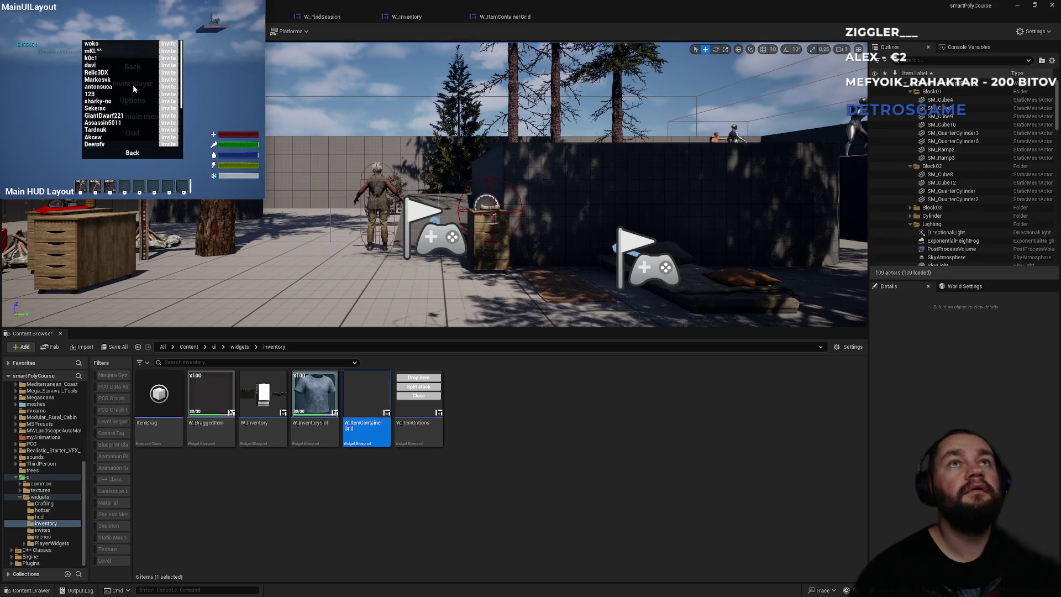
pyautogui.scroll(-2, 131, 83)
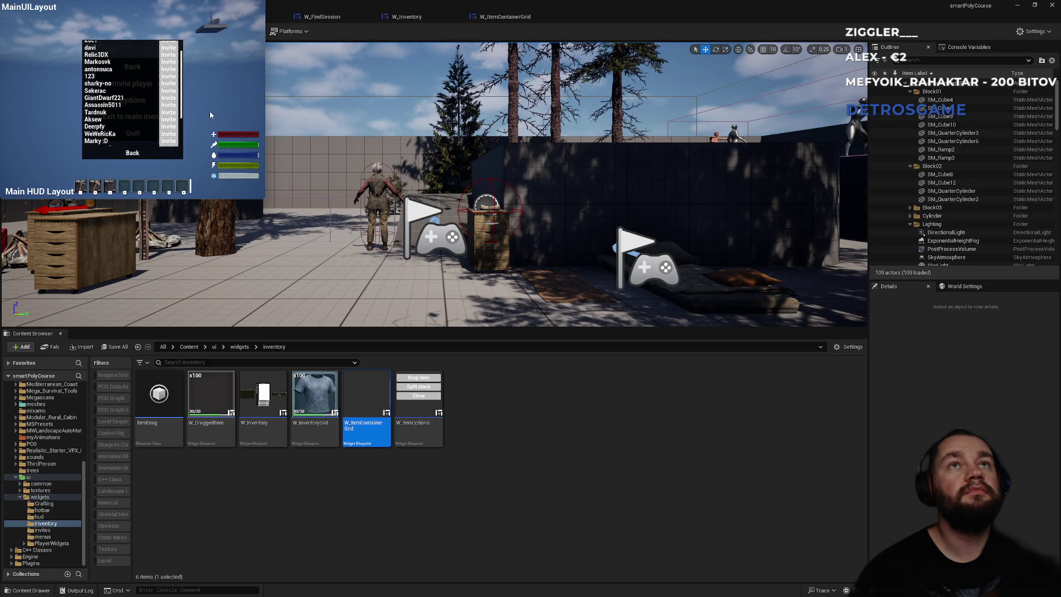
pyautogui.scroll(3, 141, 101)
pyautogui.press('Escape')
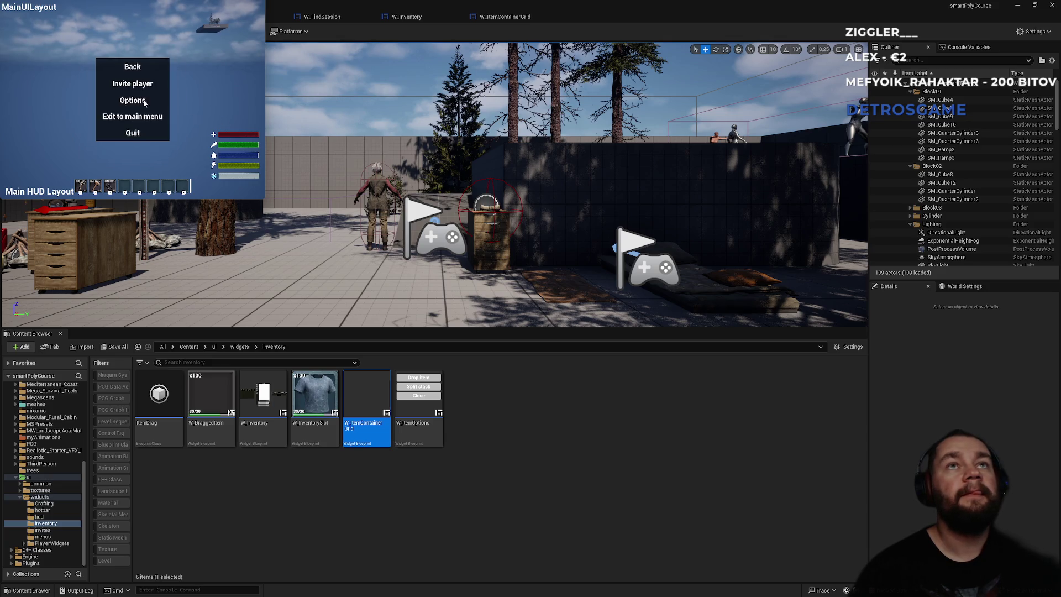
pyautogui.click(145, 102)
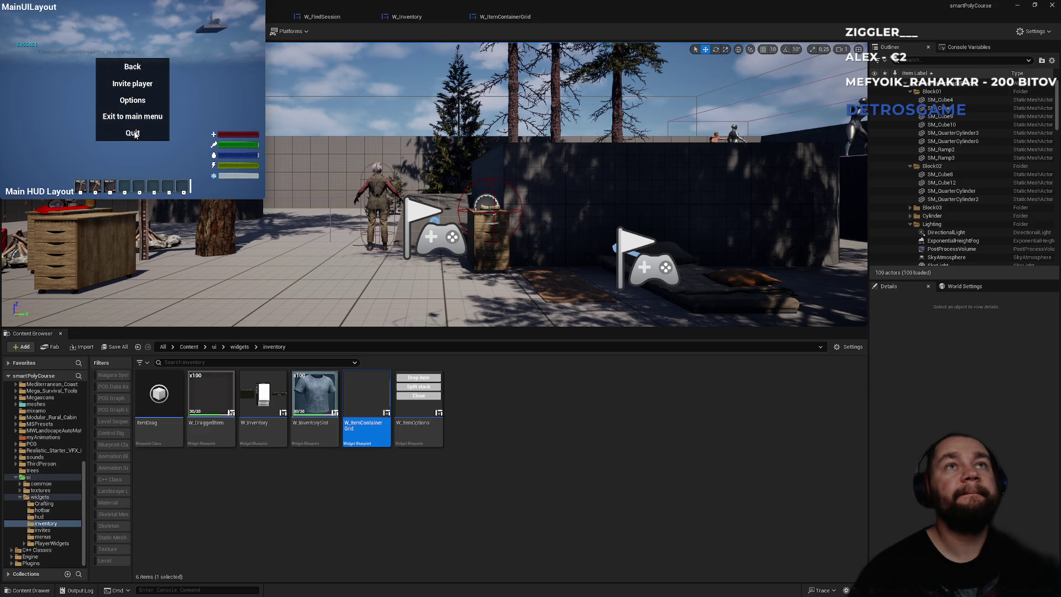
pyautogui.click(134, 134)
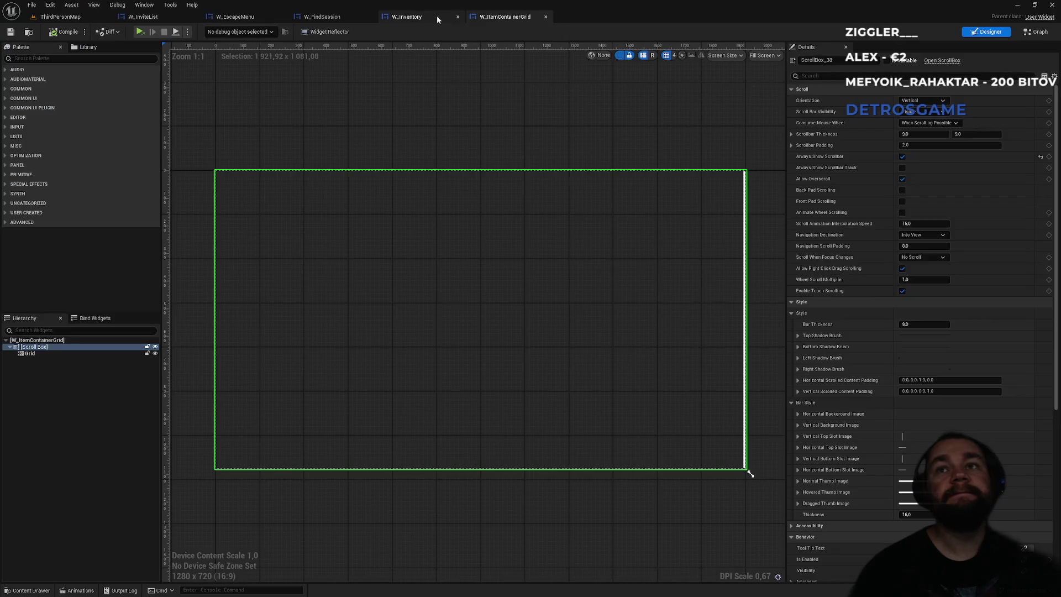
# Cycle through the open editor tabs to W_InviteList's event graph.
pyautogui.click(437, 19)
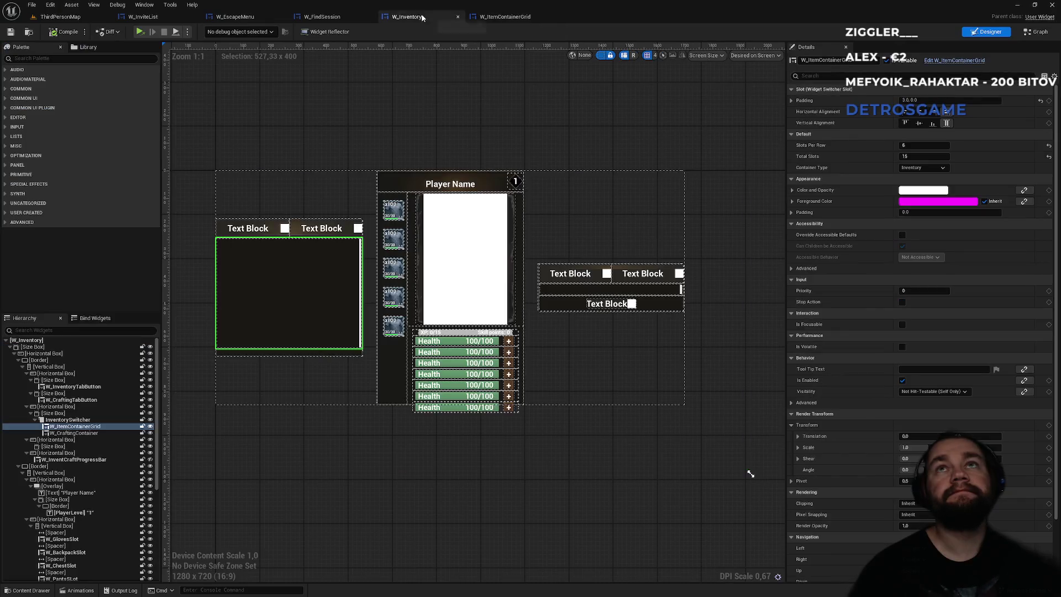
pyautogui.click(340, 19)
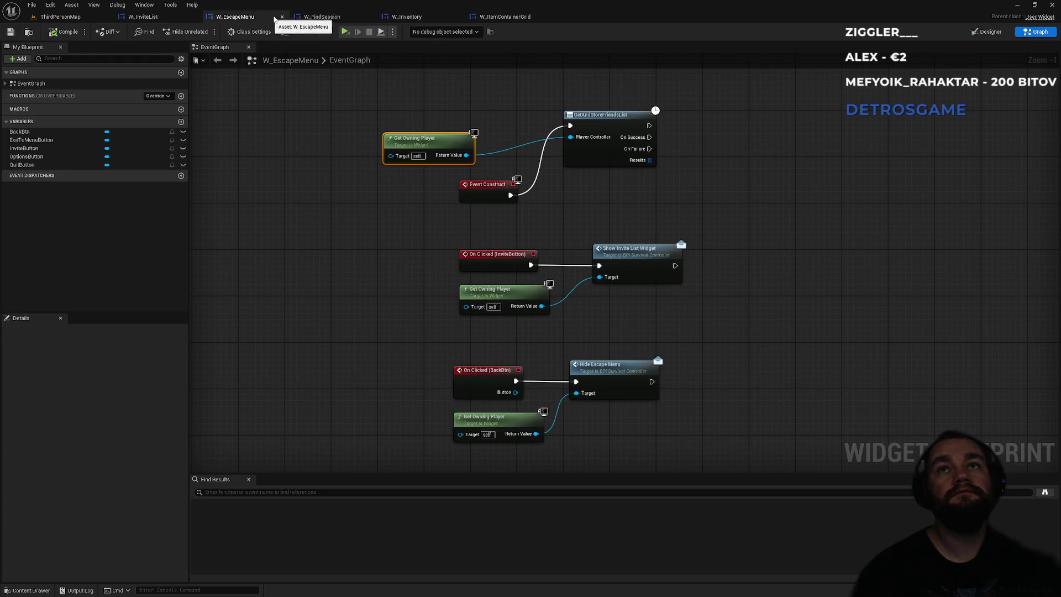
pyautogui.click(322, 17)
pyautogui.click(244, 17)
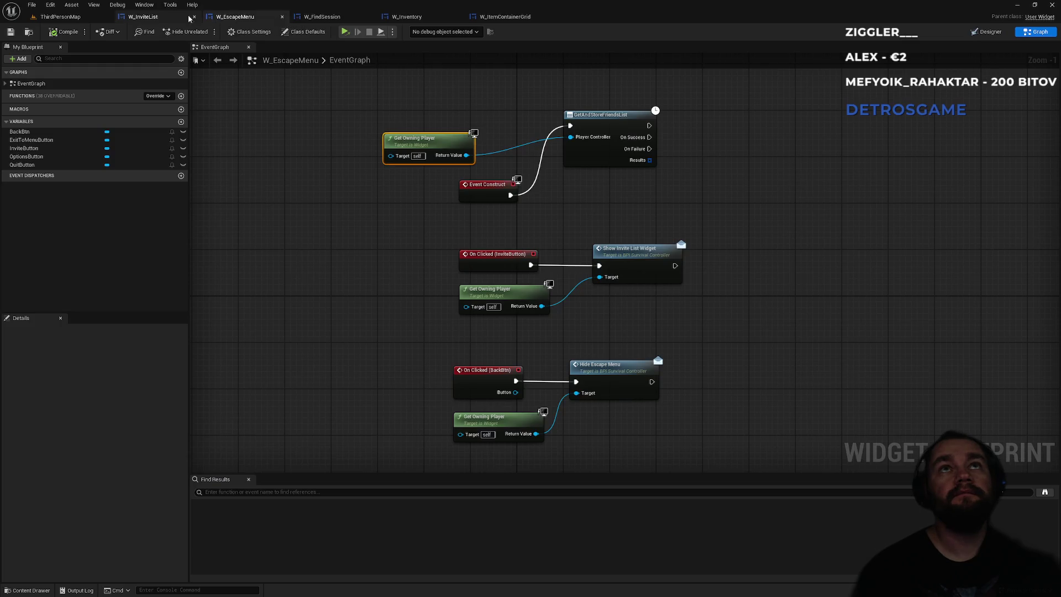
pyautogui.click(143, 16)
# Move the Offline comparison node down beside the Online node in the EventGraph.
pyautogui.moveTo(658, 207); pyautogui.dragTo(471, 190)
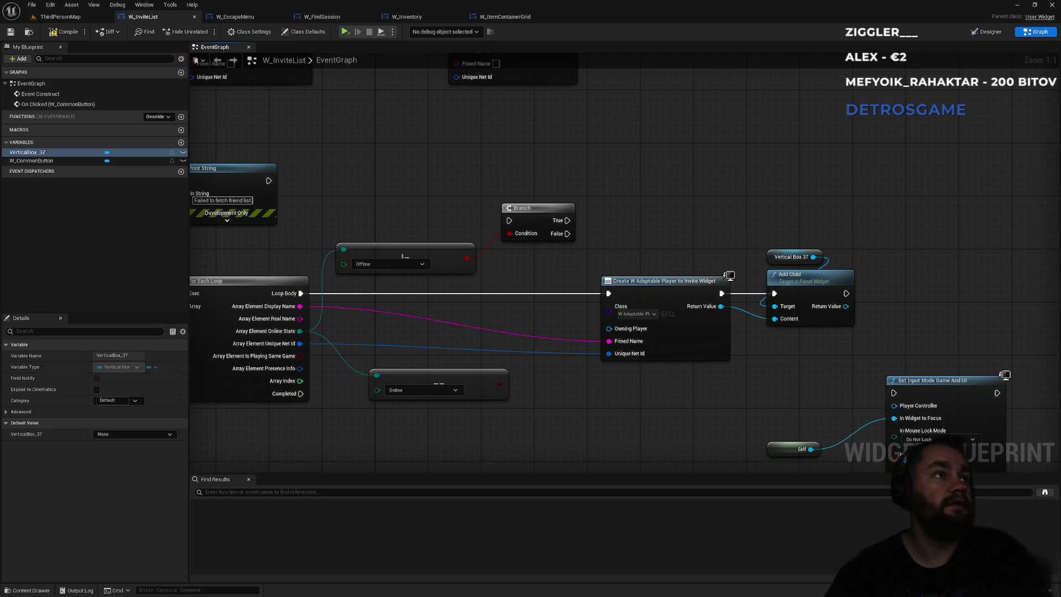
pyautogui.moveTo(399, 208); pyautogui.dragTo(540, 178)
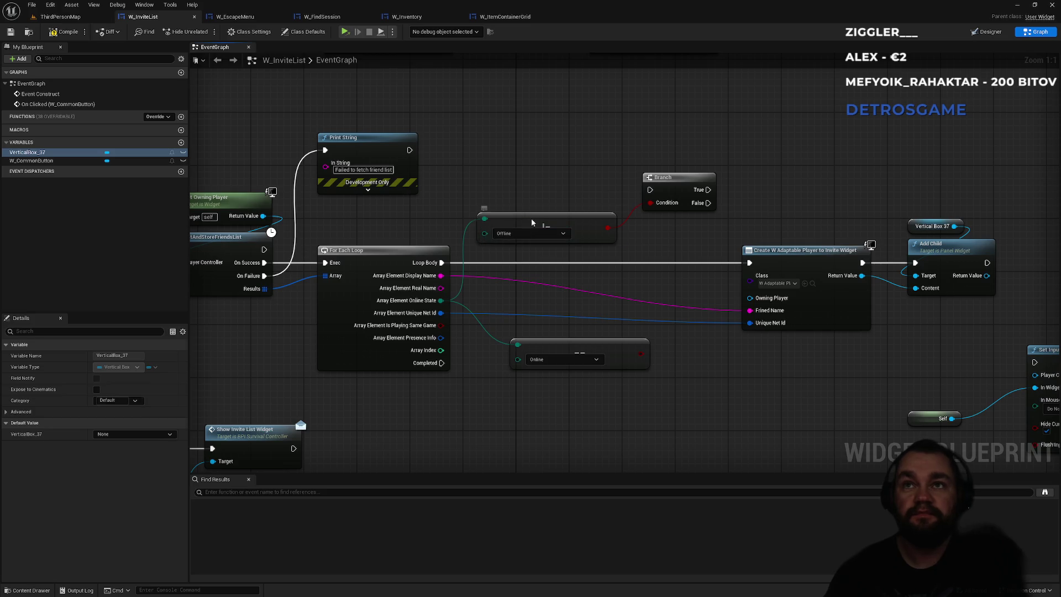
pyautogui.moveTo(533, 221)
pyautogui.mouseDown()
pyautogui.moveTo(559, 315)
pyautogui.moveTo(568, 299)
pyautogui.moveTo(555, 210)
pyautogui.moveTo(572, 237)
pyautogui.moveTo(561, 314)
pyautogui.mouseUp()
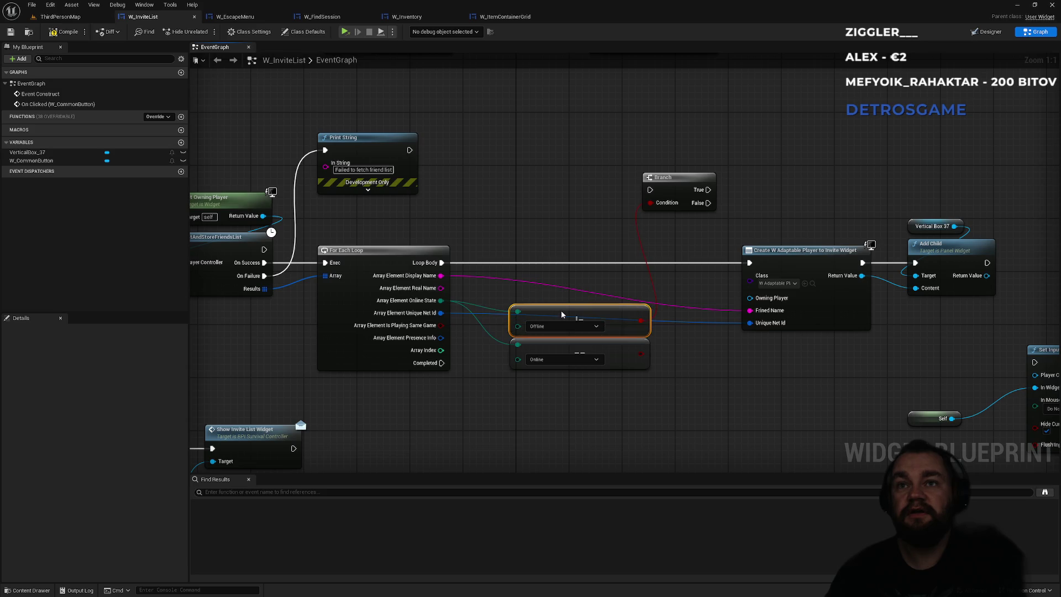
pyautogui.click(582, 245)
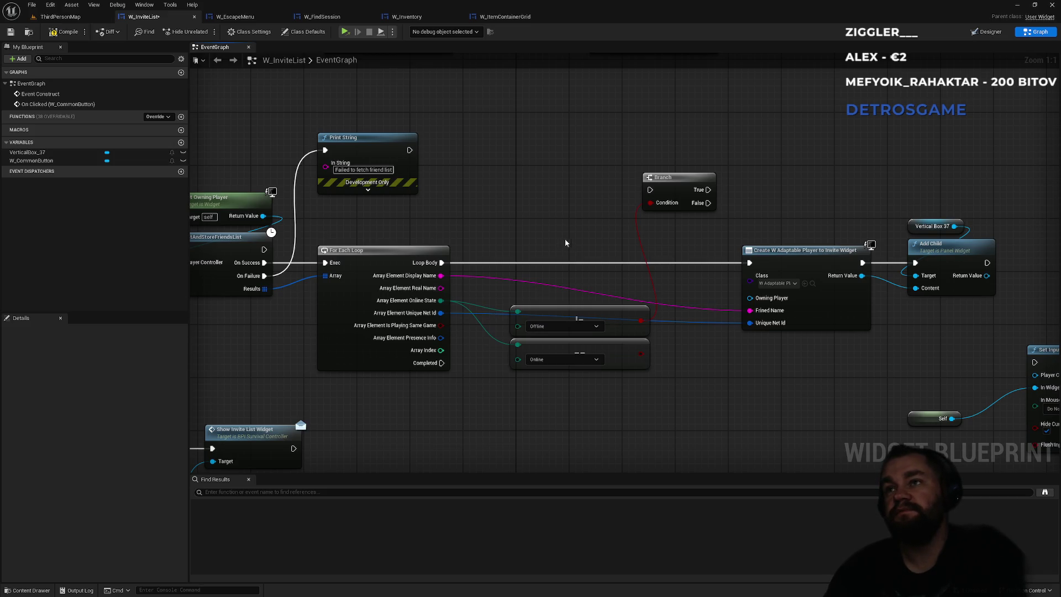
pyautogui.click(812, 283)
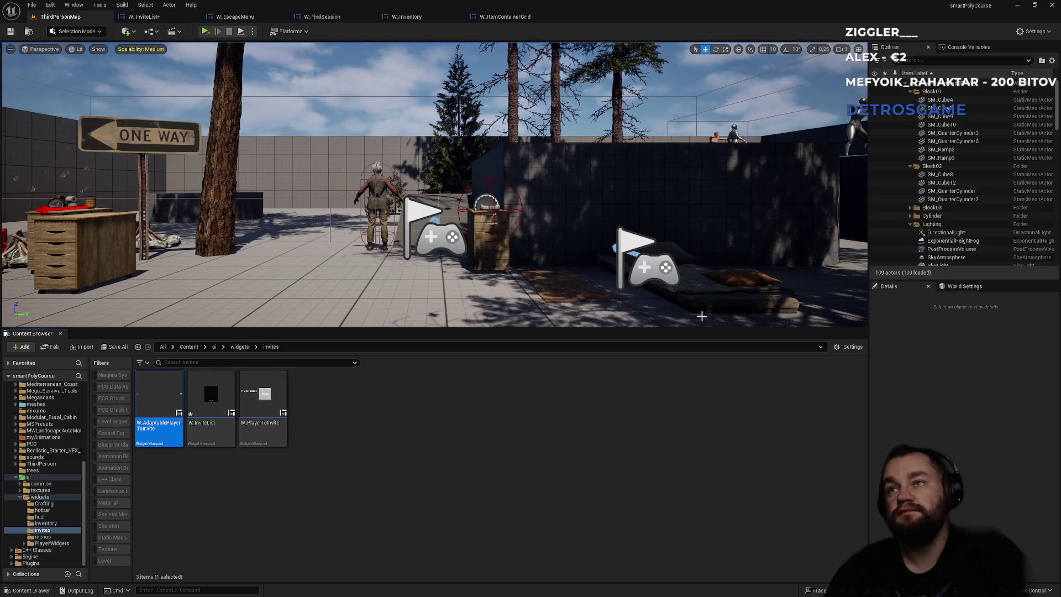
# Open W_AdaptablePlayerToInvite and select the PlayerName text block in the hierarchy.
pyautogui.doubleClick(166, 409)
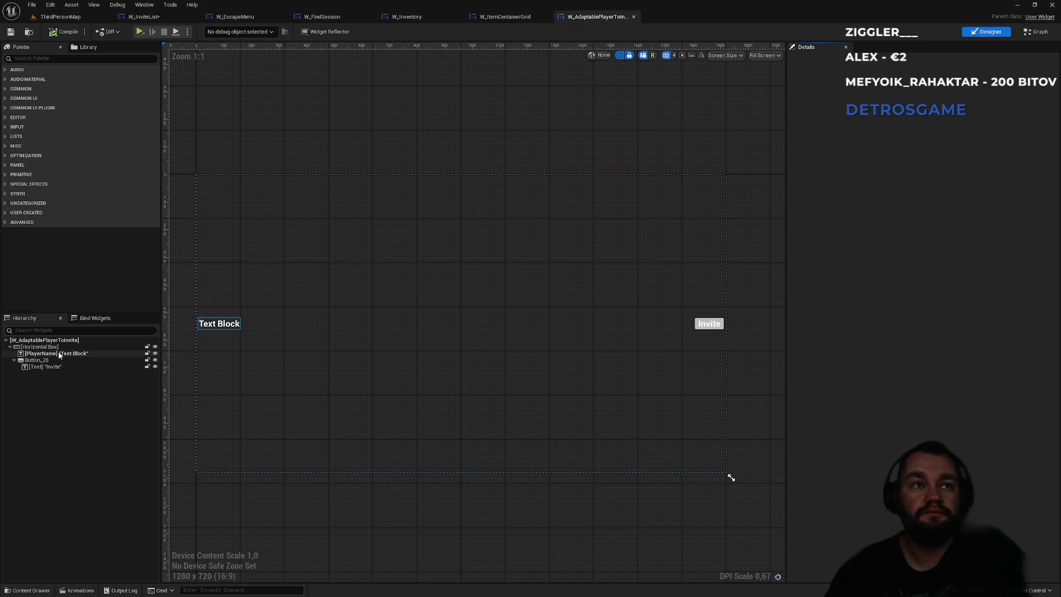
pyautogui.click(58, 353)
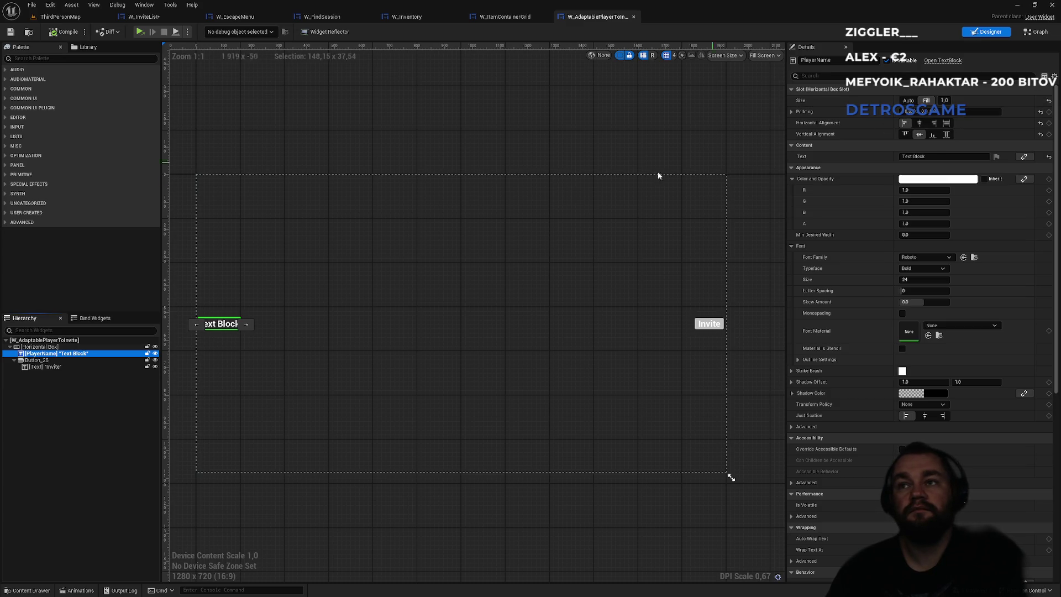
pyautogui.click(44, 348)
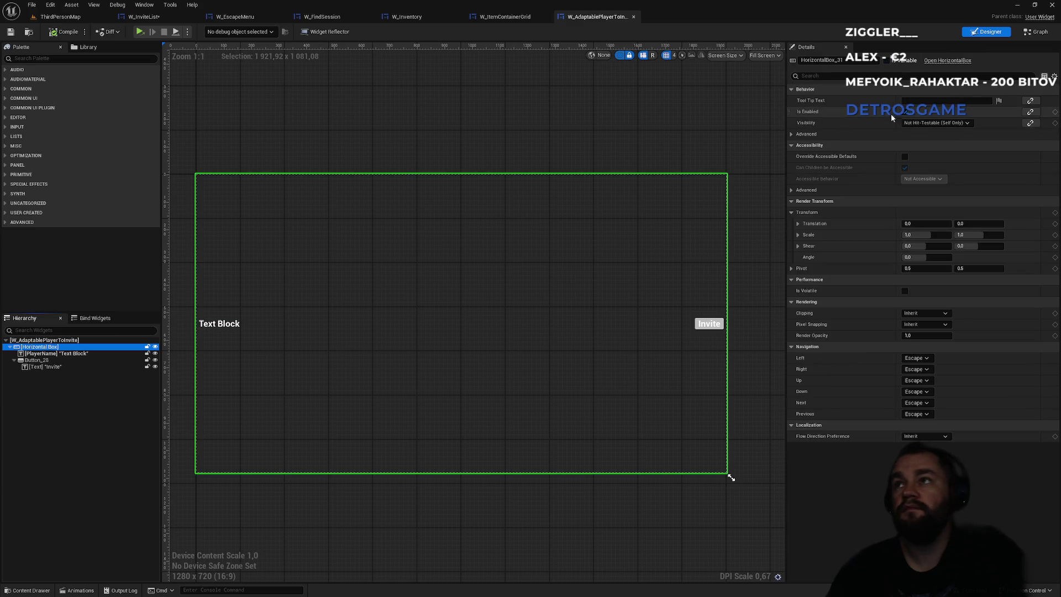
pyautogui.click(50, 341)
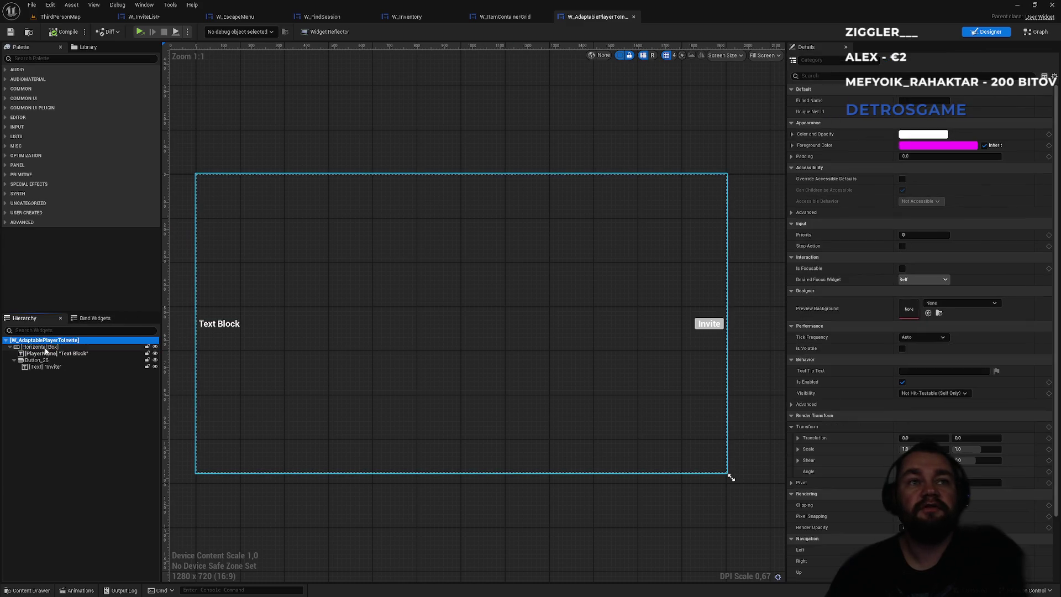
pyautogui.click(46, 347)
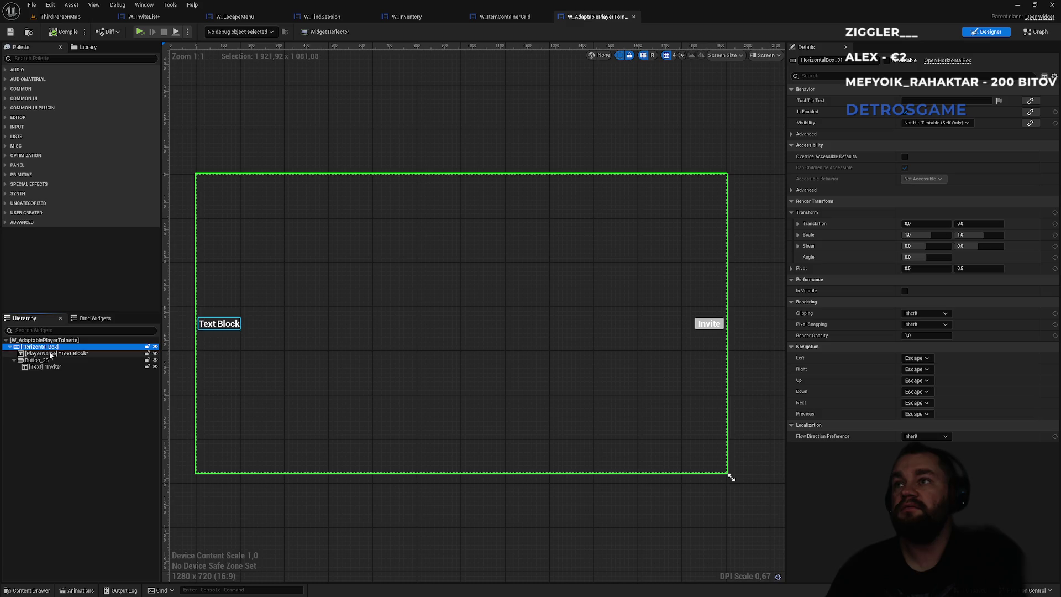
pyautogui.click(49, 353)
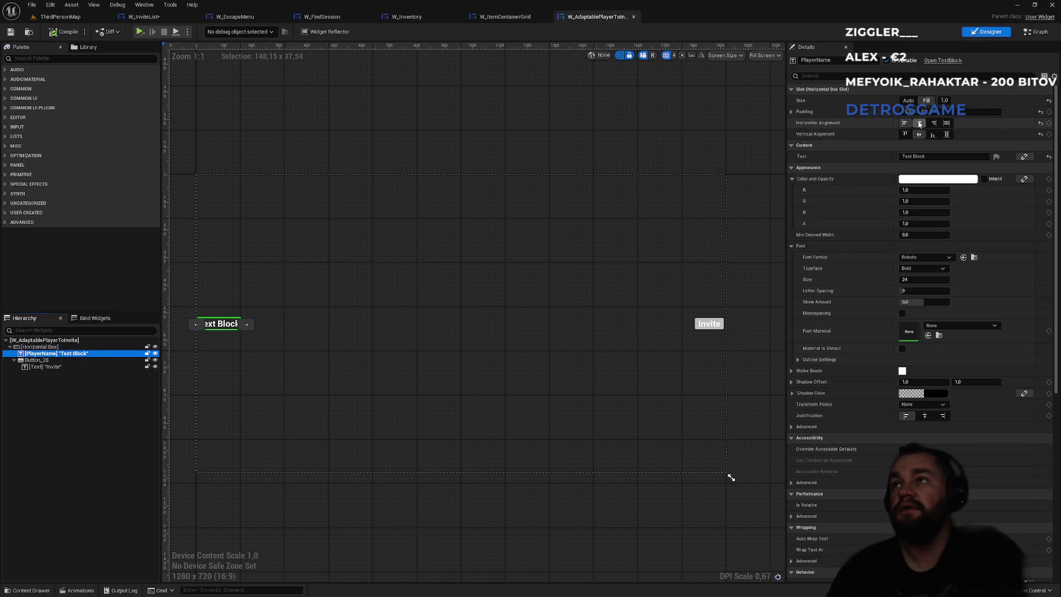
# Keep PlayerName left-aligned and increase its padding slightly.
pyautogui.click(791, 112)
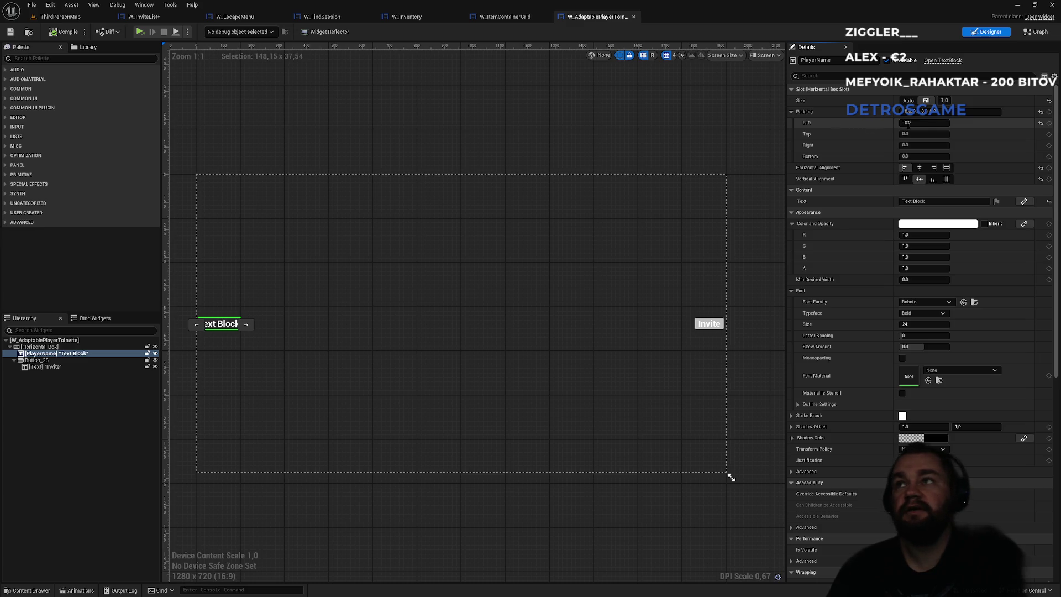
pyautogui.click(796, 114)
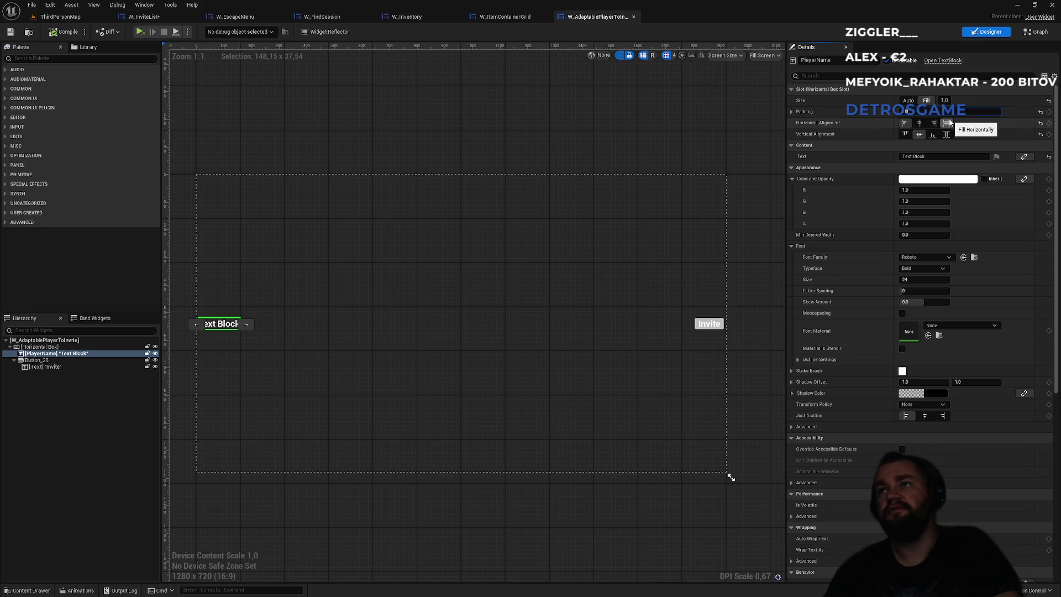
pyautogui.click(918, 124)
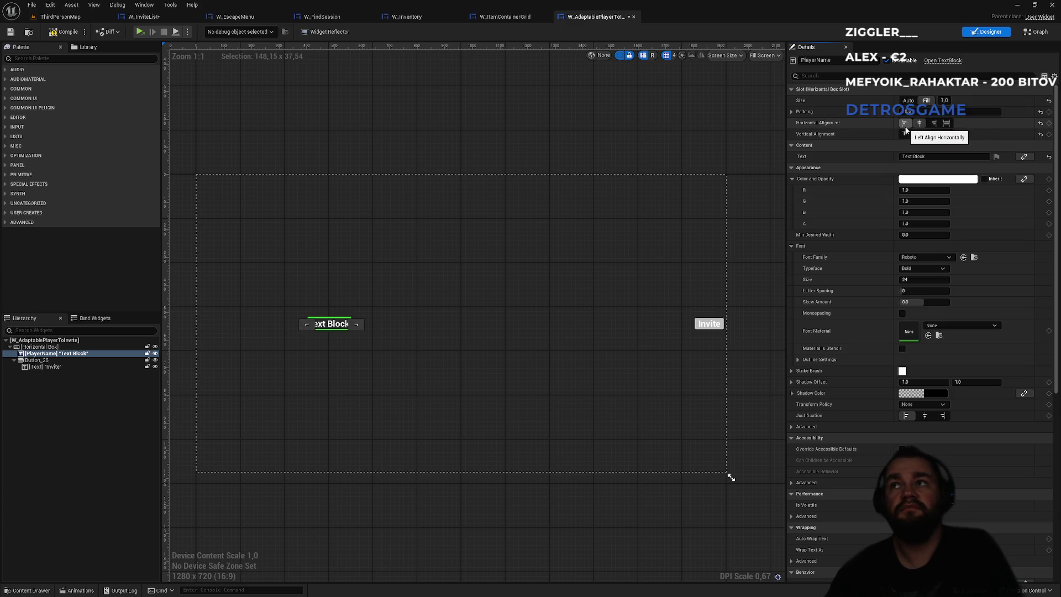
pyautogui.click(906, 126)
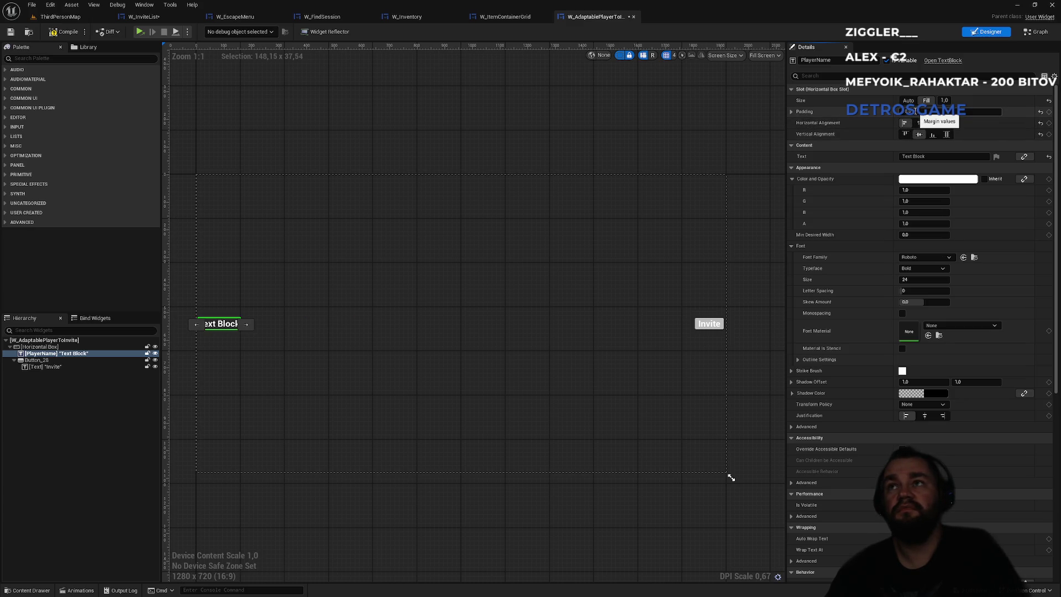
pyautogui.click(915, 111)
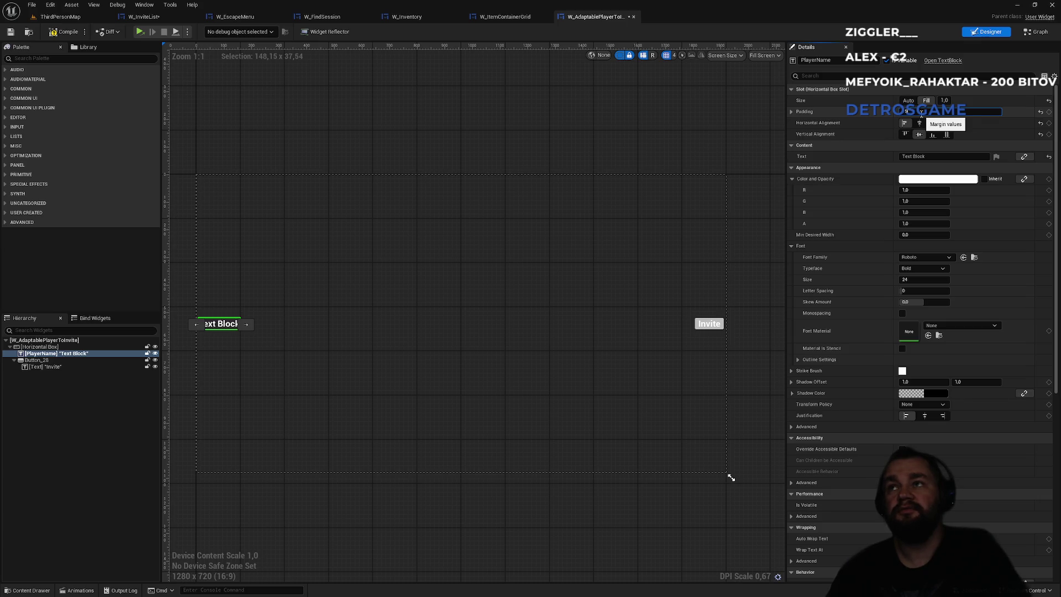
pyautogui.moveTo(921, 113); pyautogui.dragTo(921, 112)
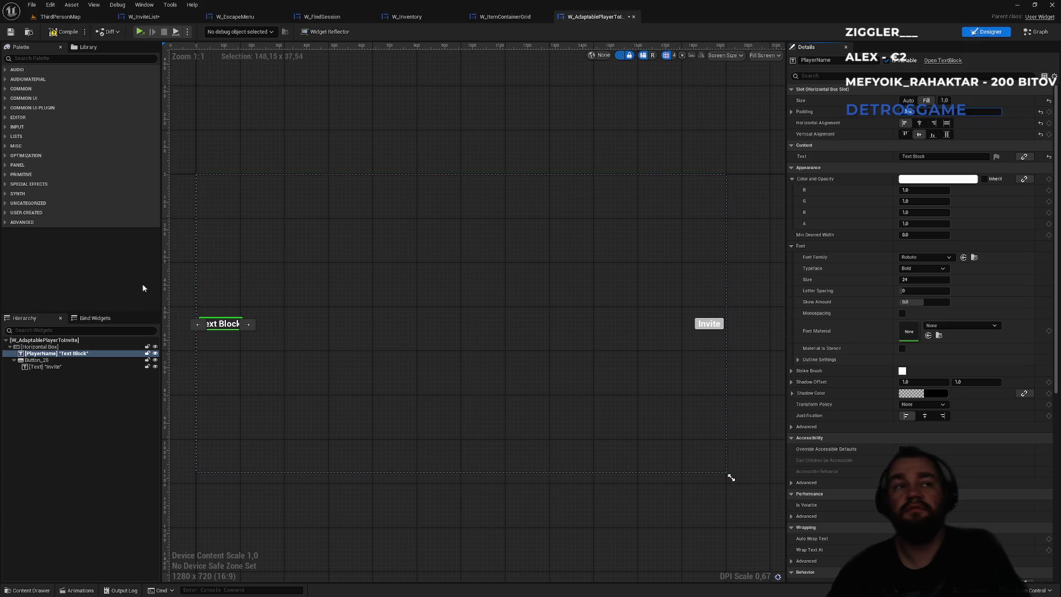
# Set the Invite button's padding to 5 and compile the widget.
pyautogui.click(36, 359)
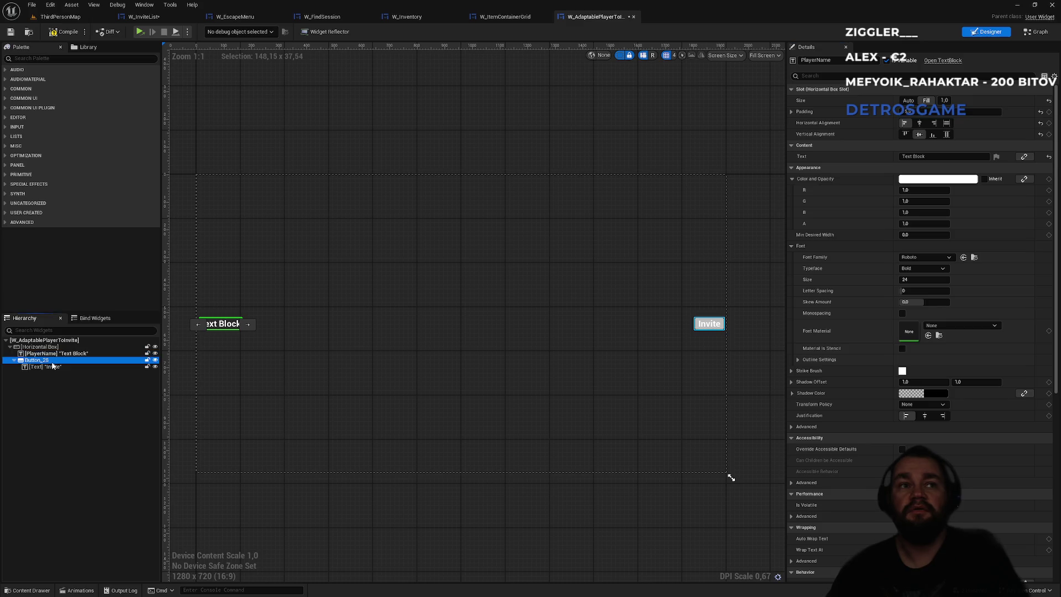
pyautogui.click(928, 111)
pyautogui.doubleClick(921, 111)
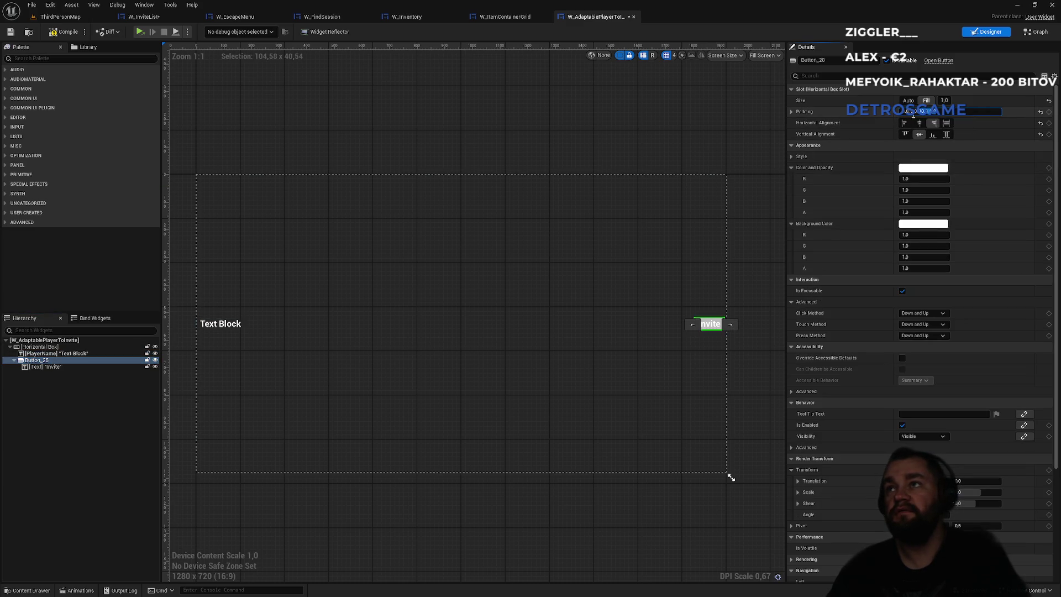
pyautogui.write('5')
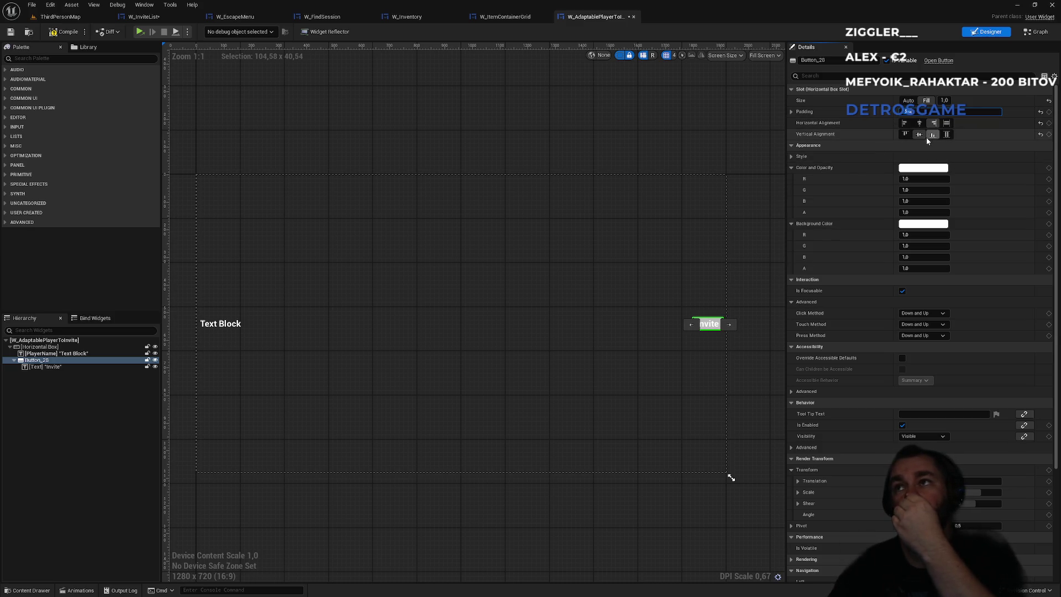
pyautogui.click(68, 34)
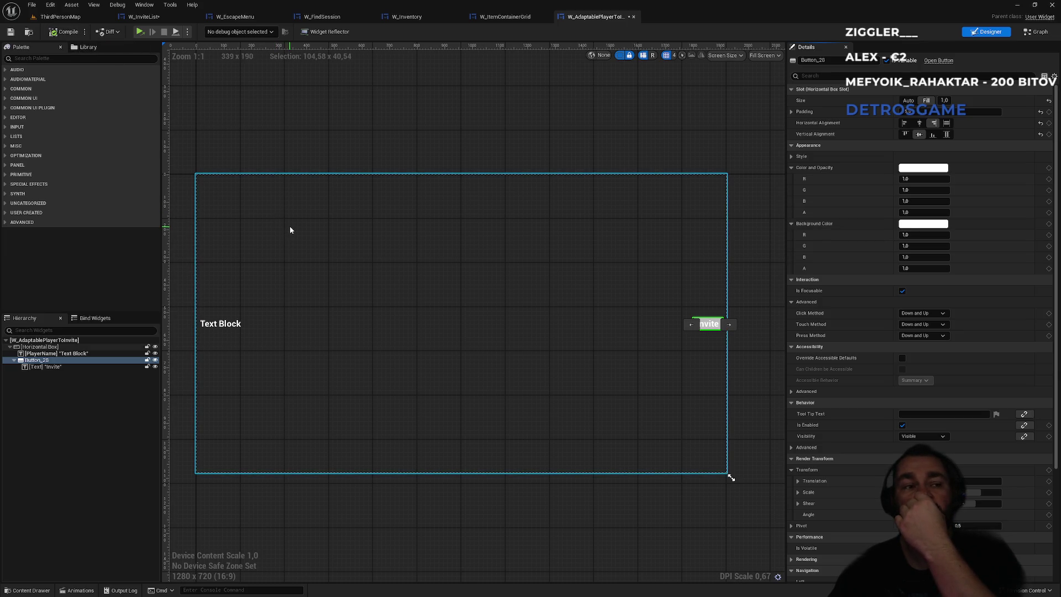
# Clear the palette search and expand the Common widget category.
pyautogui.click(26, 59)
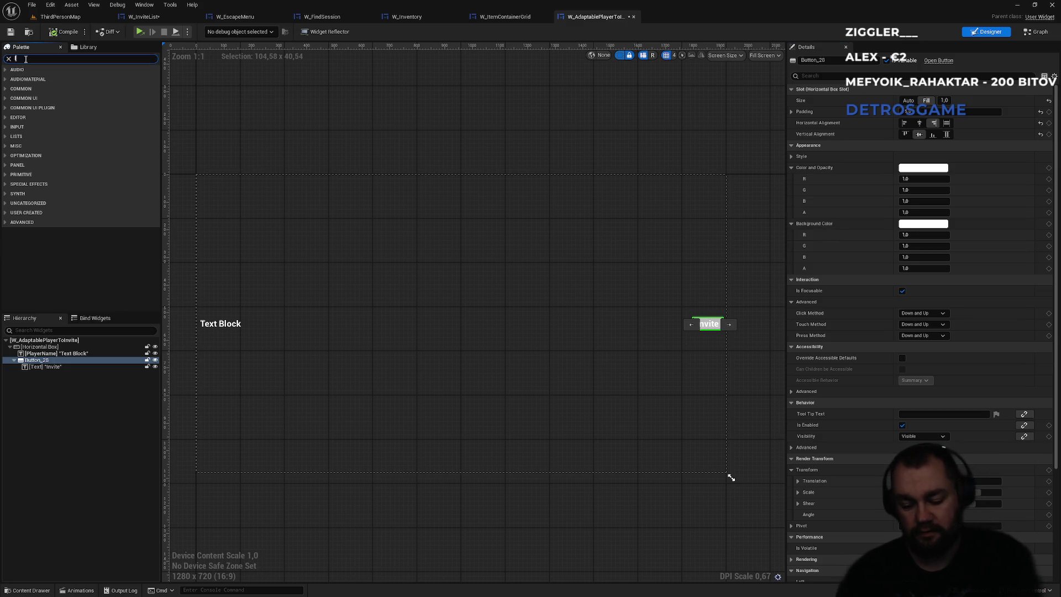
pyautogui.write('line')
pyautogui.hotkey('ctrl', 'a')
pyautogui.press('BackSpace')
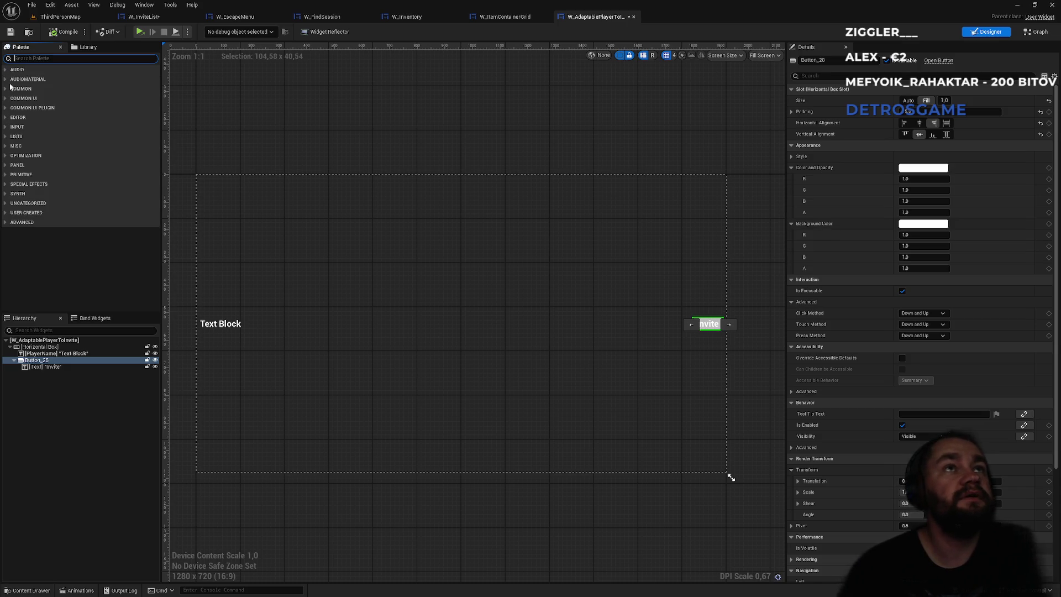
pyautogui.click(6, 99)
pyautogui.click(6, 99)
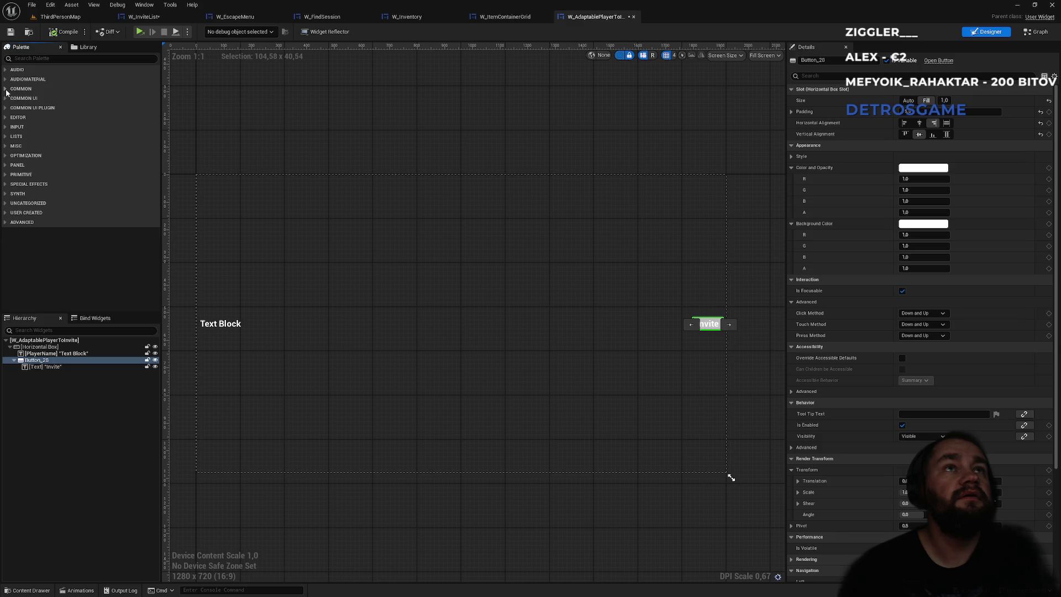
pyautogui.click(5, 89)
pyautogui.click(5, 89)
pyautogui.click(5, 89)
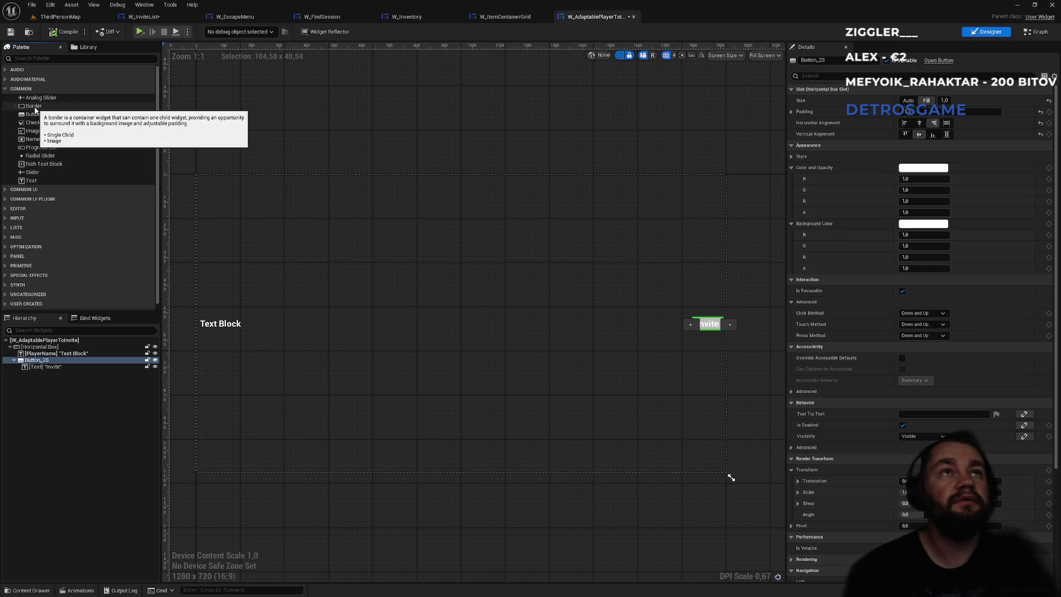
# Add a Border to the row's horizontal box, placed after the Invite button Button_28.
pyautogui.moveTo(35, 110)
pyautogui.mouseDown()
pyautogui.moveTo(35, 380)
pyautogui.moveTo(25, 354)
pyautogui.moveTo(20, 375)
pyautogui.mouseUp()
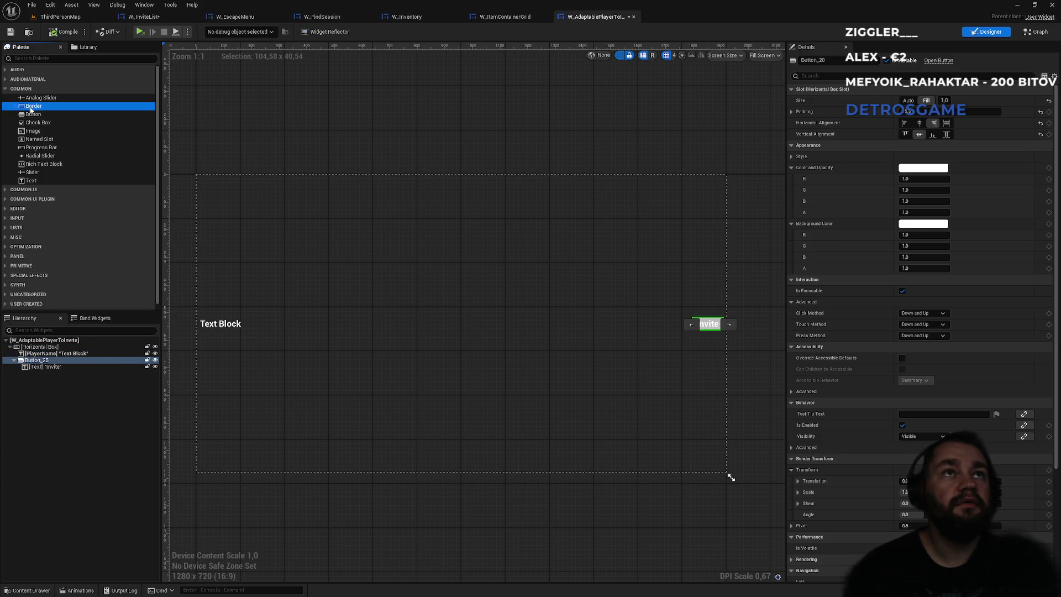
pyautogui.moveTo(35, 110)
pyautogui.mouseDown()
pyautogui.moveTo(50, 254)
pyautogui.moveTo(29, 356)
pyautogui.mouseUp()
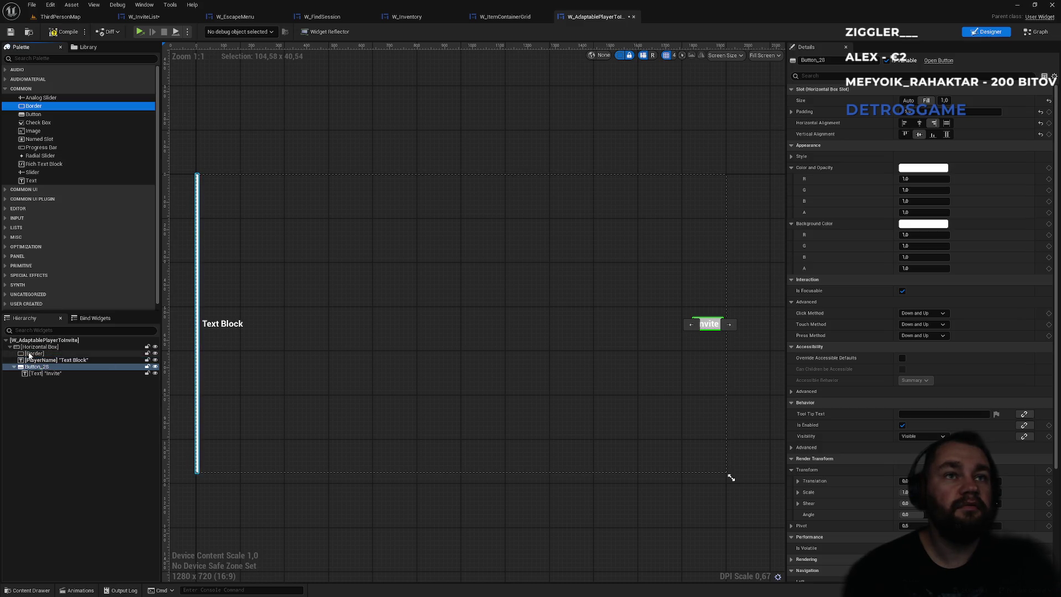
pyautogui.click(33, 354)
pyautogui.click(14, 367)
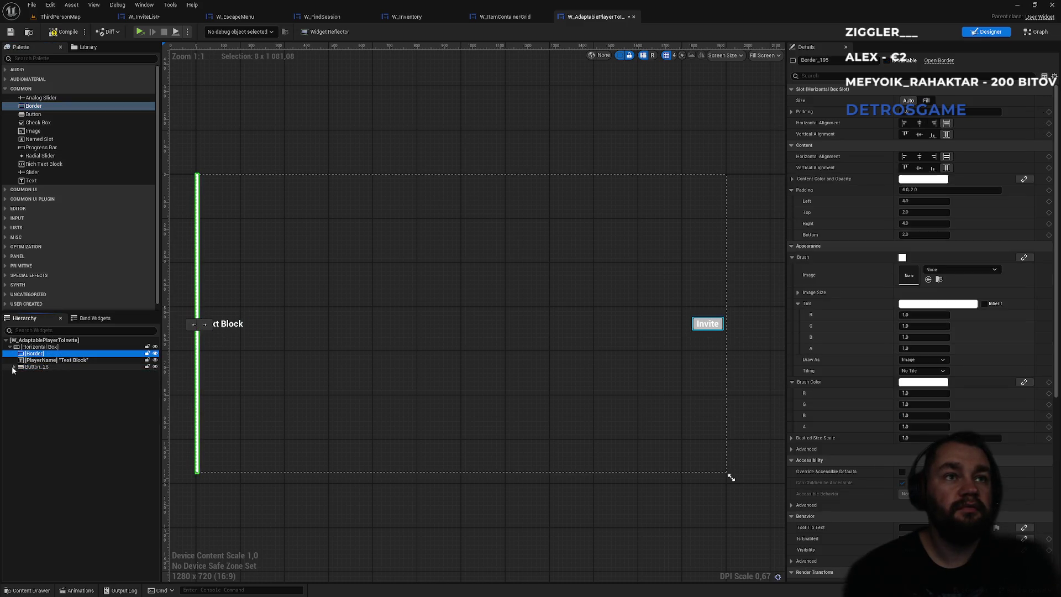
pyautogui.moveTo(30, 356); pyautogui.dragTo(31, 375)
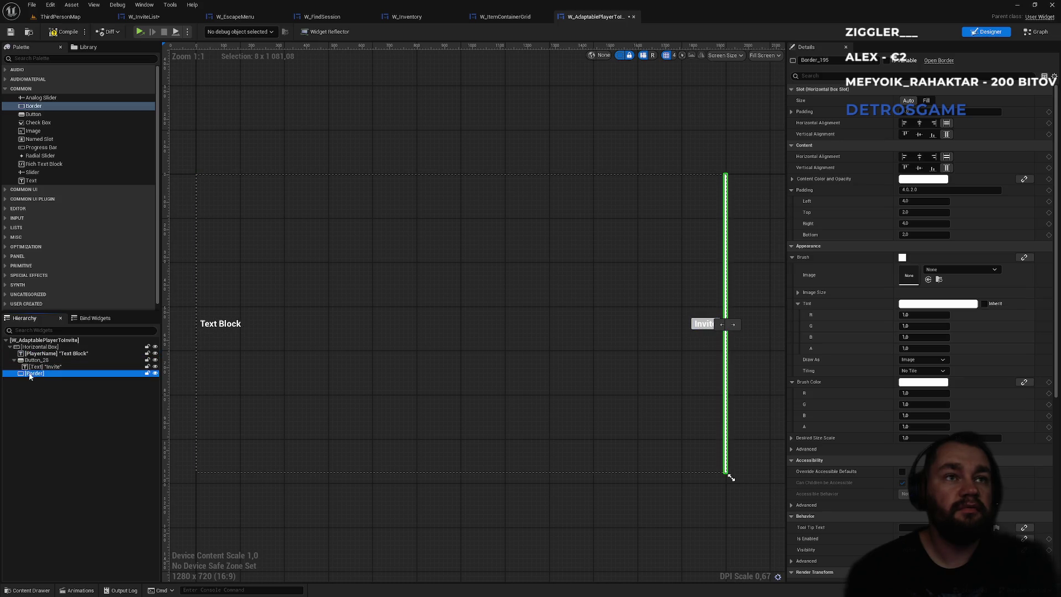
pyautogui.click(14, 360)
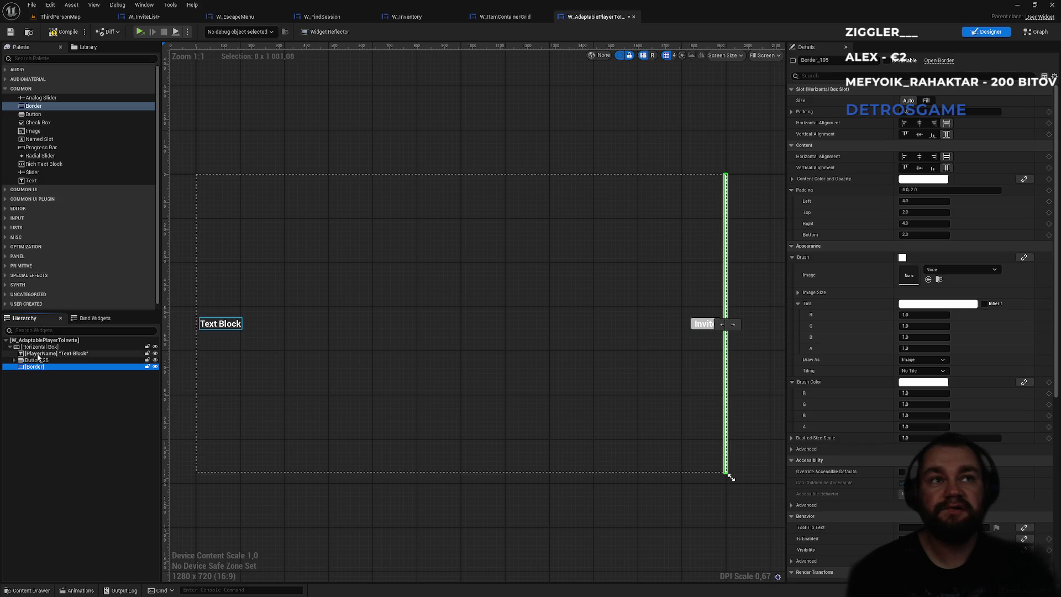
pyautogui.click(34, 58)
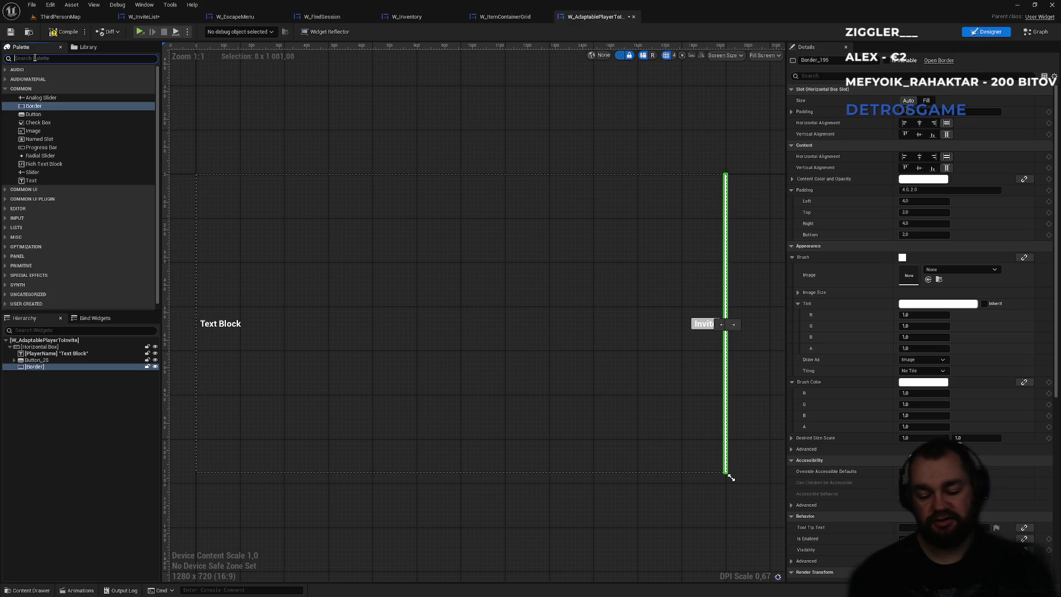
# Add a Vertical Box from the Palette into the row's Horizontal Box.
pyautogui.write('verti')
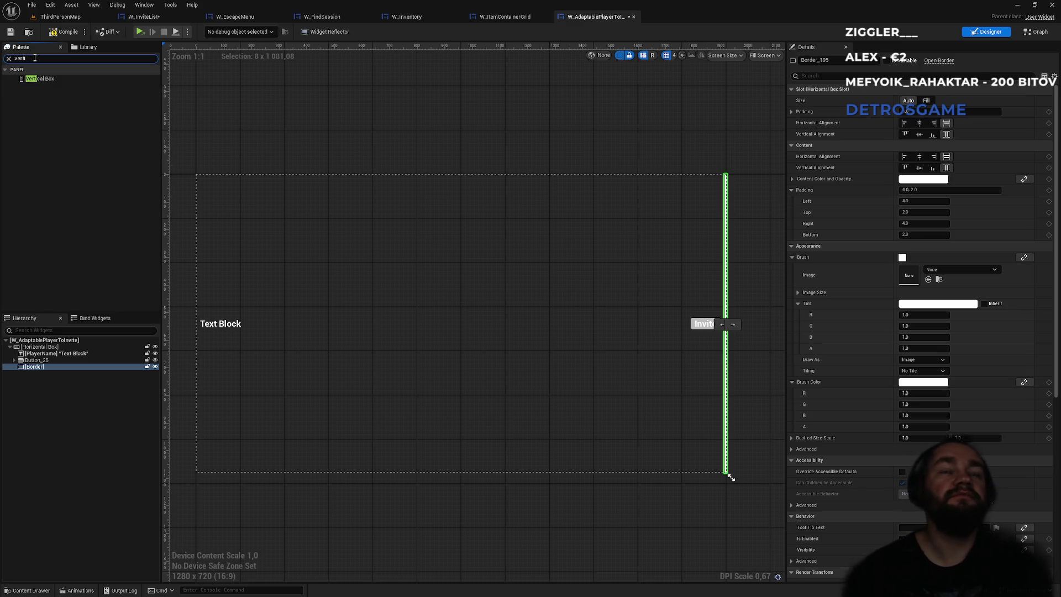
pyautogui.click(37, 80)
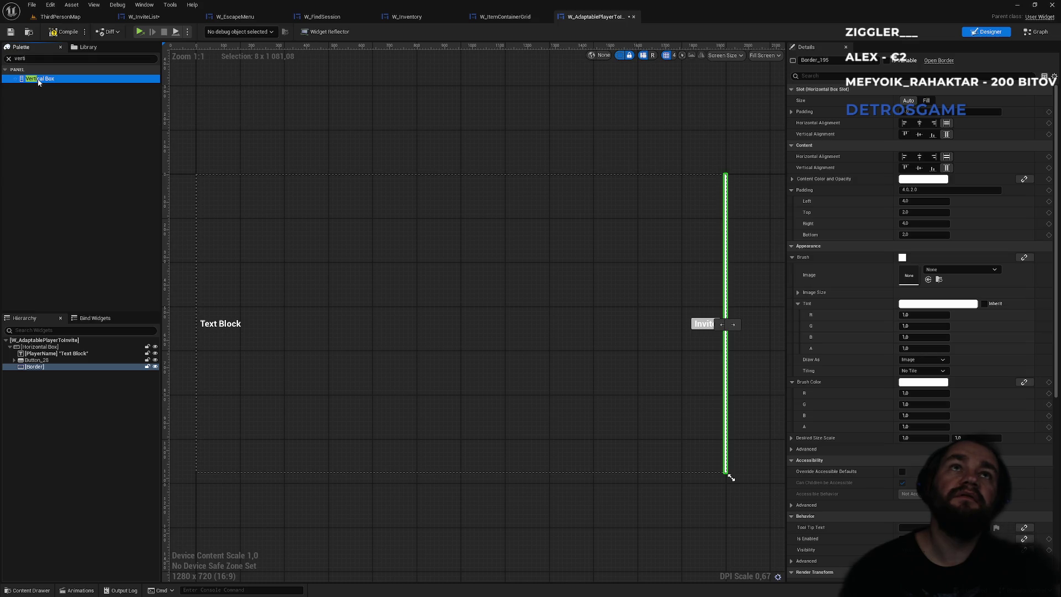
pyautogui.moveTo(37, 82)
pyautogui.mouseDown()
pyautogui.moveTo(77, 321)
pyautogui.moveTo(34, 351)
pyautogui.moveTo(42, 376)
pyautogui.moveTo(38, 366)
pyautogui.mouseUp()
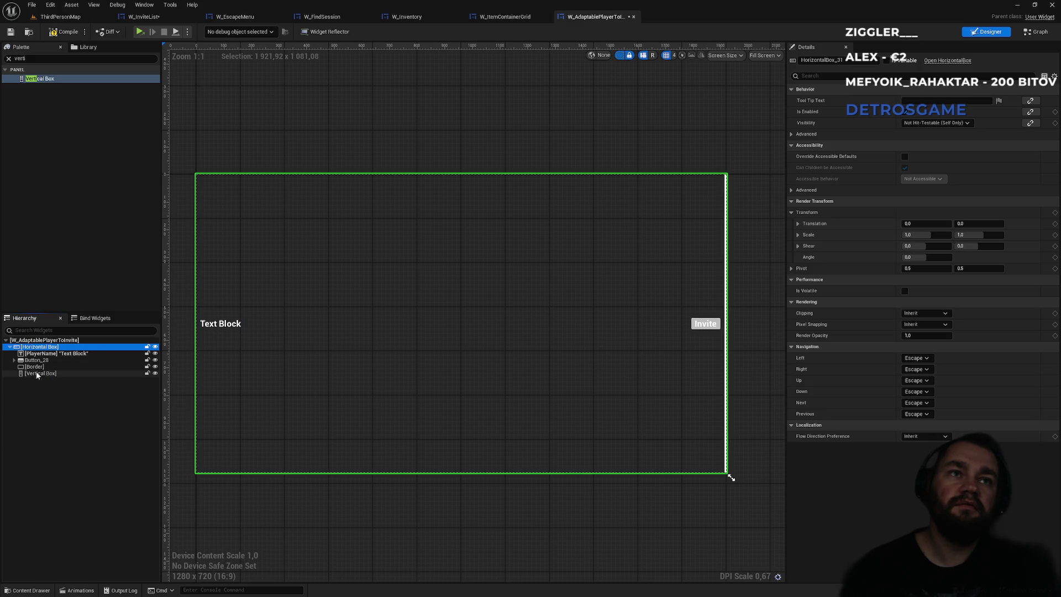
pyautogui.click(22, 375)
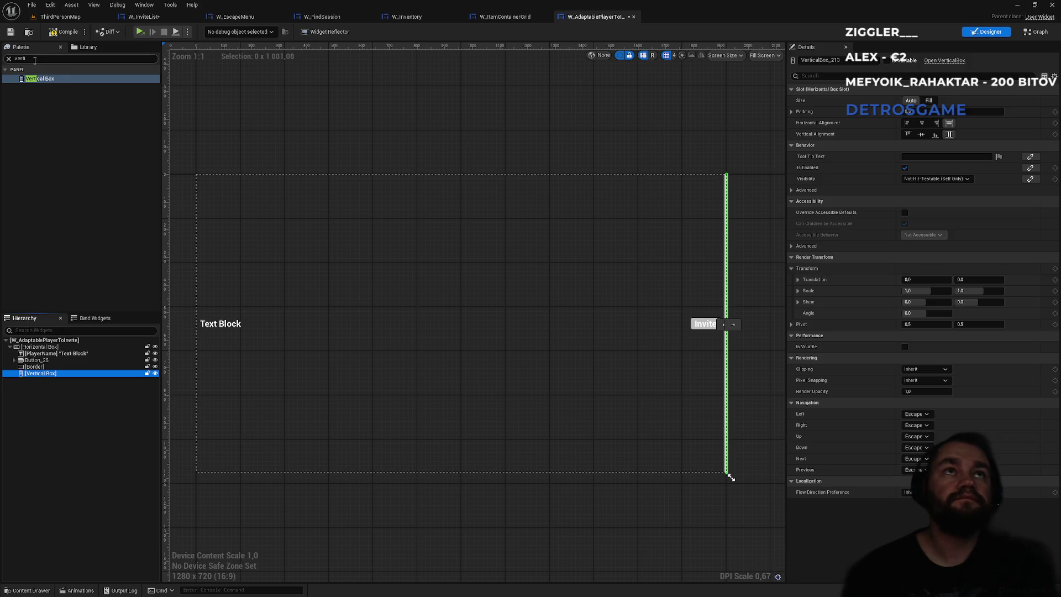
# Move the Border, the Invite button and the PlayerName text into the new Vertical Box.
pyautogui.click(38, 347)
pyautogui.click(31, 374)
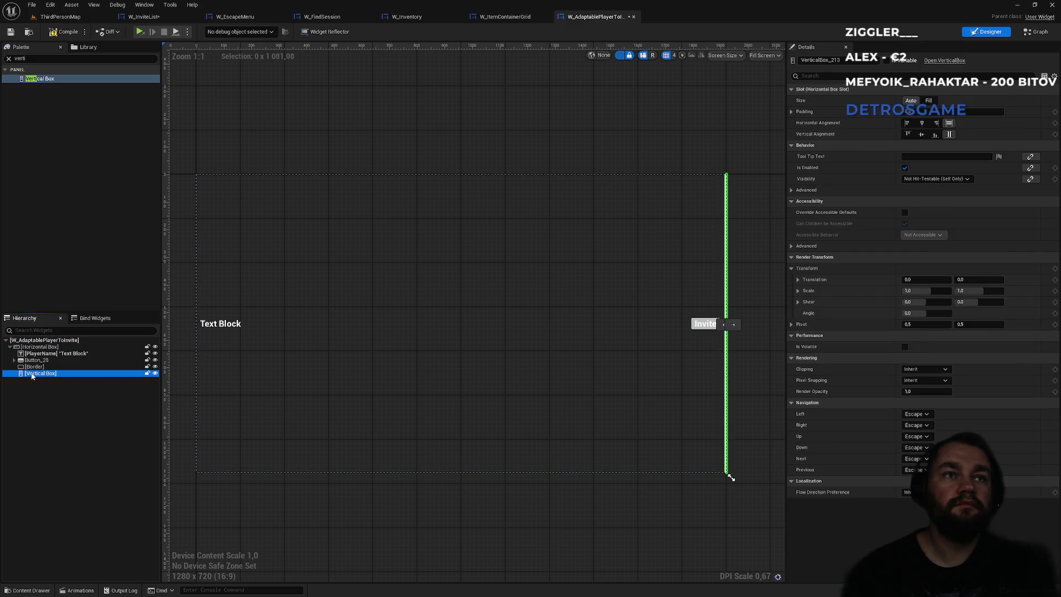
pyautogui.moveTo(35, 367); pyautogui.dragTo(40, 376)
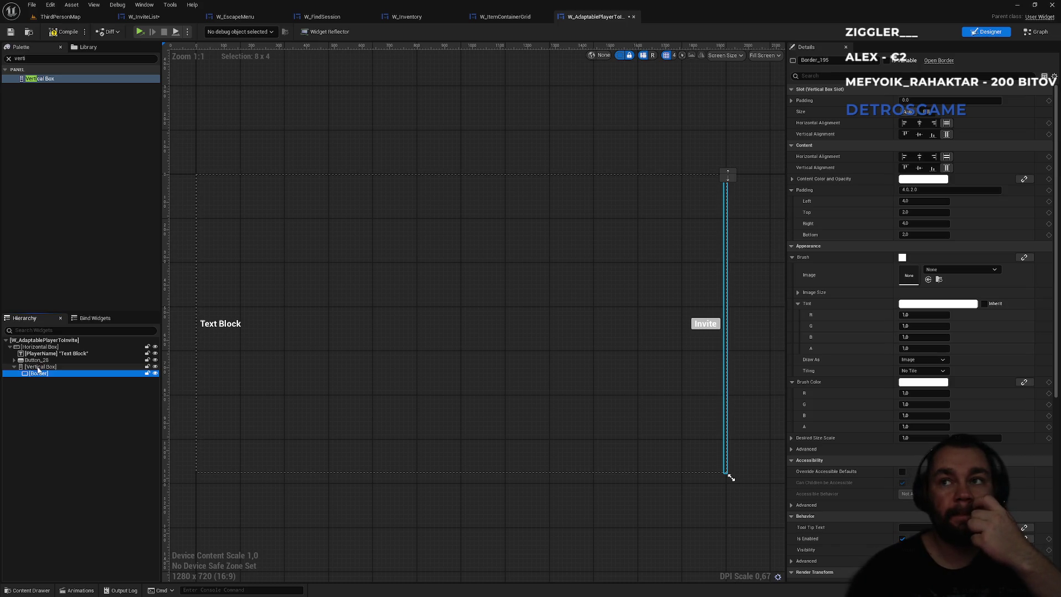
pyautogui.click(39, 359)
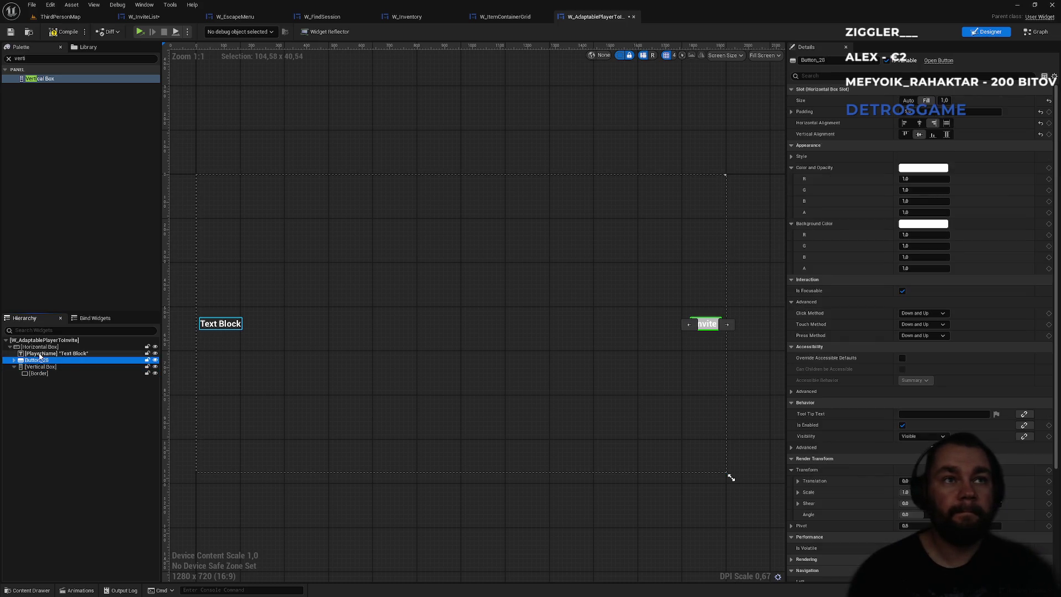
pyautogui.keyDown('ctrl'); pyautogui.click(39, 355); pyautogui.keyUp('ctrl')
pyautogui.moveTo(40, 355); pyautogui.dragTo(41, 369)
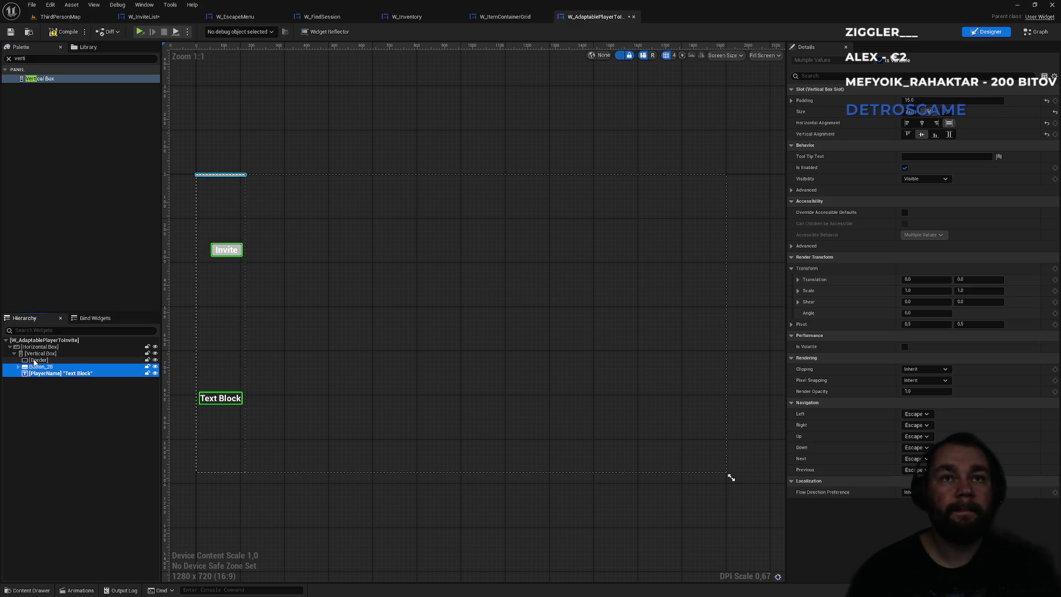
# Reorder the Vertical Box children so the Border sits below the player name.
pyautogui.click(42, 355)
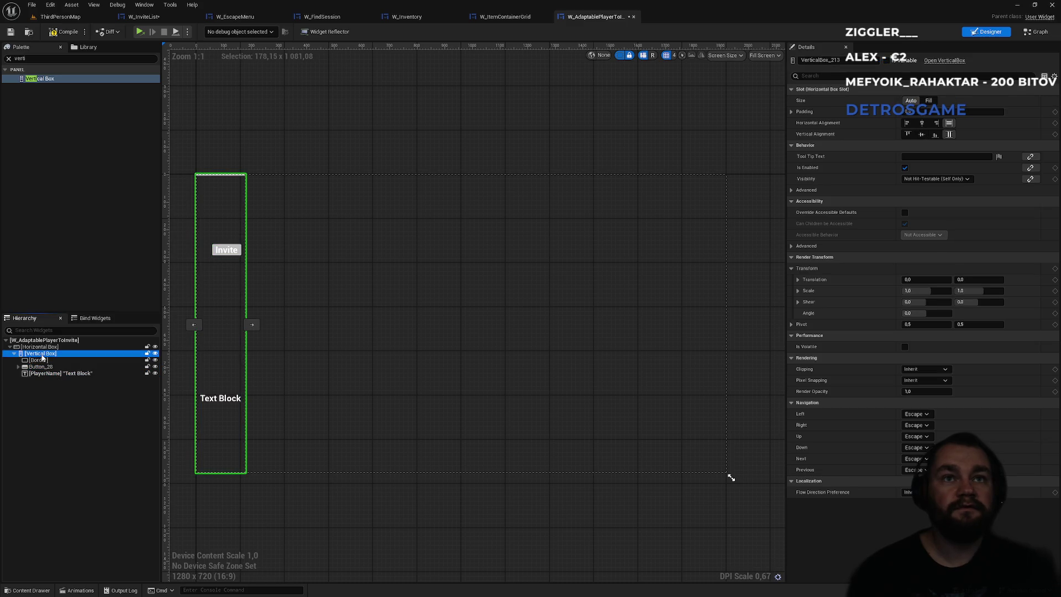
pyautogui.click(42, 359)
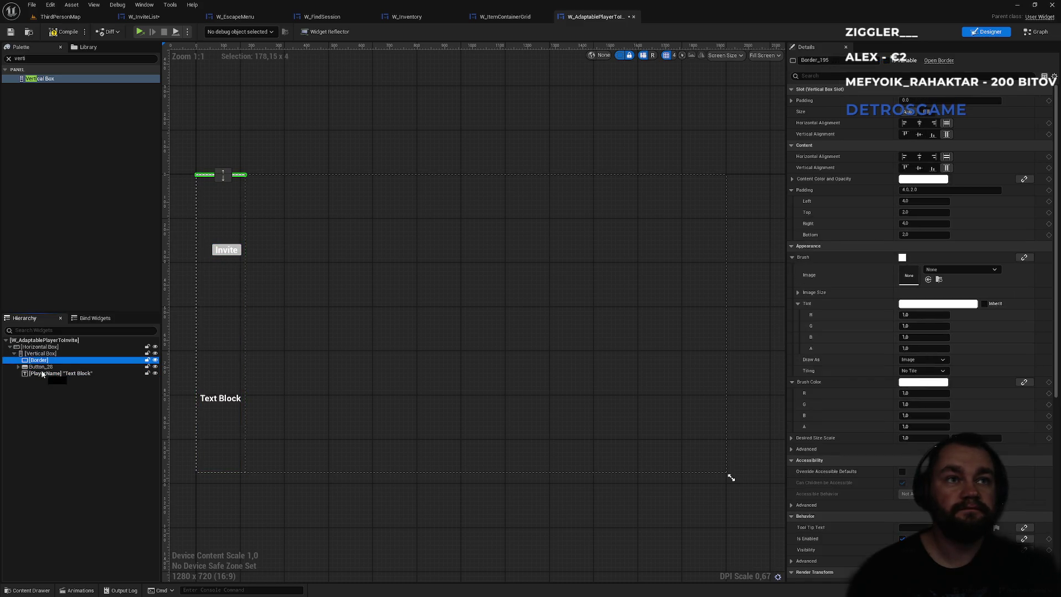
pyautogui.moveTo(42, 379); pyautogui.dragTo(41, 379)
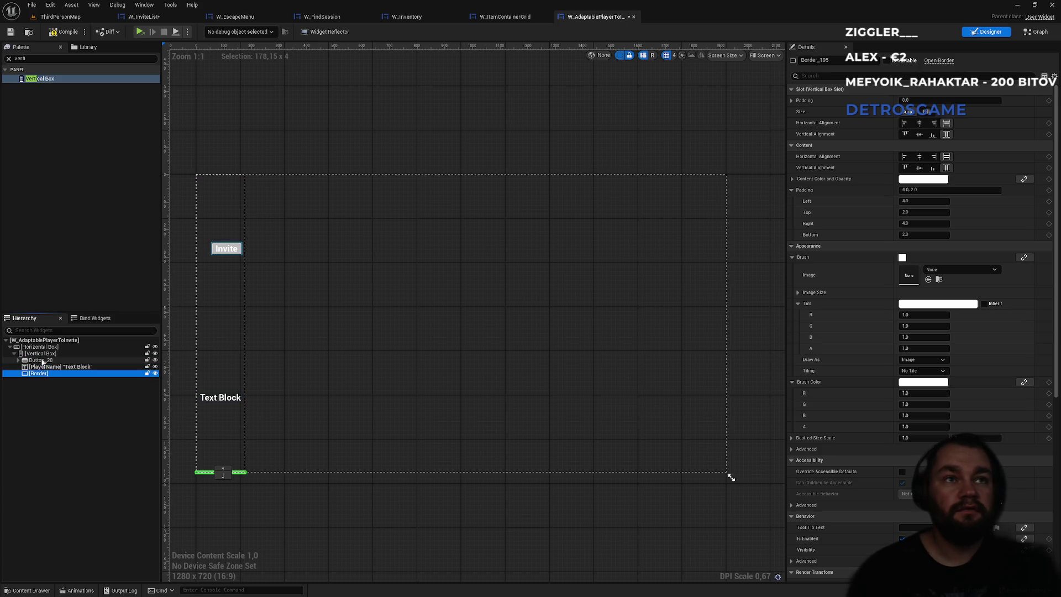
pyautogui.click(33, 347)
pyautogui.click(30, 354)
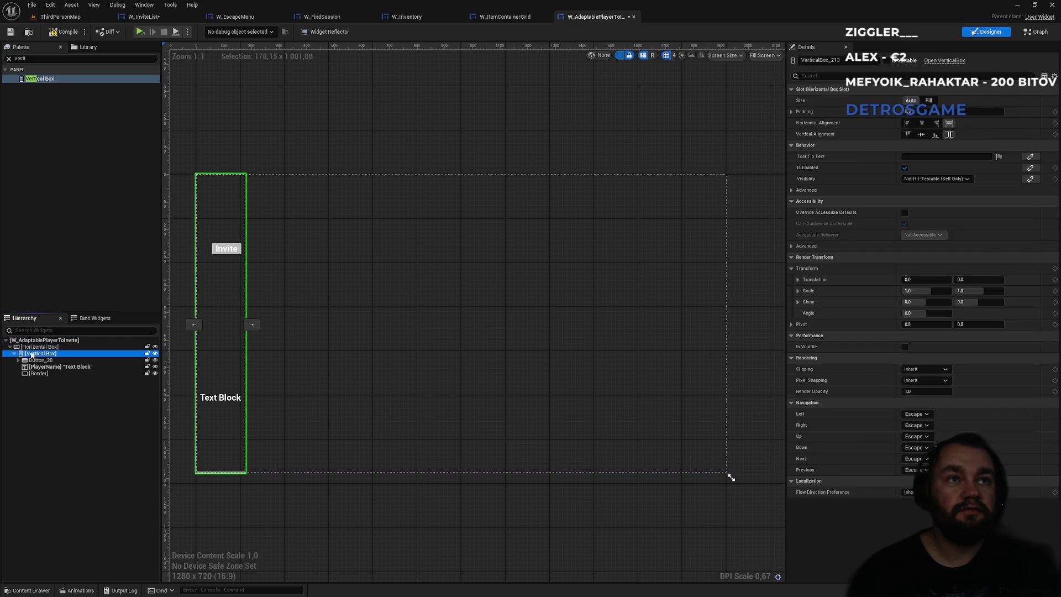
pyautogui.moveTo(31, 357); pyautogui.dragTo(37, 347)
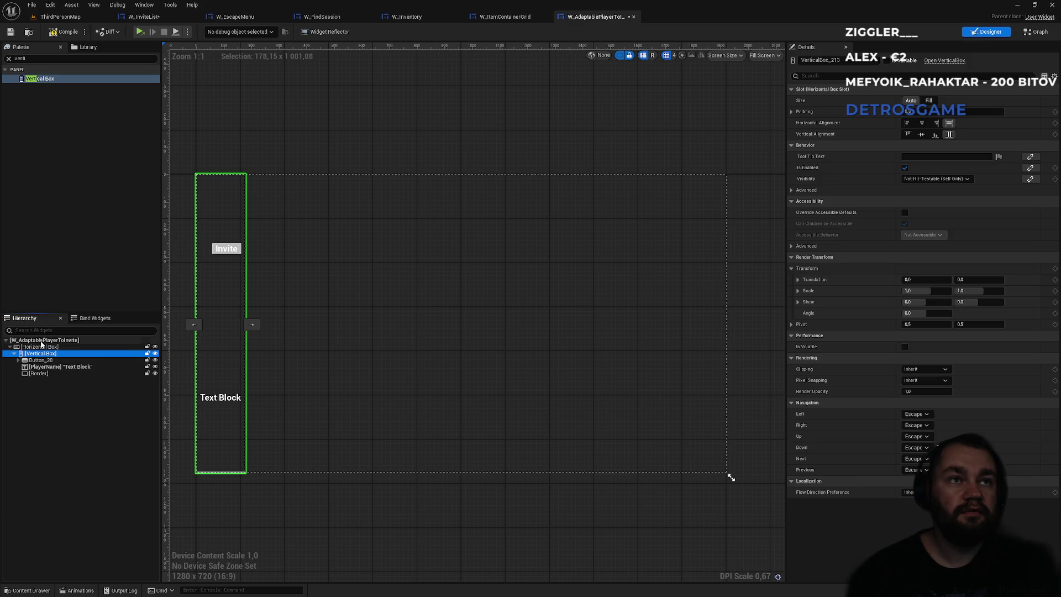
pyautogui.moveTo(25, 358); pyautogui.dragTo(6, 389)
# Wrap the row's Horizontal Box in a new outer Vertical Box using Wrap With.
pyautogui.rightClick(29, 353)
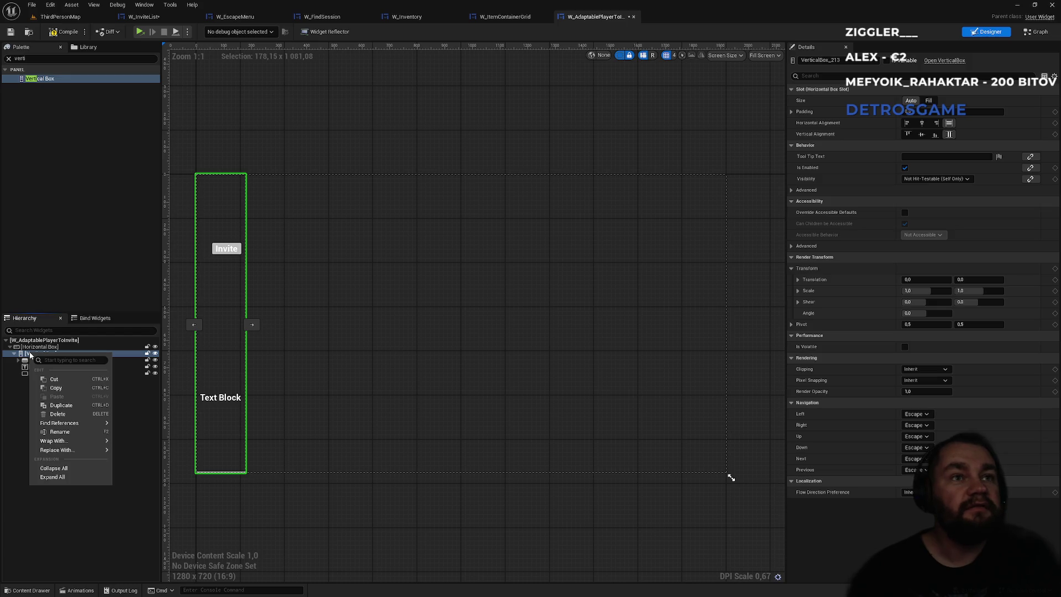
pyautogui.moveTo(81, 443)
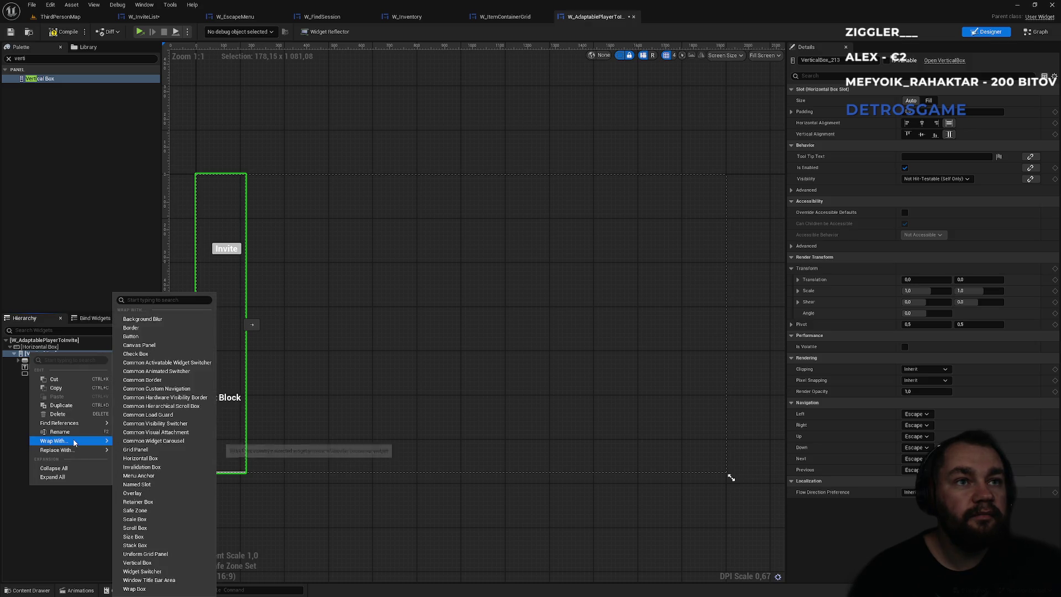
pyautogui.click(58, 503)
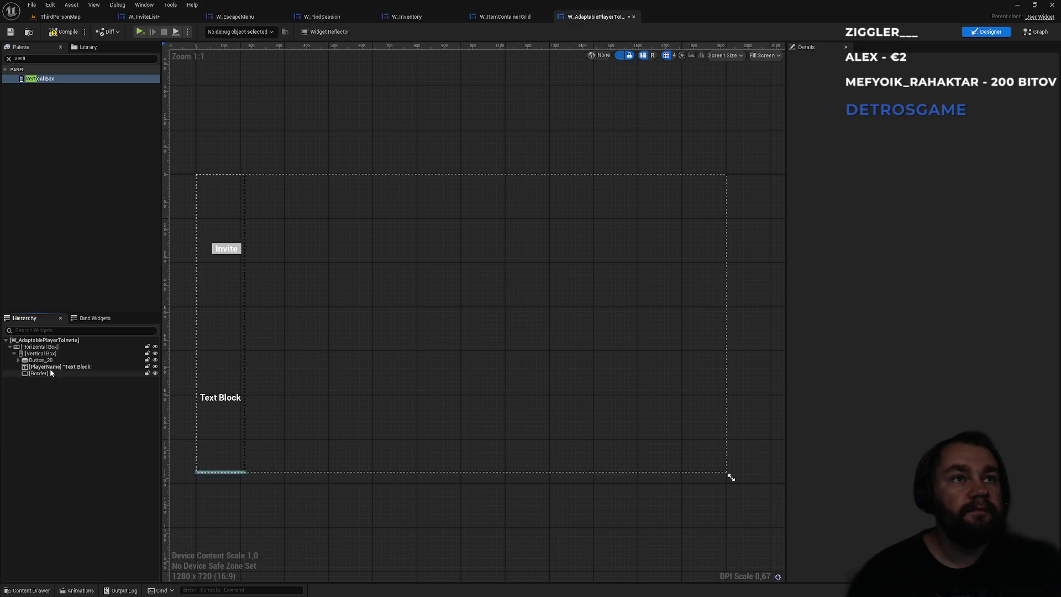
pyautogui.click(42, 353)
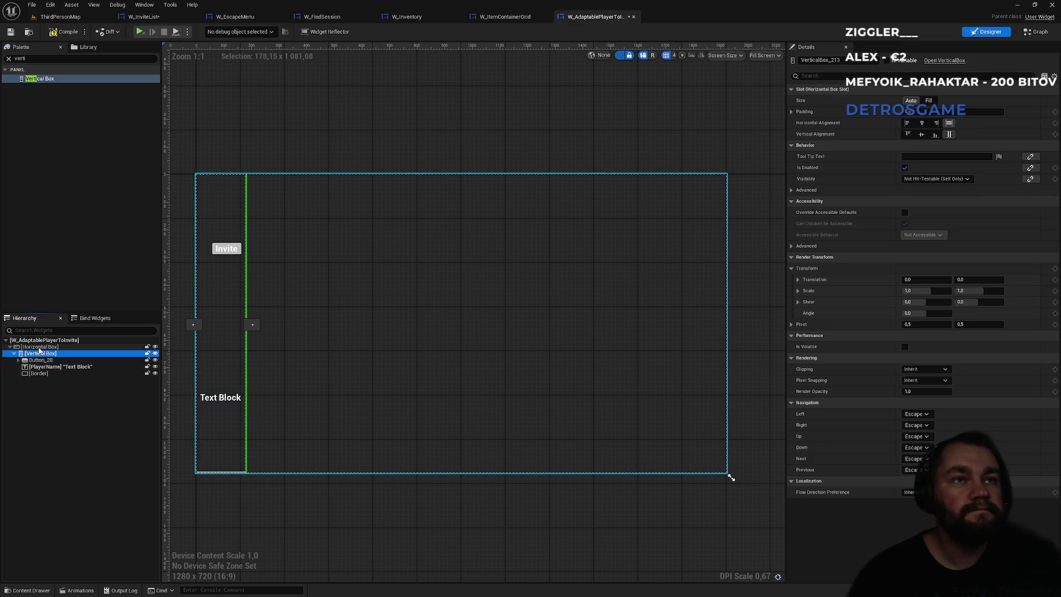
pyautogui.click(40, 347)
pyautogui.rightClick(39, 347)
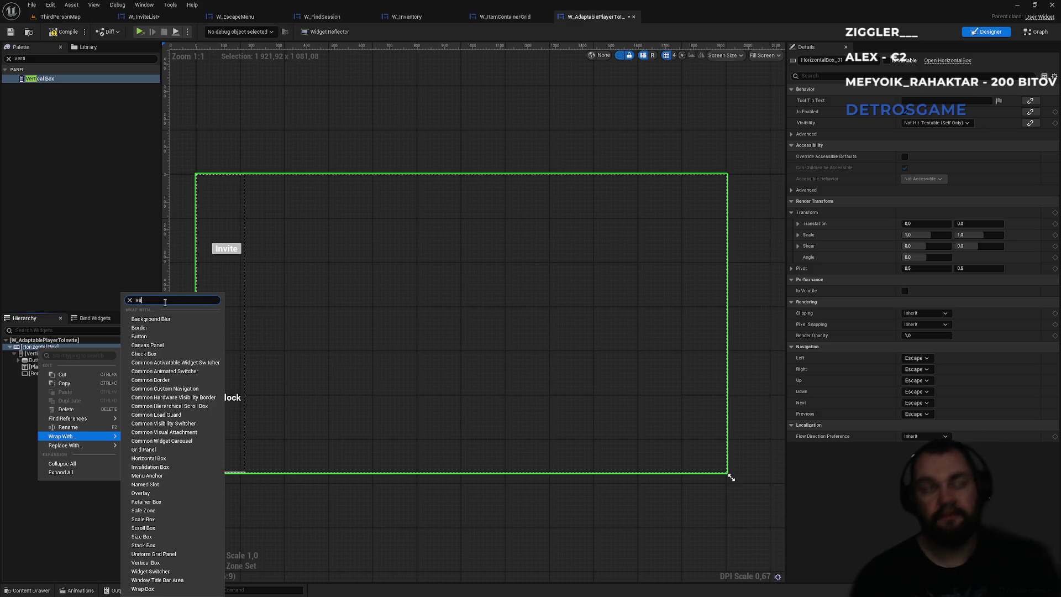
pyautogui.write('ver')
pyautogui.click(152, 458)
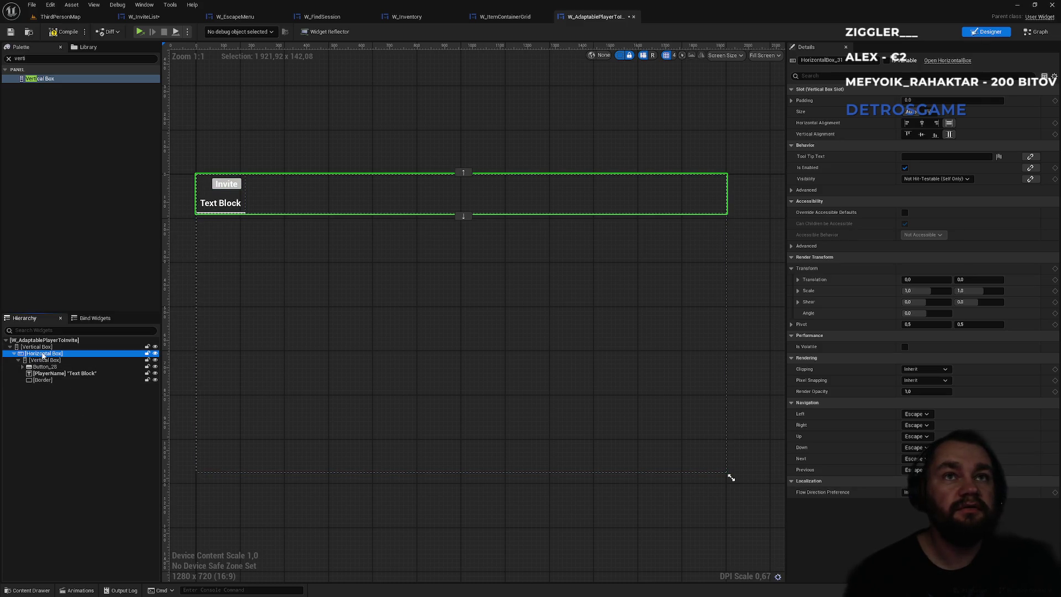
# Check the Horizontal Box and inner Vertical Box names, leaving them unchanged.
pyautogui.doubleClick(43, 354)
pyautogui.click(34, 361)
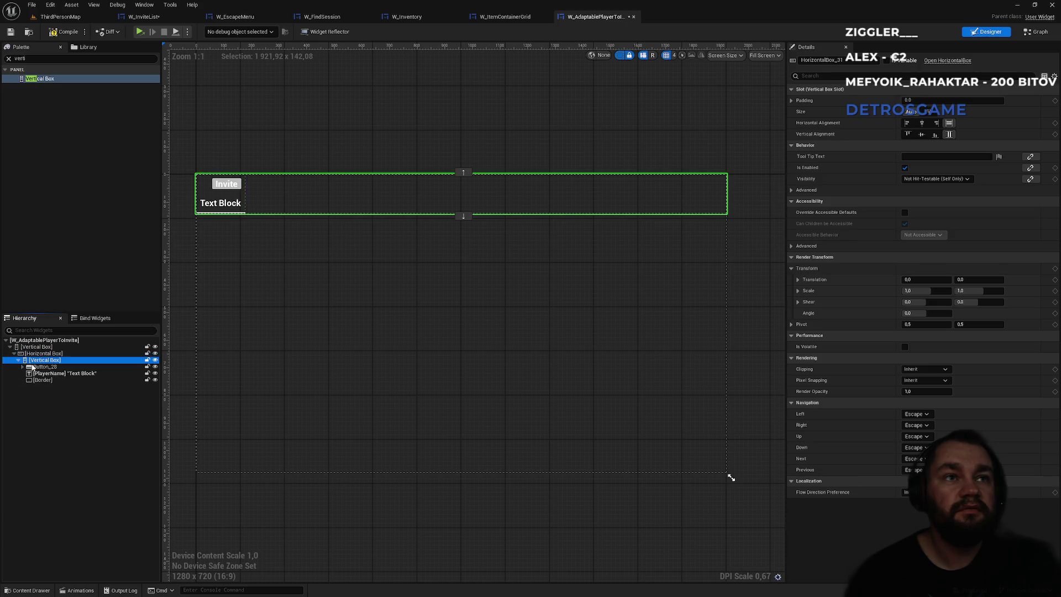
pyautogui.doubleClick(39, 363)
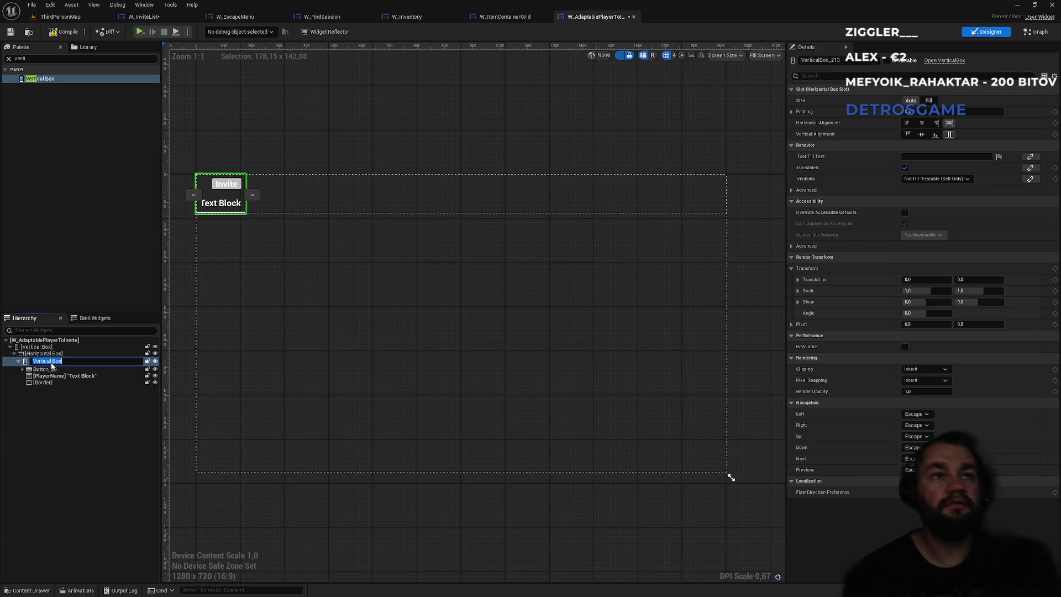
pyautogui.press('Return')
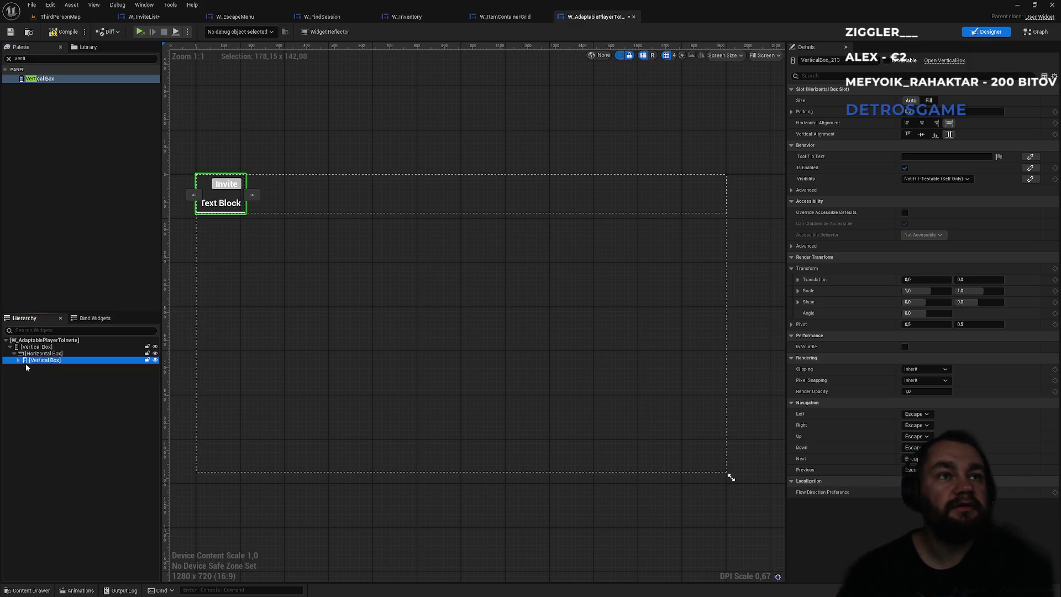
# Move the Invite button, PlayerName and Border back into the Horizontal Box, then inspect the Border.
pyautogui.click(43, 367)
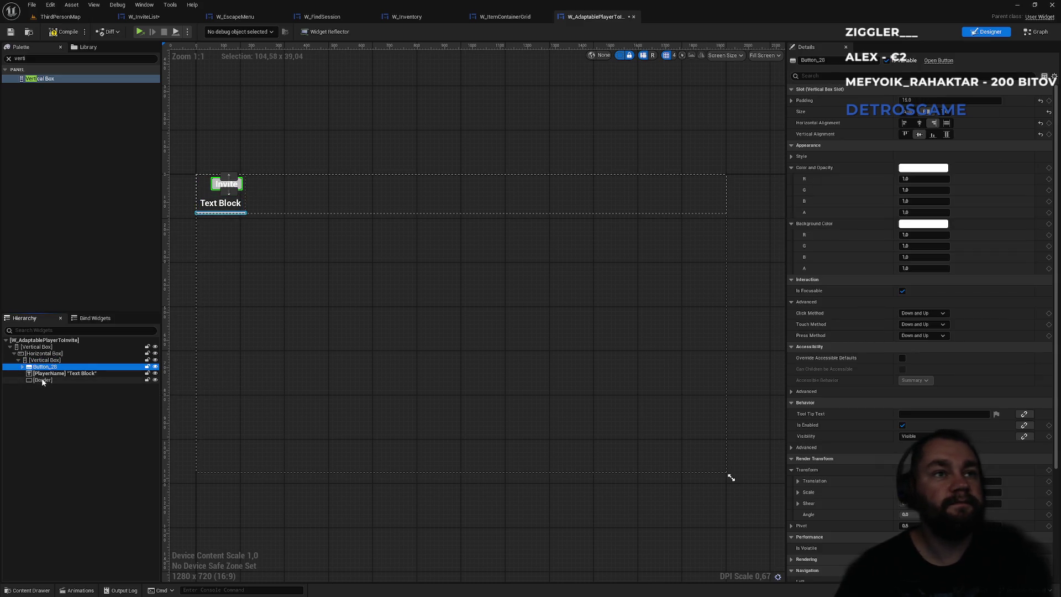
pyautogui.keyDown('shift'); pyautogui.click(40, 380); pyautogui.keyUp('shift')
pyautogui.moveTo(41, 380); pyautogui.dragTo(42, 357)
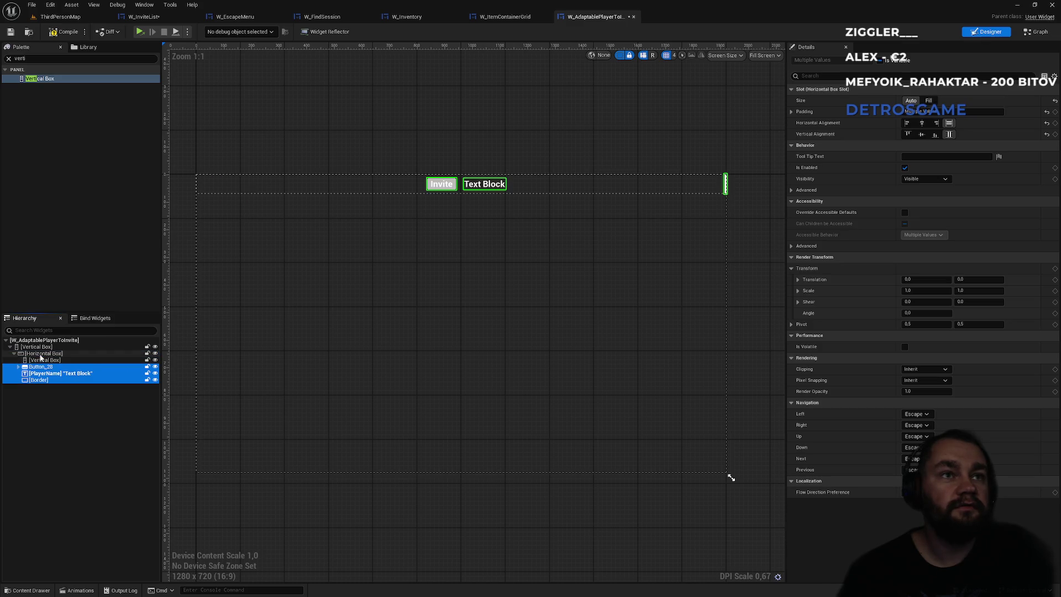
pyautogui.click(44, 360)
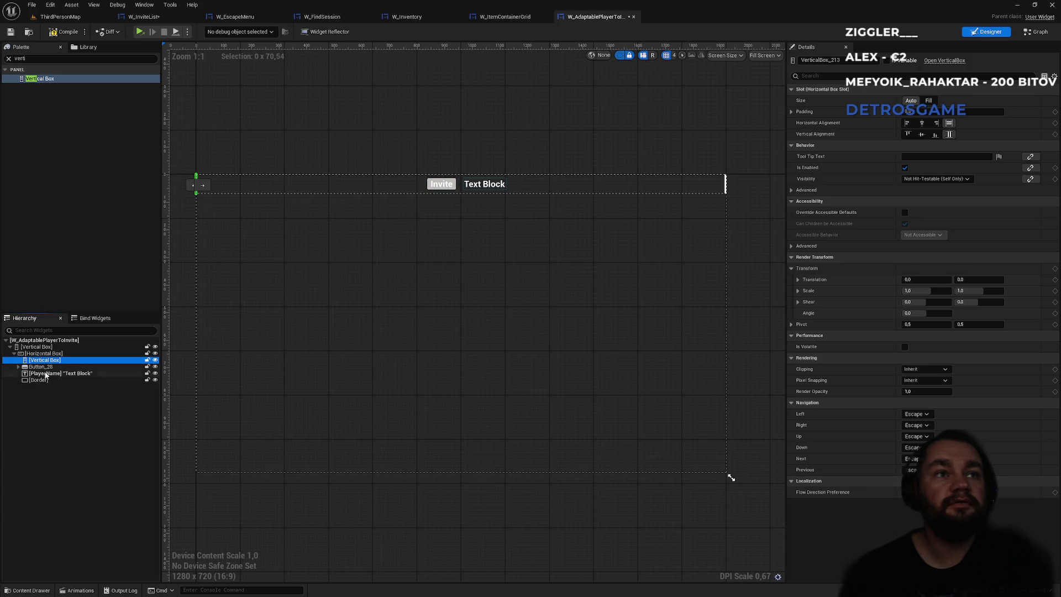
pyautogui.click(43, 380)
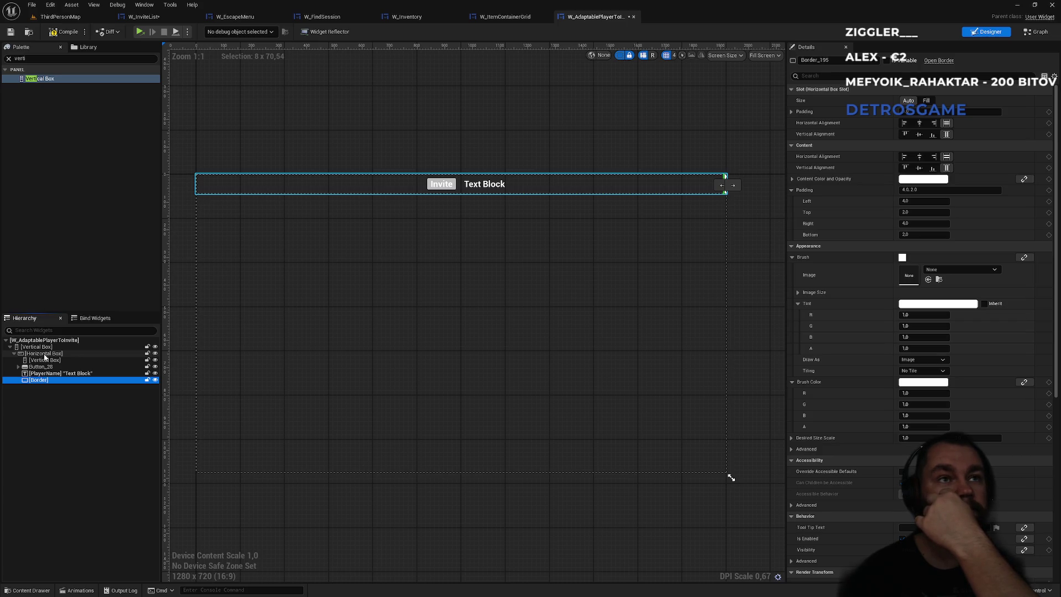
# Delete the empty inner Vertical Box from the row.
pyautogui.click(15, 354)
pyautogui.click(14, 354)
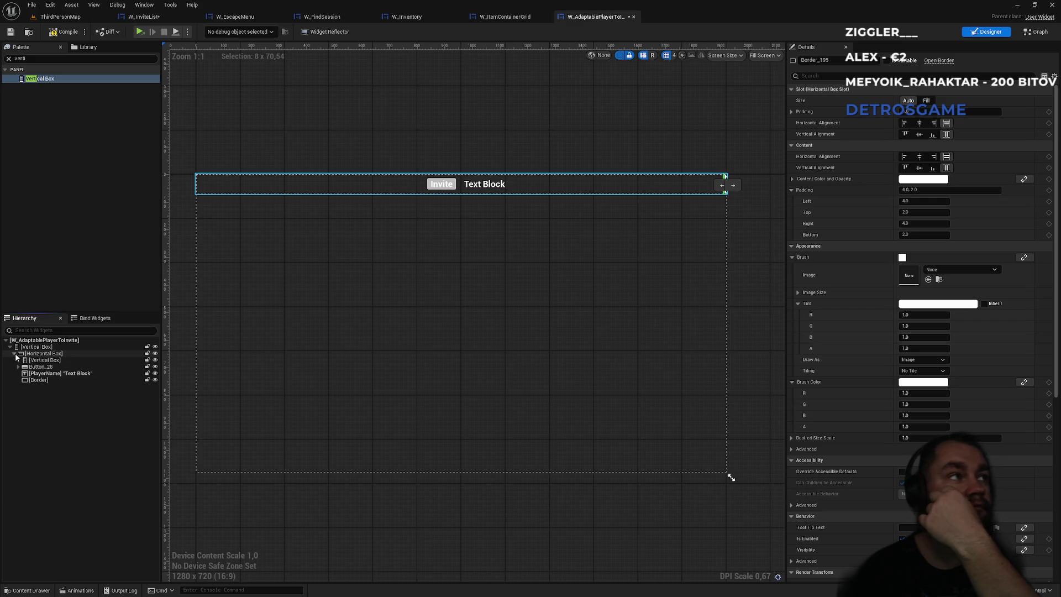
pyautogui.click(35, 380)
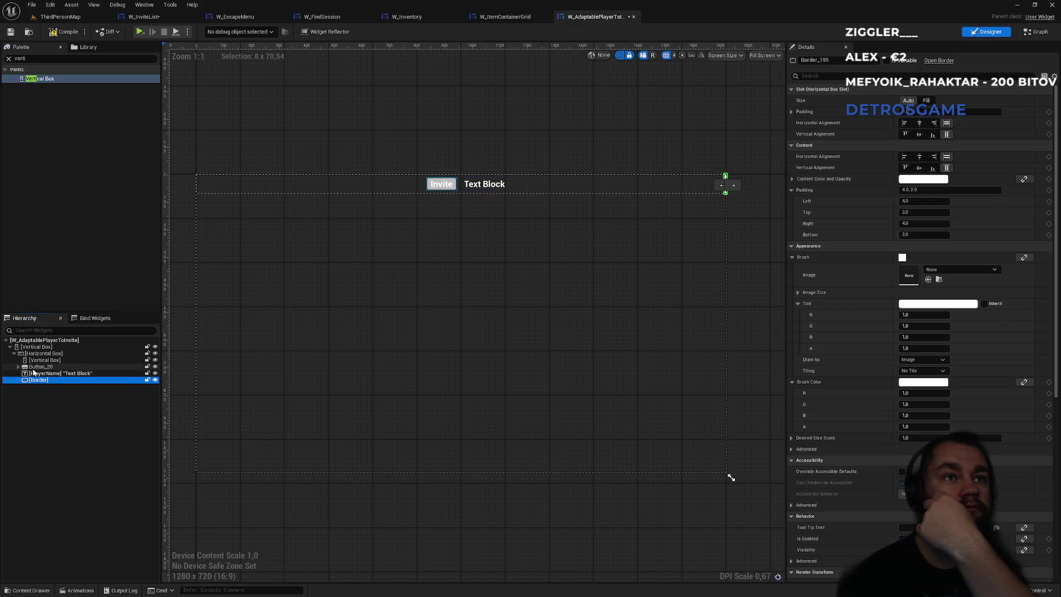
pyautogui.click(34, 361)
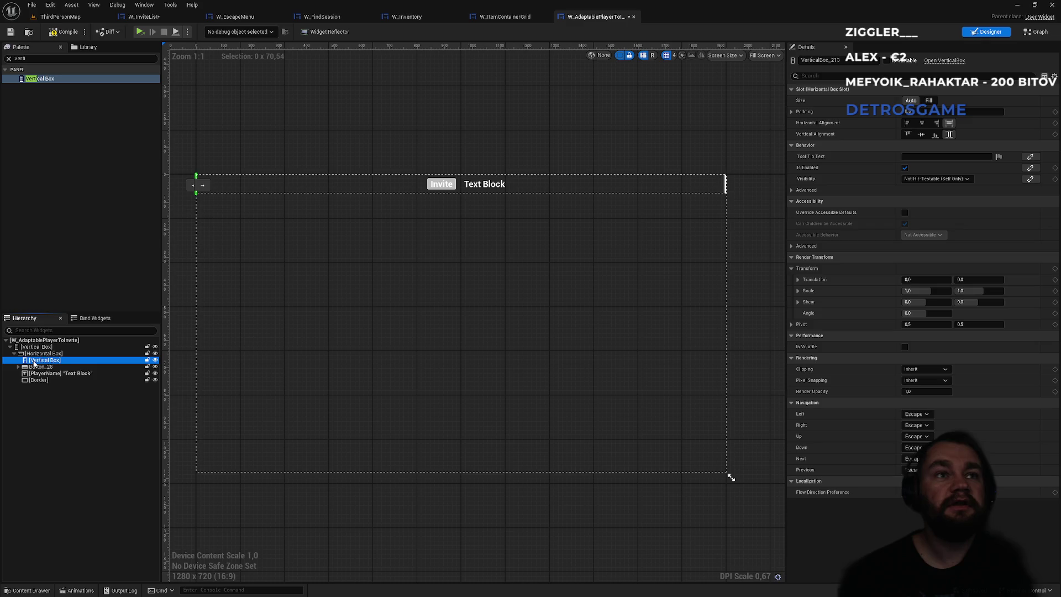
pyautogui.press('Delete')
# Place the Border below the Horizontal Box in the outer Vertical Box.
pyautogui.click(38, 374)
pyautogui.moveTo(39, 374); pyautogui.dragTo(34, 356)
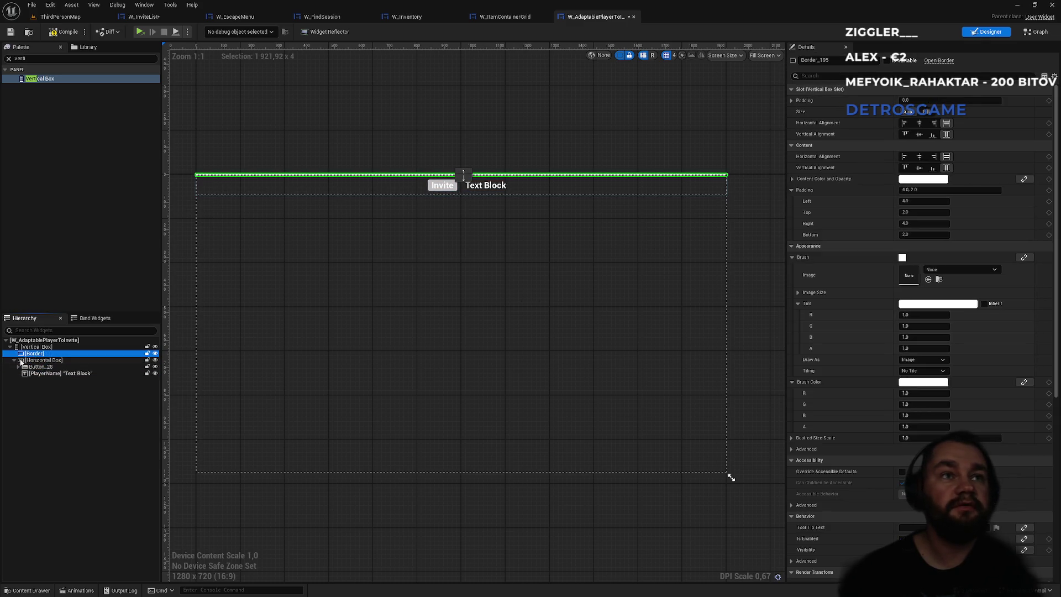
pyautogui.click(15, 360)
pyautogui.moveTo(34, 367); pyautogui.dragTo(40, 369)
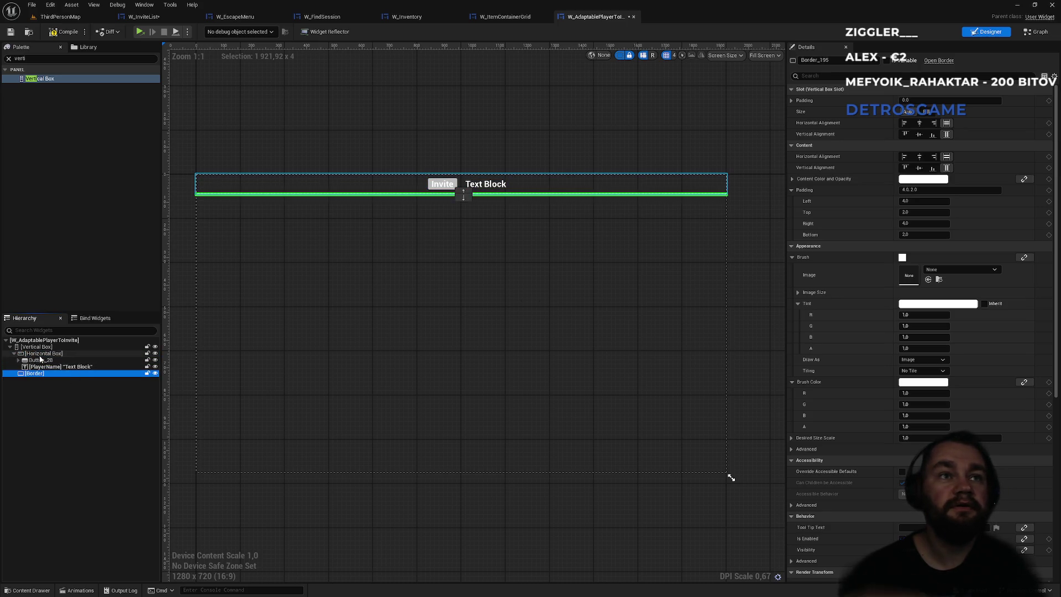
# Set the Horizontal Box slot Size to Fill so the row fills the widget height.
pyautogui.click(42, 354)
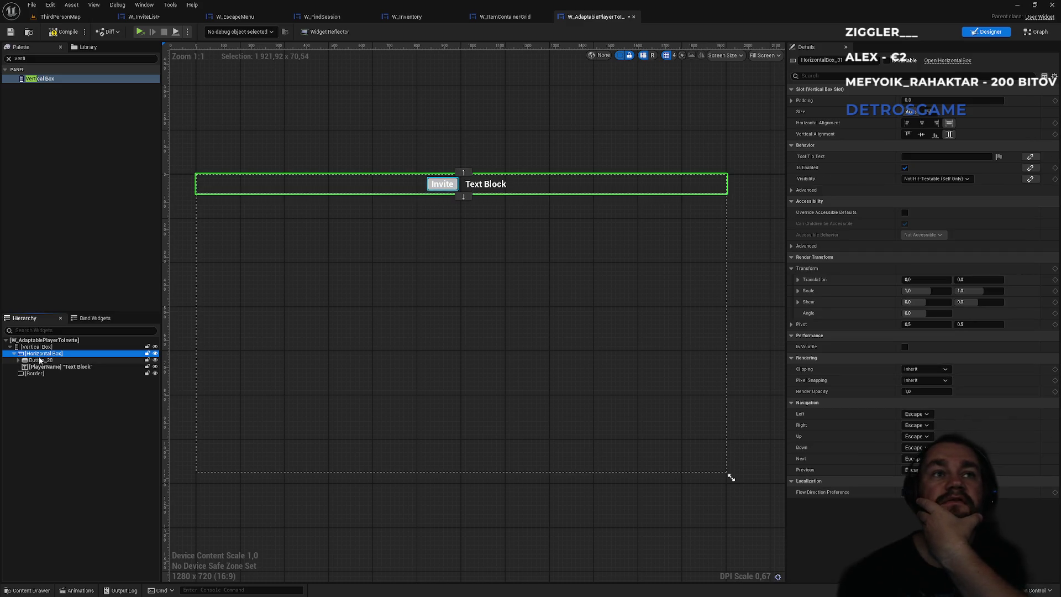
pyautogui.click(37, 346)
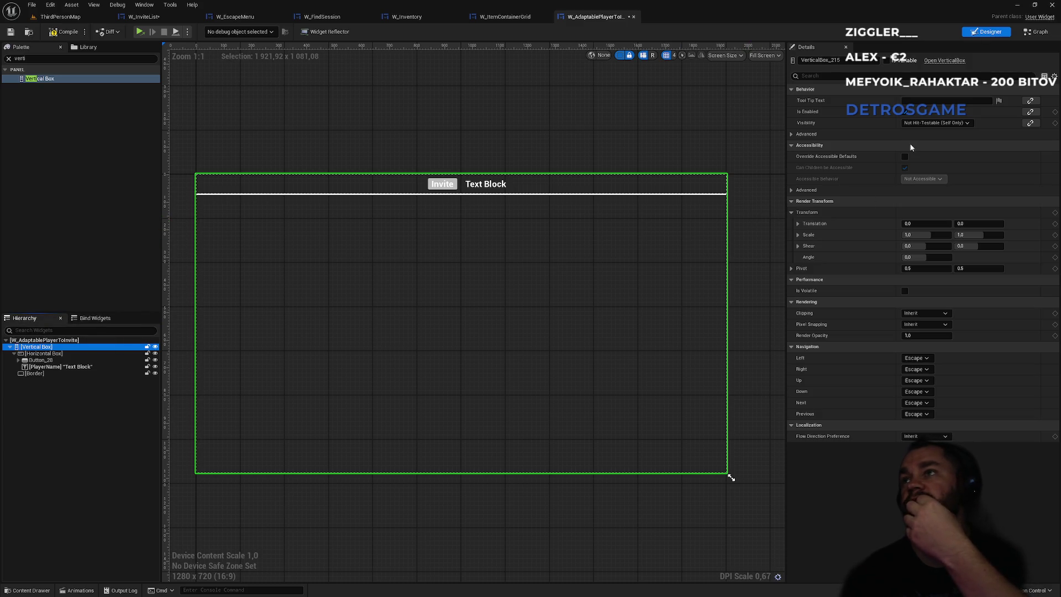
pyautogui.click(45, 353)
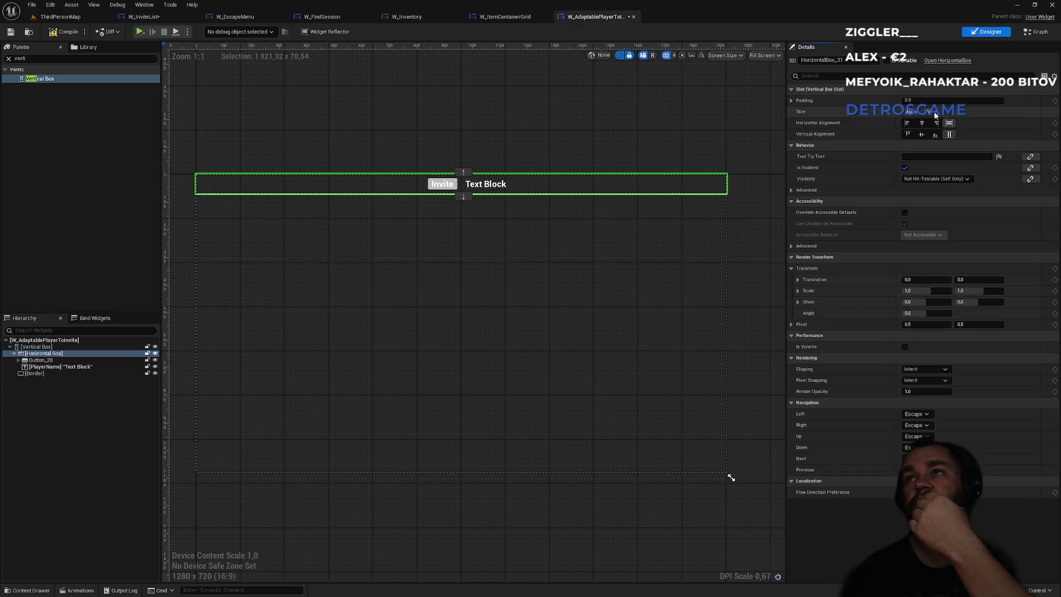
pyautogui.click(928, 112)
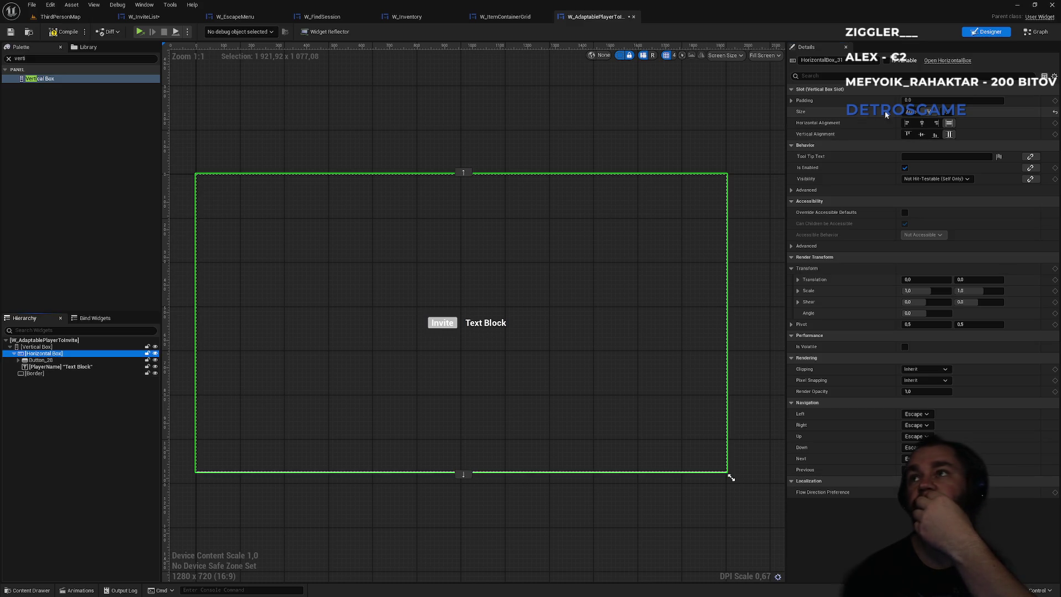
# Stretch the row to full width and move PlayerName ahead of the Invite button.
pyautogui.click(909, 123)
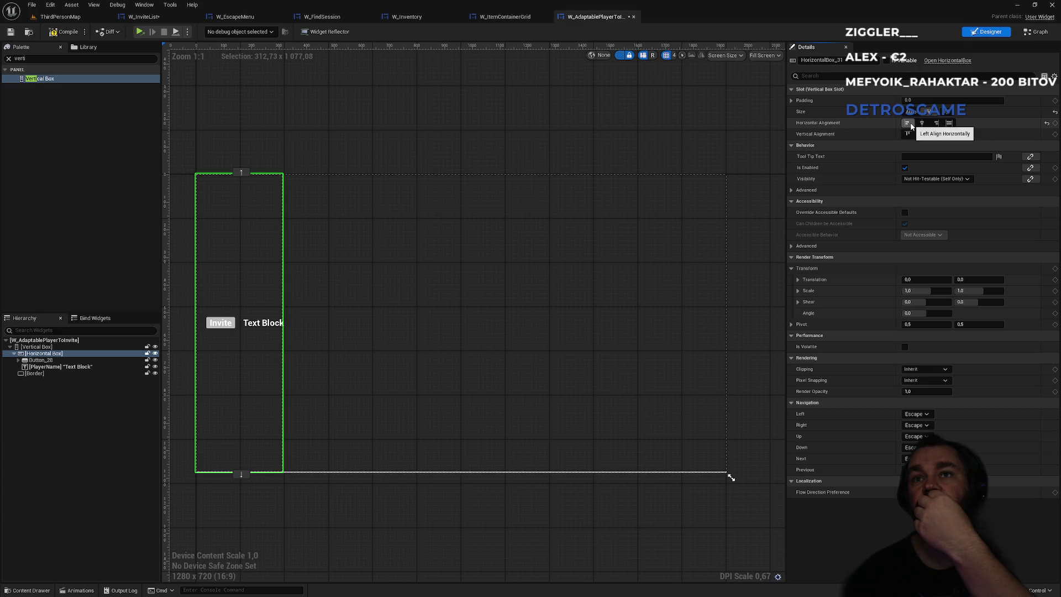
pyautogui.click(946, 125)
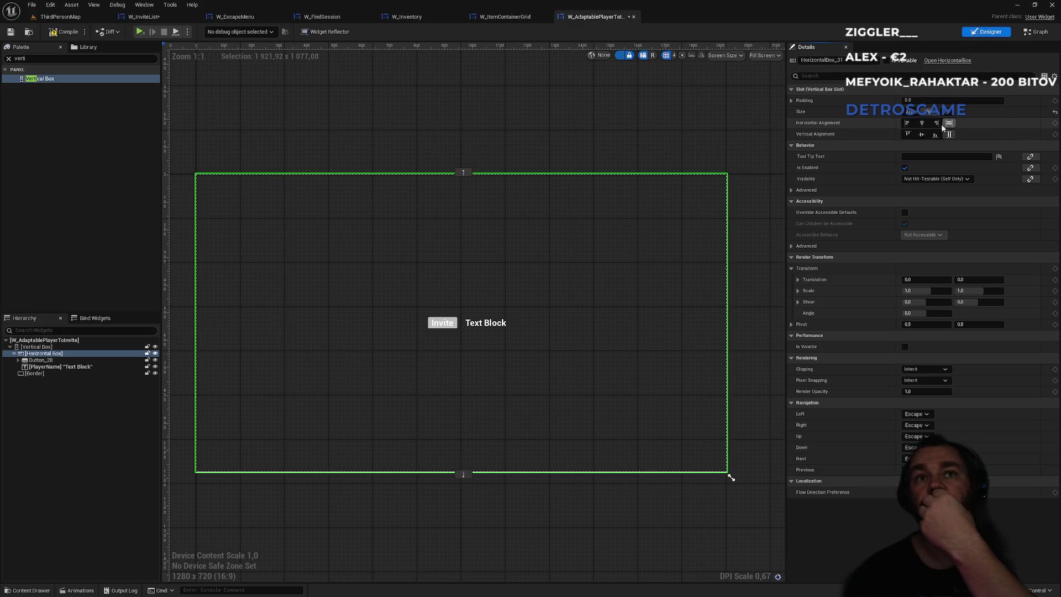
pyautogui.click(494, 327)
pyautogui.moveTo(34, 367)
pyautogui.mouseDown()
pyautogui.moveTo(38, 359)
pyautogui.moveTo(58, 381)
pyautogui.moveTo(30, 364)
pyautogui.mouseUp()
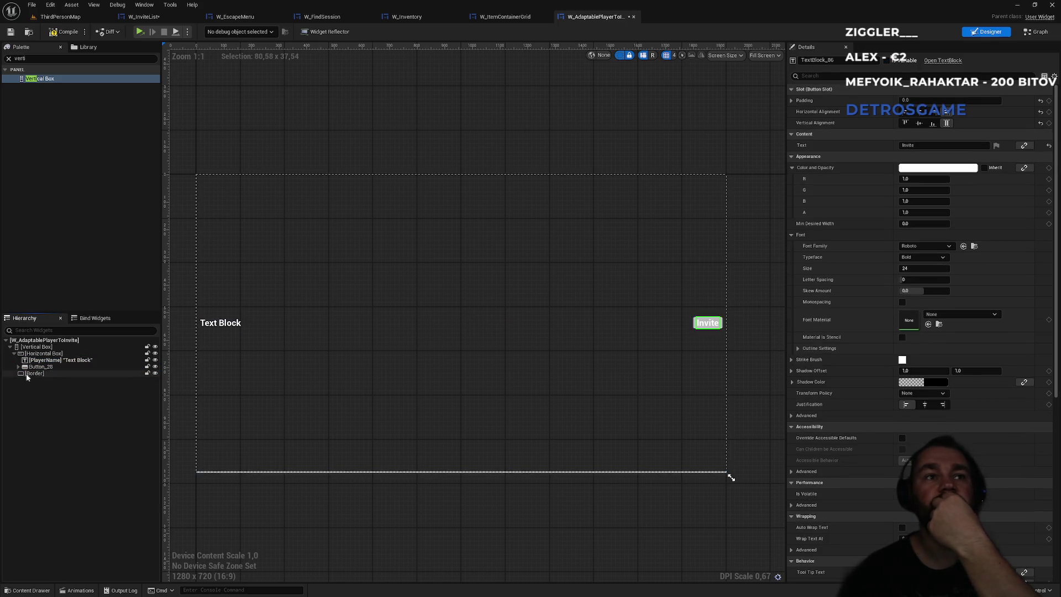
pyautogui.click(55, 354)
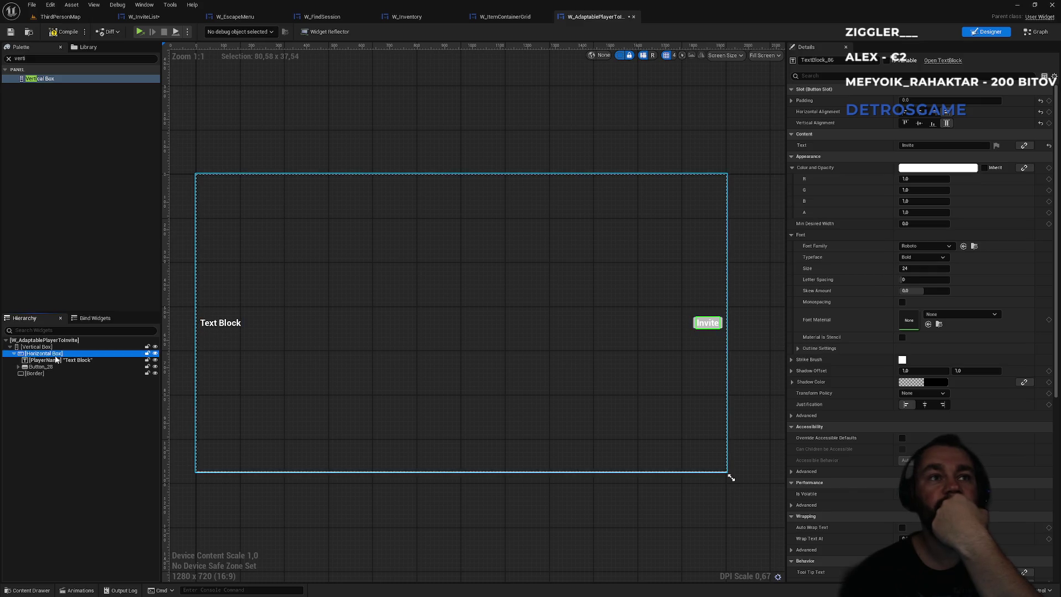
pyautogui.click(55, 360)
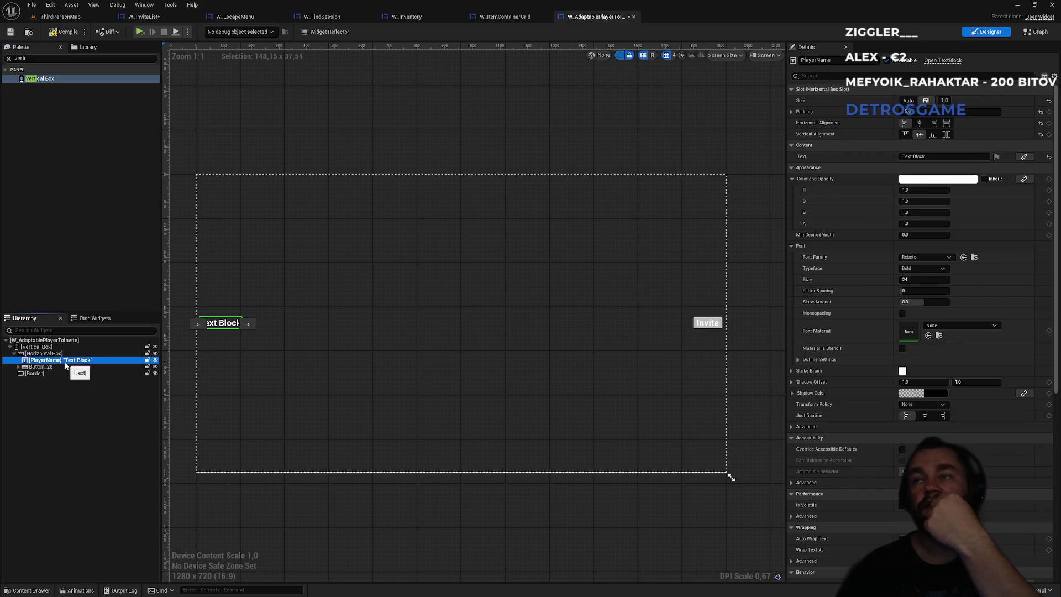
# Select the separator Border to inspect its strip along the bottom.
pyautogui.click(335, 471)
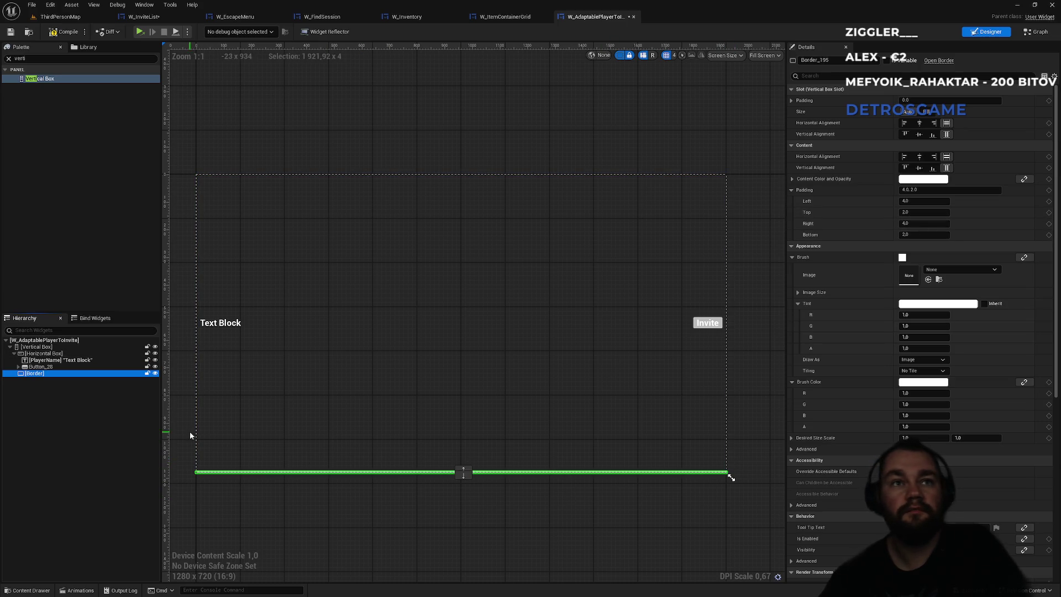
pyautogui.click(76, 423)
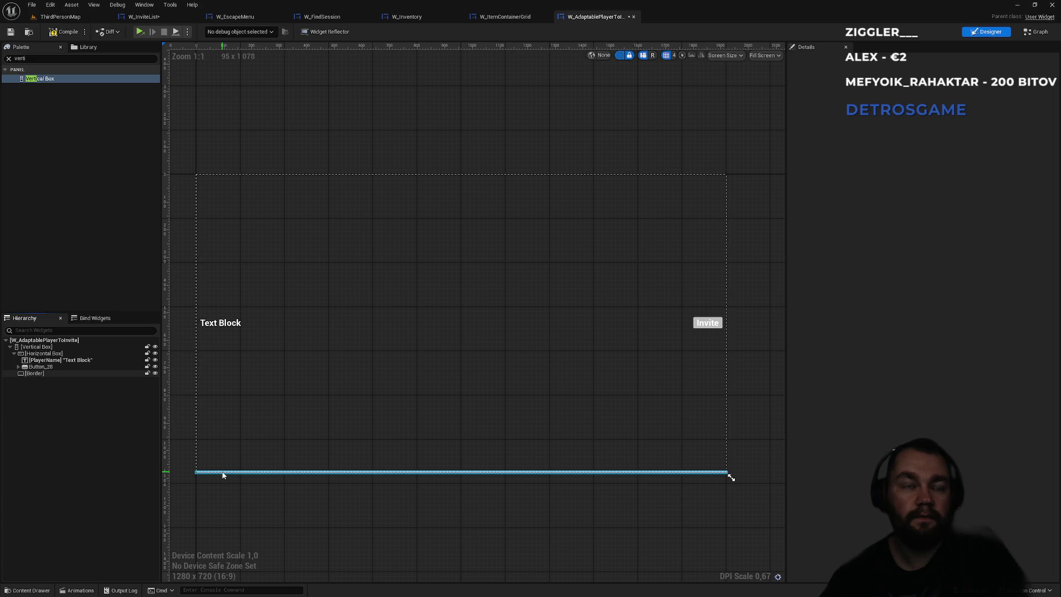
pyautogui.click(54, 373)
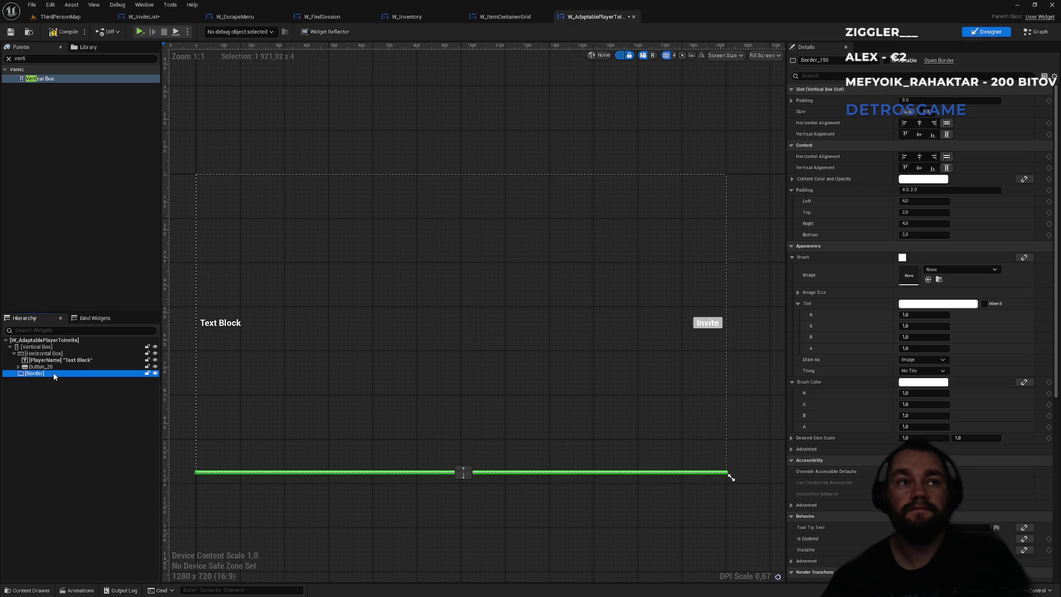
# Preview the row at Desired on Screen size and zoom in on it.
pyautogui.click(764, 56)
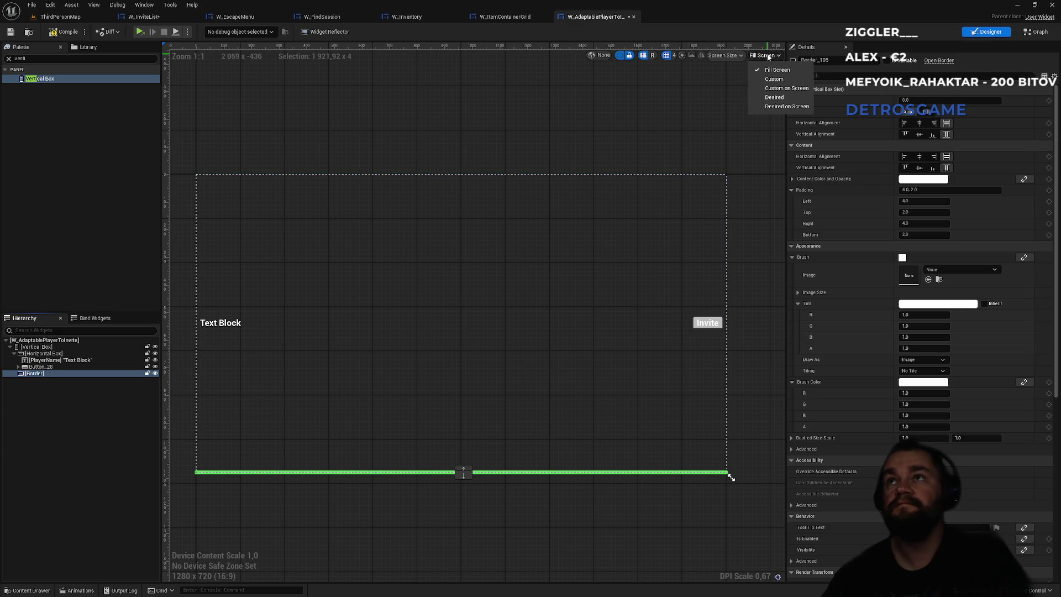
pyautogui.click(776, 106)
pyautogui.scroll(9, 270, 128)
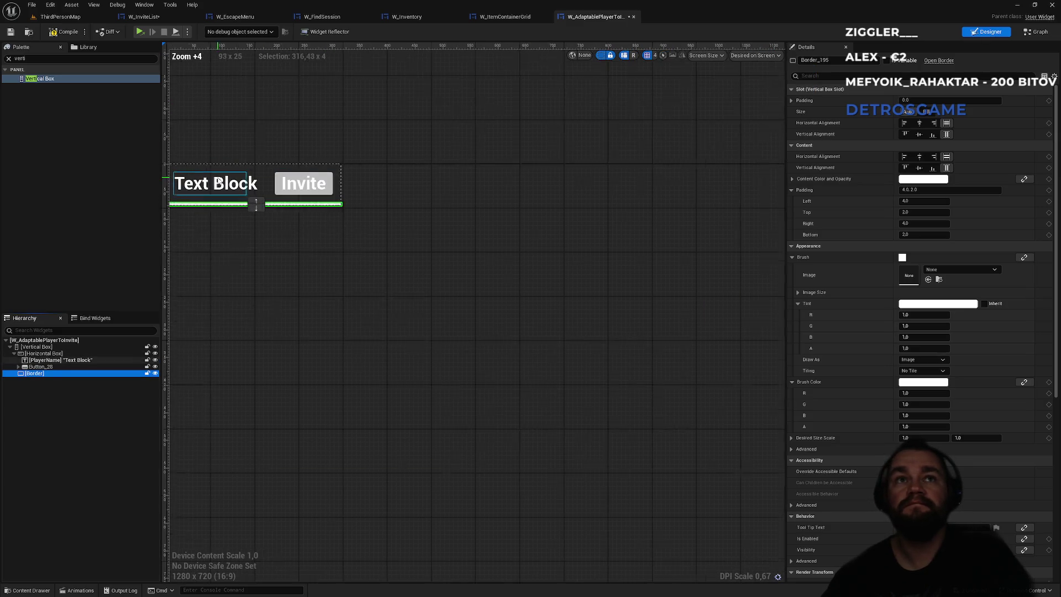
pyautogui.moveTo(303, 107)
pyautogui.mouseDown()
pyautogui.moveTo(544, 220)
pyautogui.moveTo(545, 206)
pyautogui.mouseUp()
pyautogui.scroll(3, 558, 227)
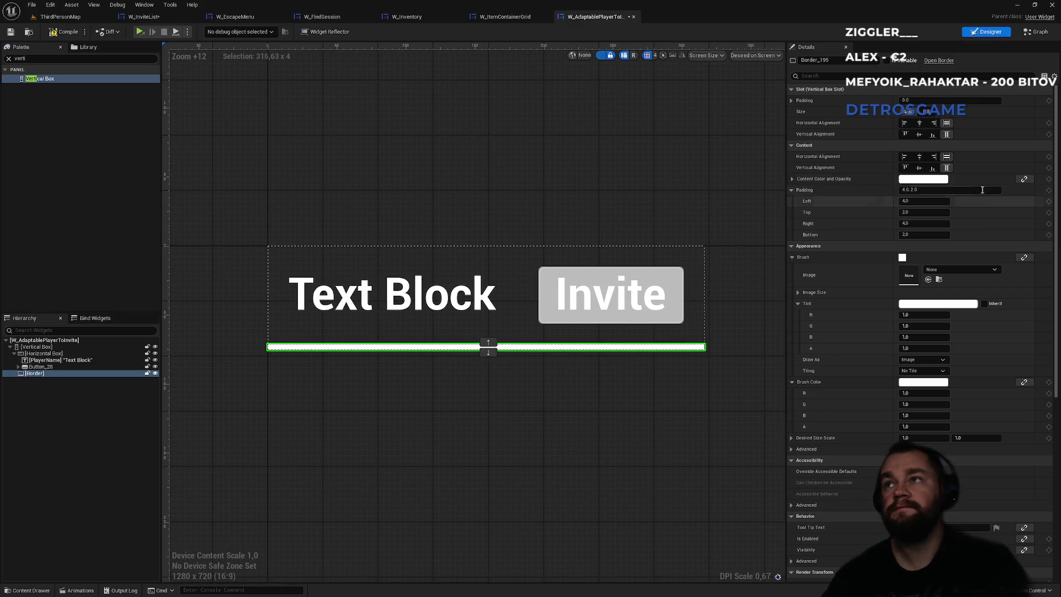
# Set the Border's top and bottom padding to 1, giving 4, 1, 4, 1.
pyautogui.click(919, 213)
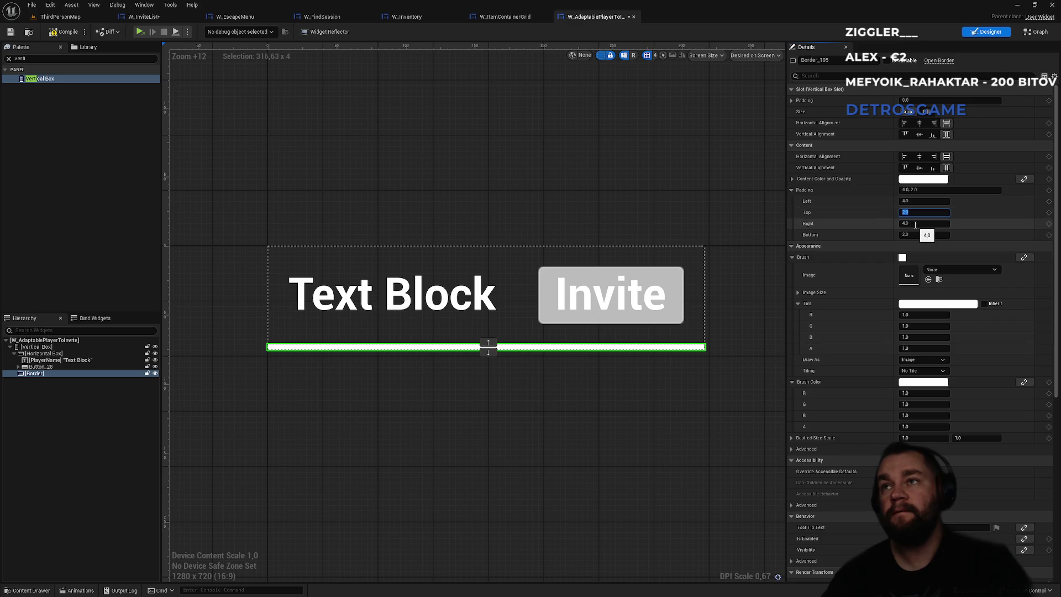
pyautogui.click(912, 232)
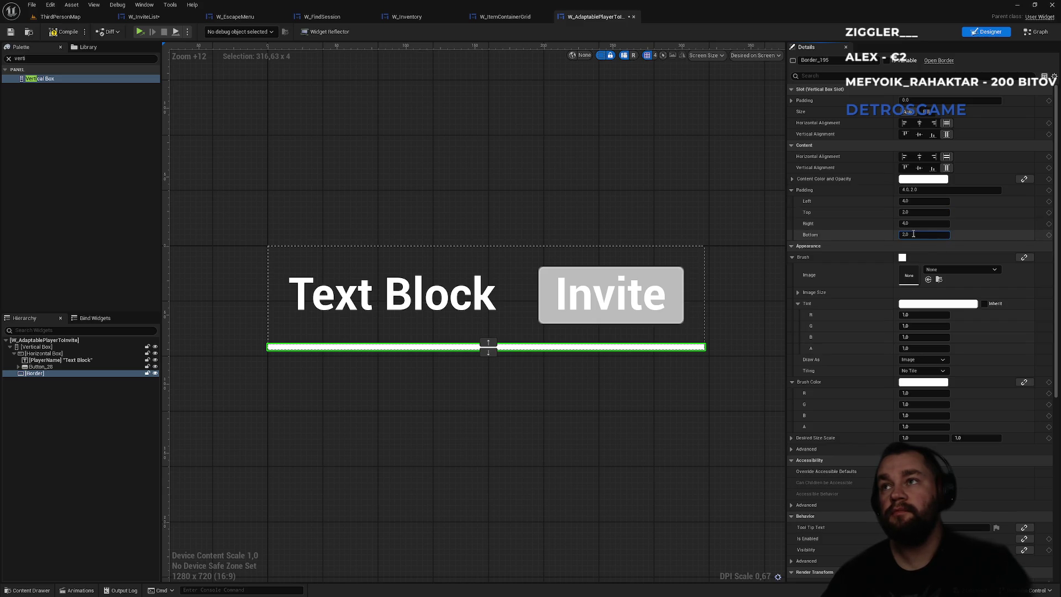
pyautogui.write('1')
pyautogui.press('Return')
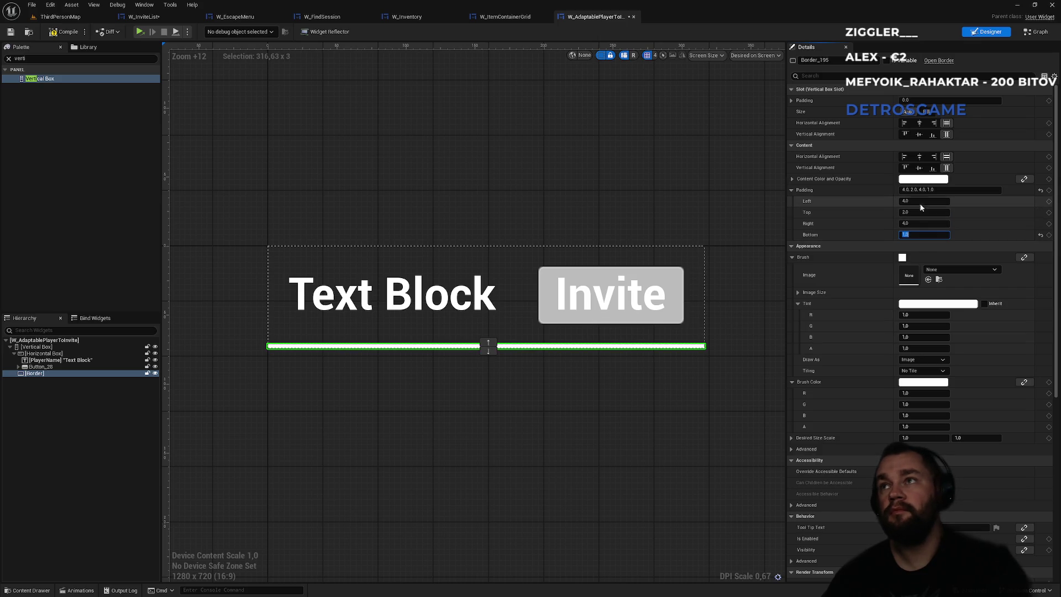
pyautogui.click(919, 212)
pyautogui.write('1')
pyautogui.press('Return')
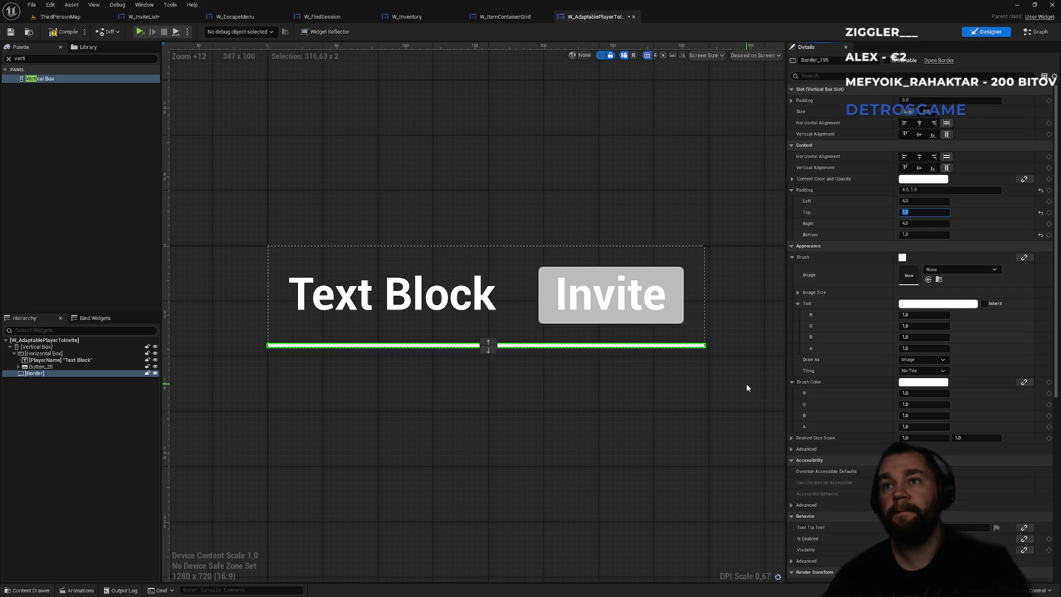
pyautogui.click(746, 383)
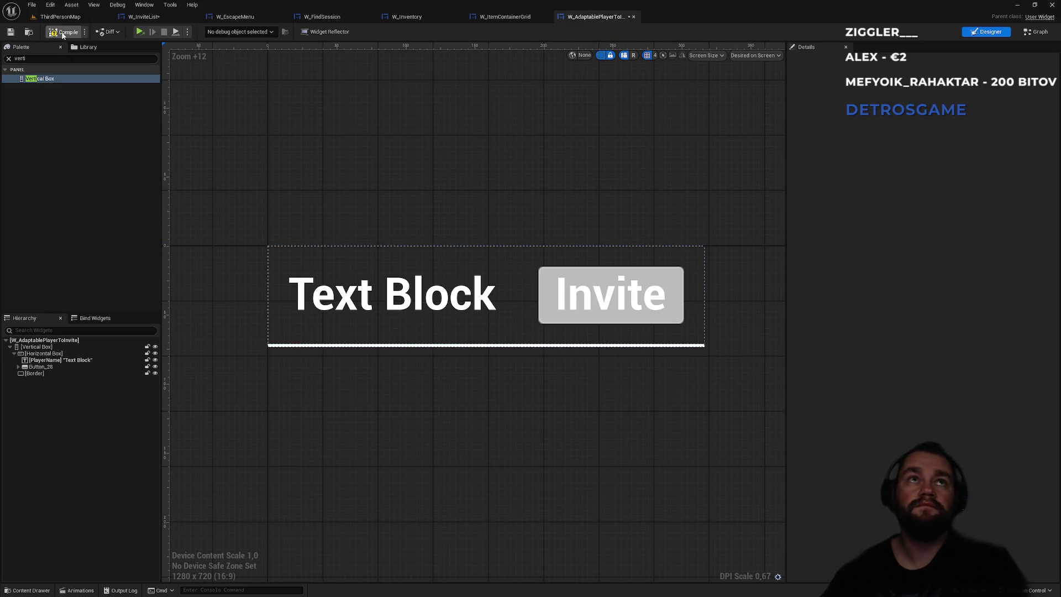
# Play the game from ThirdPersonMap and save the modified widget assets with Save Selected.
pyautogui.scroll(-2, 470, 204)
pyautogui.scroll(3, 449, 283)
pyautogui.scroll(-3, 453, 307)
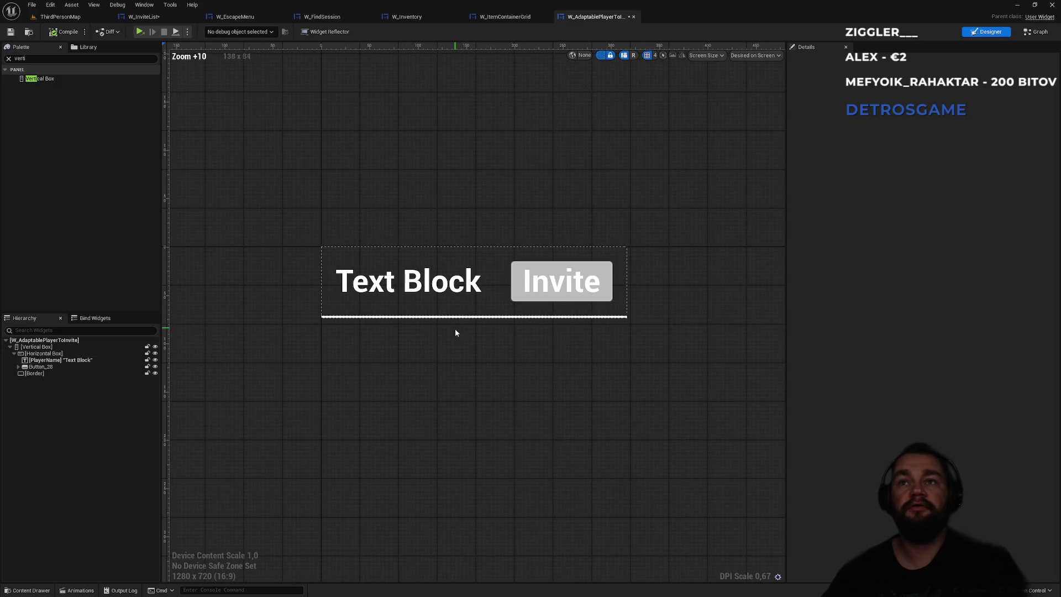
pyautogui.click(58, 16)
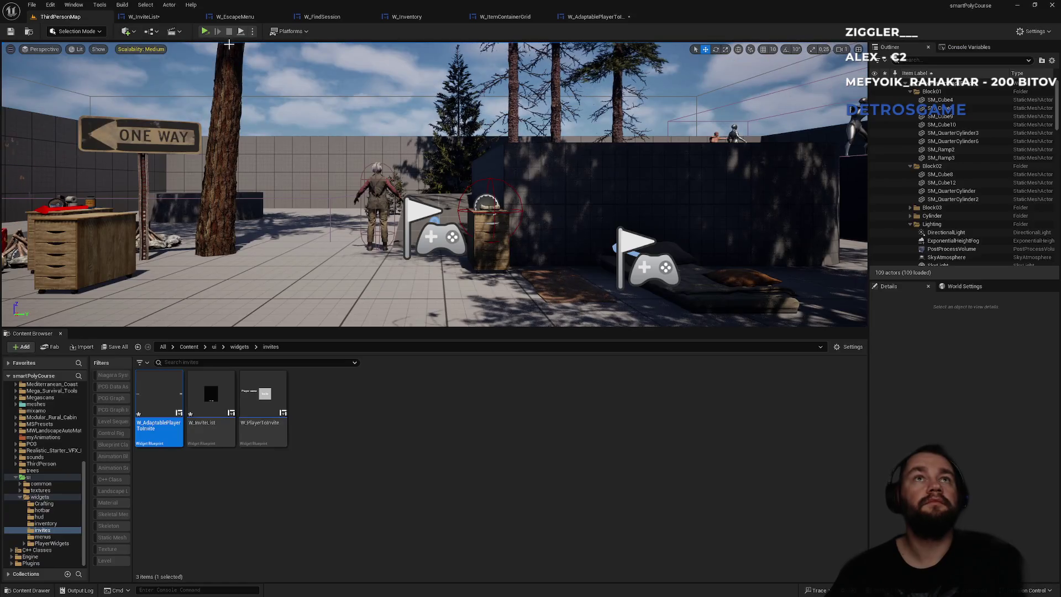
pyautogui.click(204, 34)
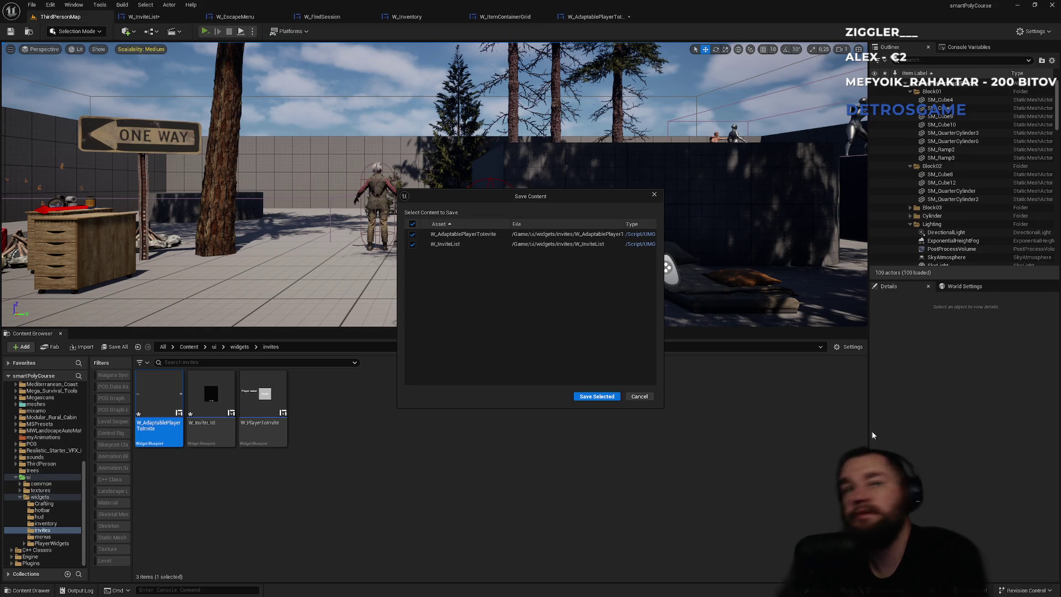
pyautogui.click(597, 396)
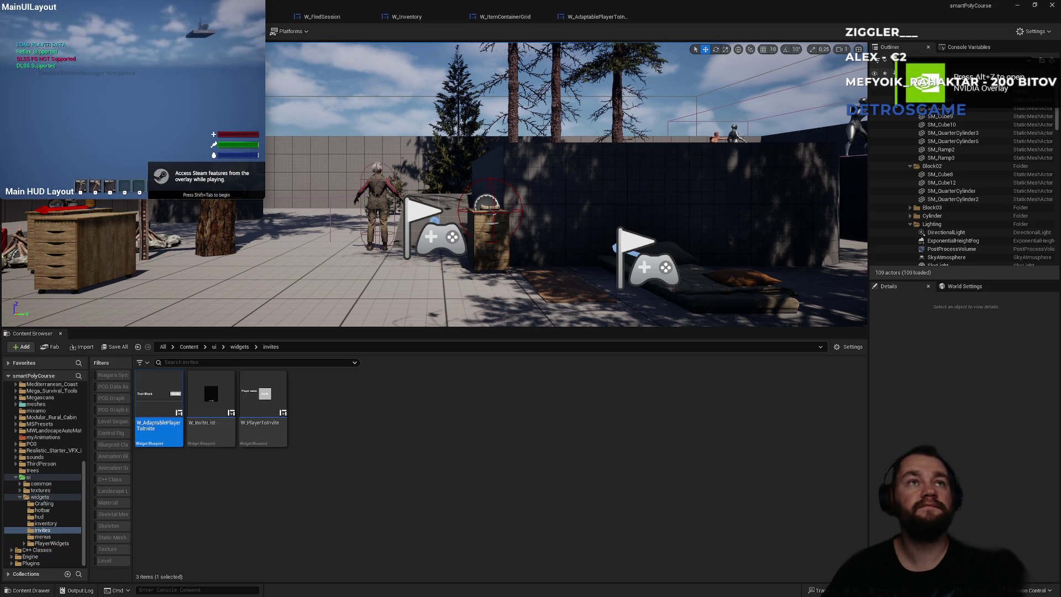
pyautogui.press('Escape')
pyautogui.click(147, 86)
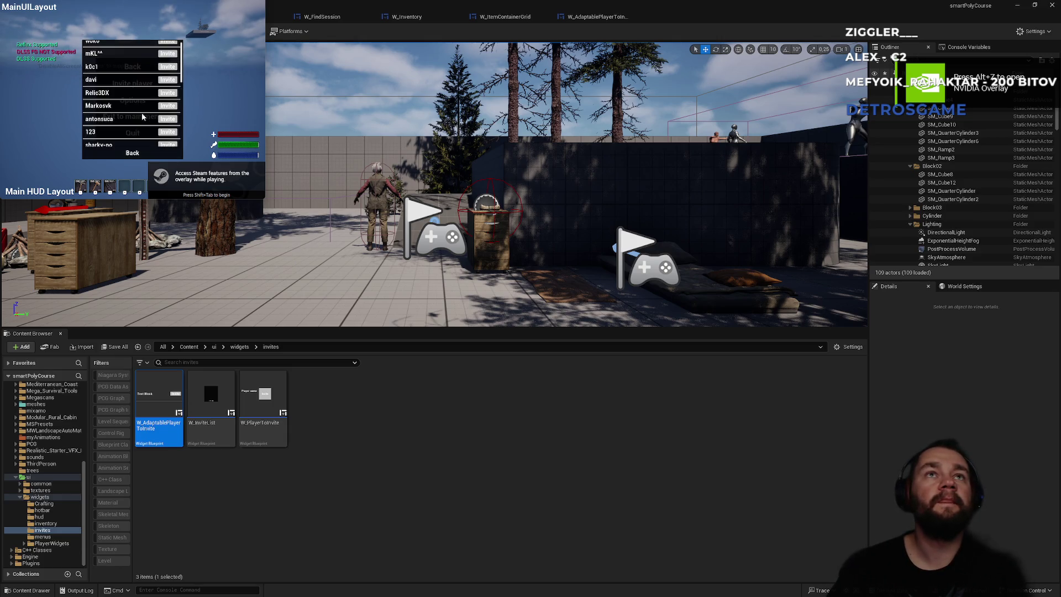
pyautogui.scroll(-1, 123, 106)
pyautogui.scroll(-5, 123, 109)
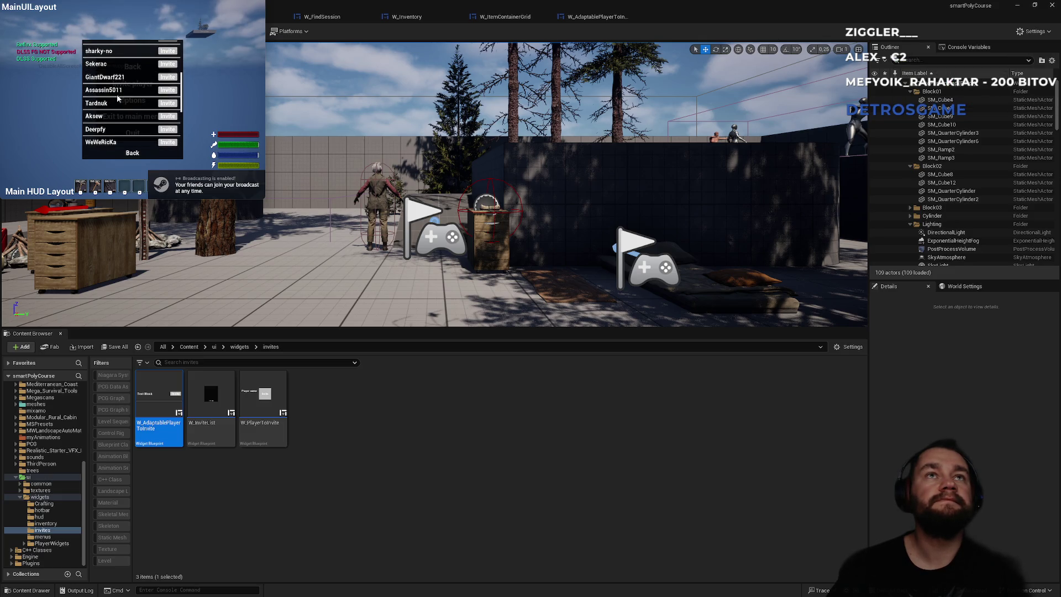
pyautogui.scroll(3, 100, 94)
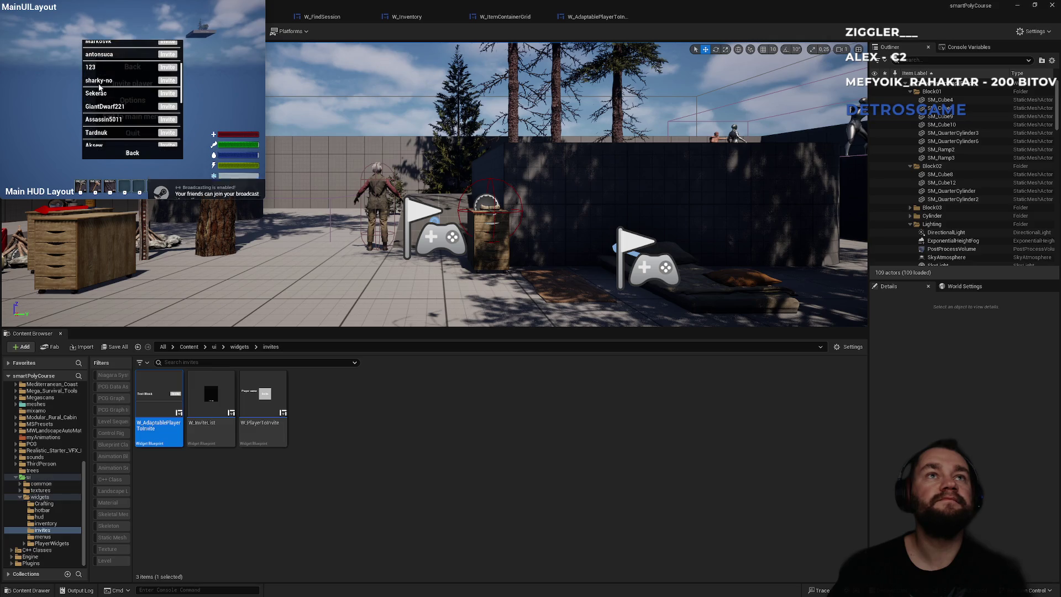
pyautogui.scroll(-10, 99, 105)
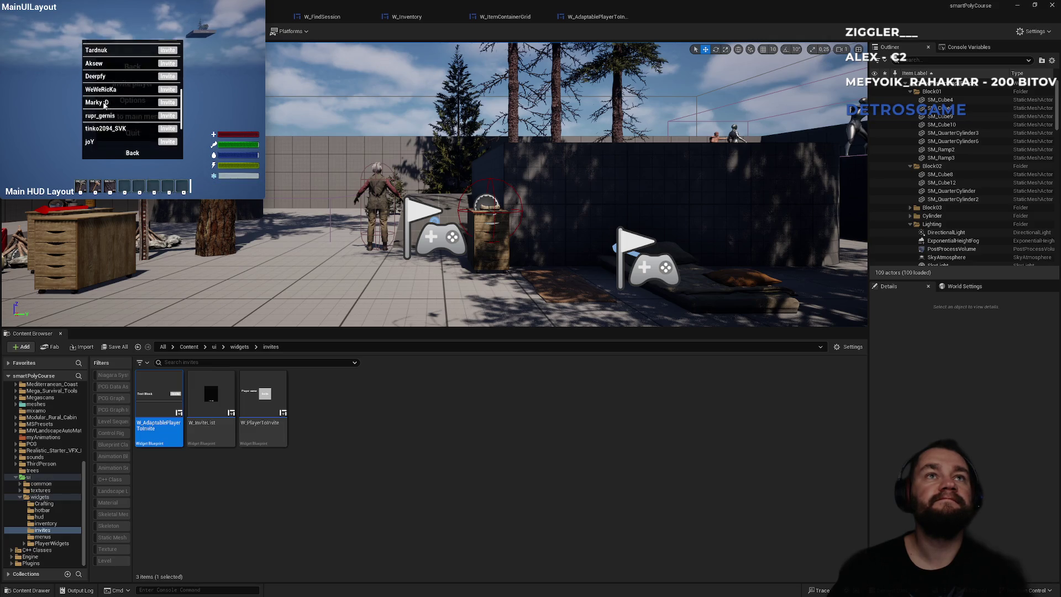
pyautogui.scroll(15, 110, 108)
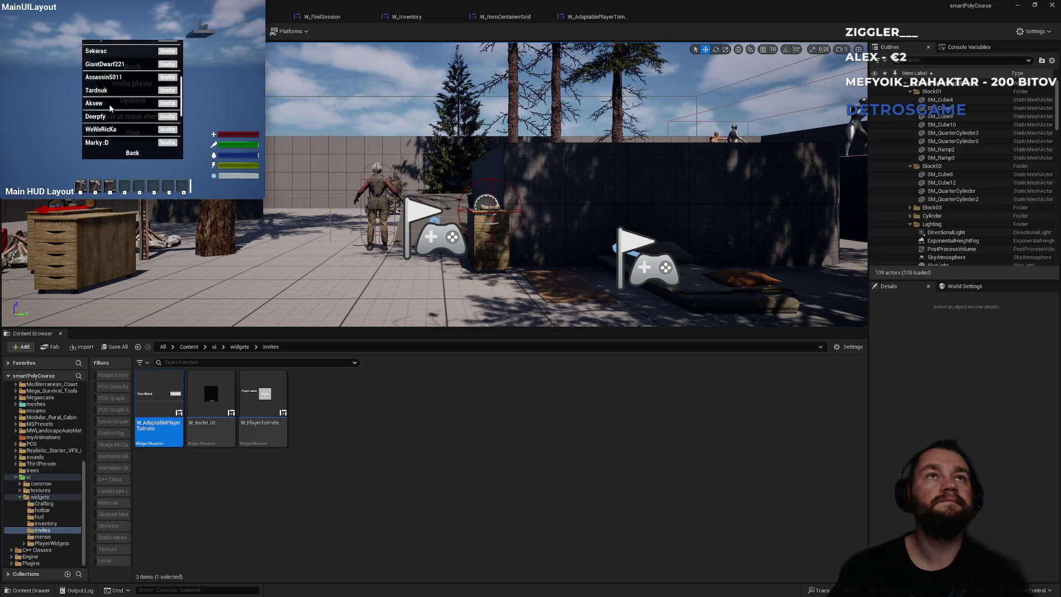
pyautogui.scroll(1, 128, 115)
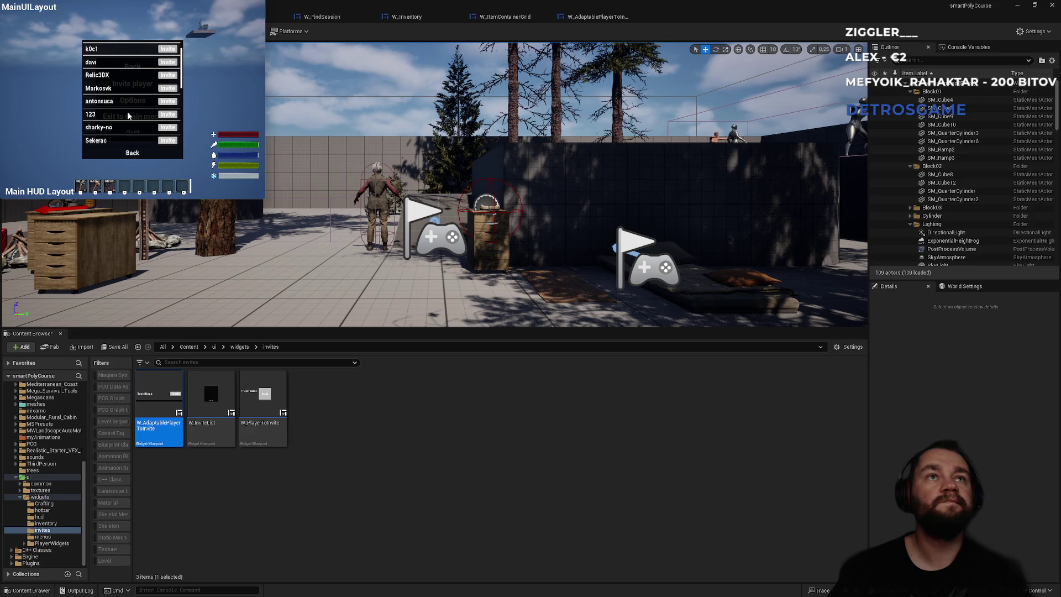
pyautogui.scroll(-1, 127, 115)
pyautogui.scroll(-5, 127, 115)
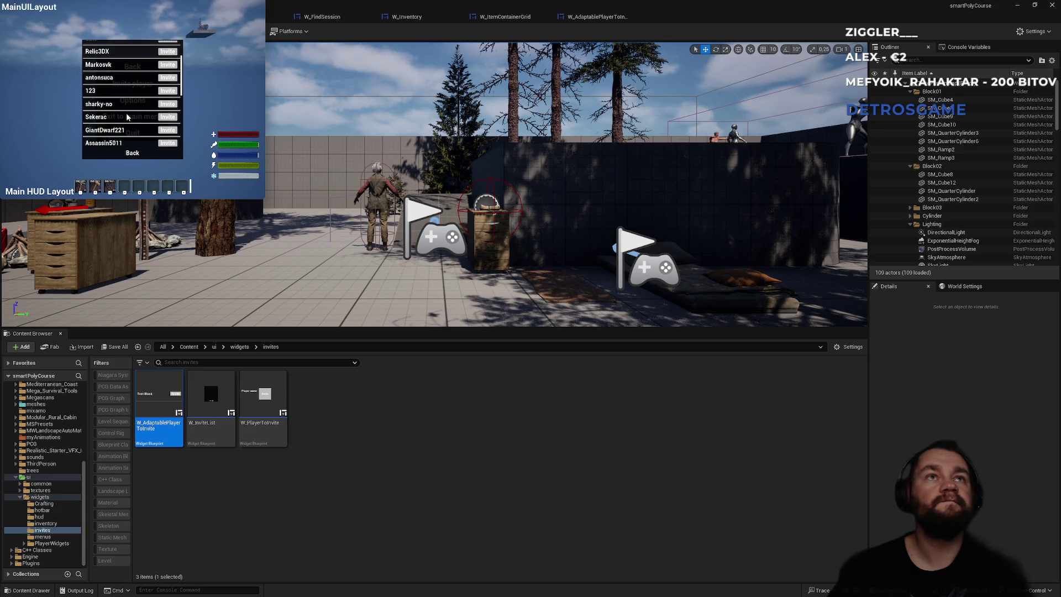
pyautogui.scroll(1, 126, 117)
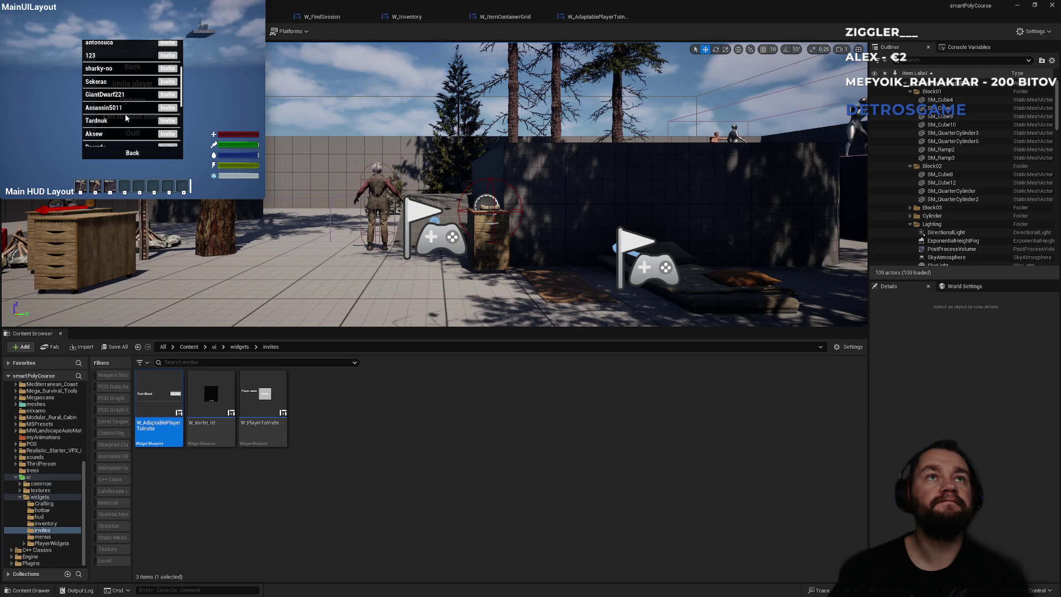
pyautogui.scroll(2, 125, 113)
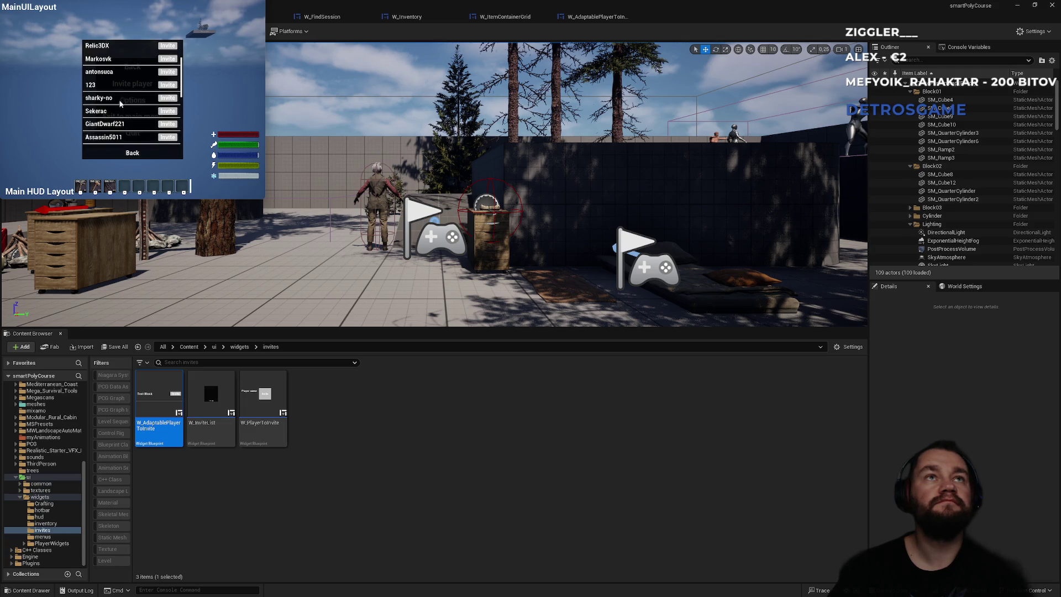
pyautogui.scroll(1, 103, 86)
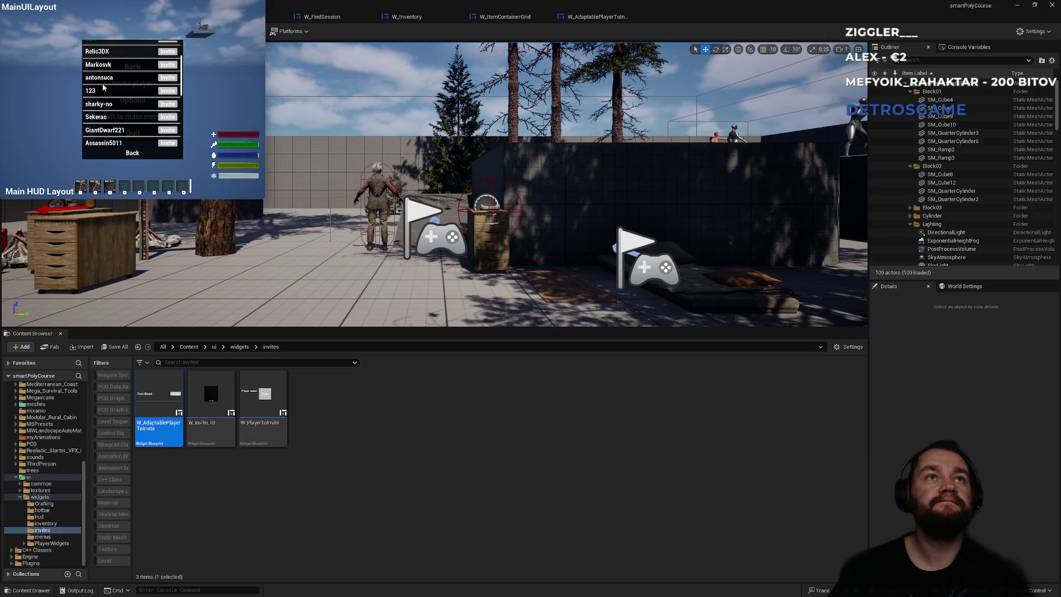
pyautogui.scroll(-4, 102, 87)
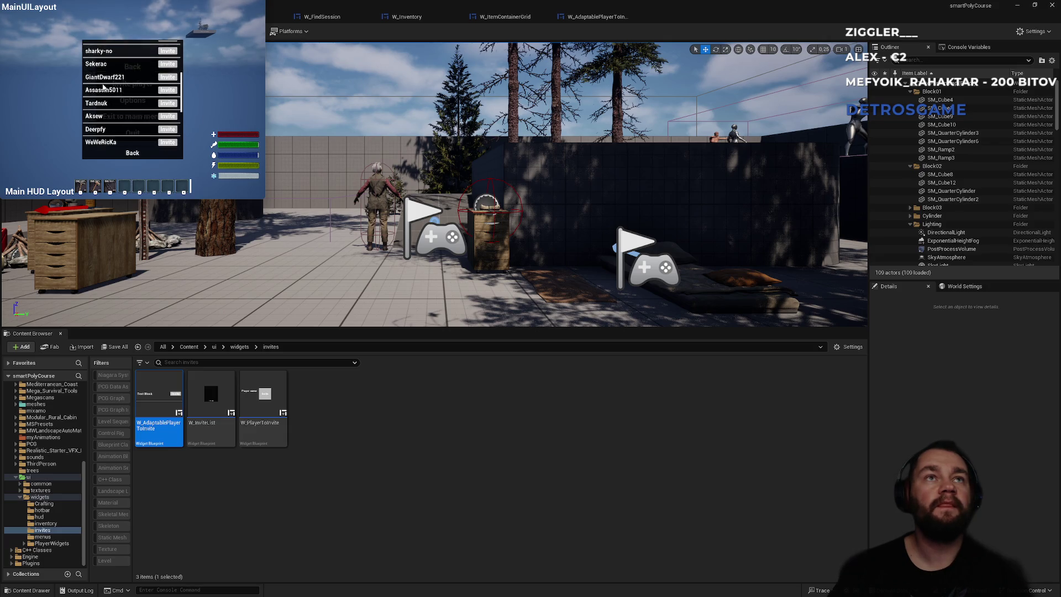
pyautogui.scroll(-2, 103, 86)
pyautogui.scroll(-1, 101, 100)
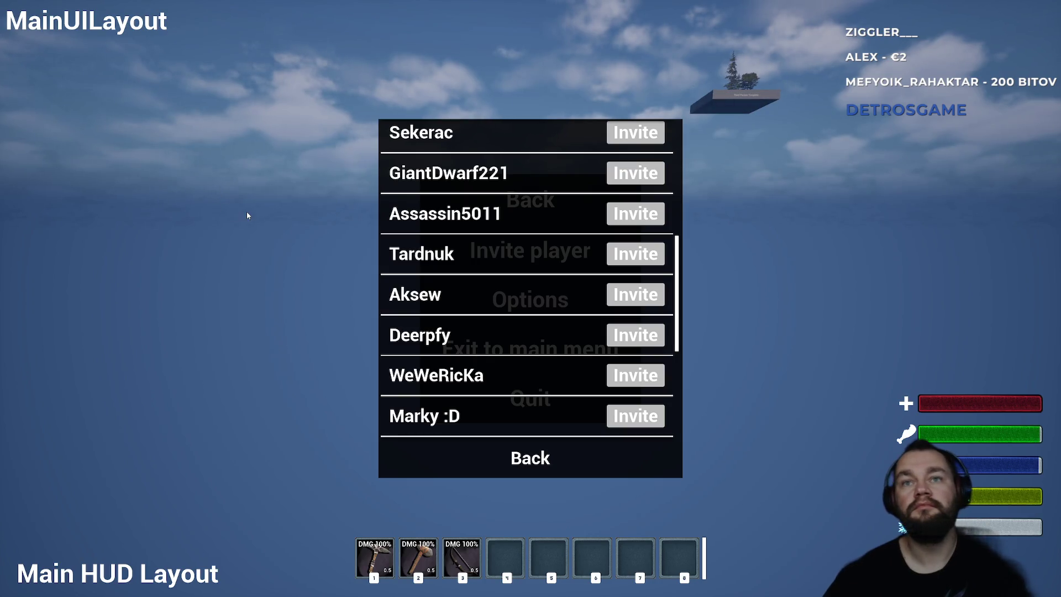
# Scroll up and down through the in-game invite list.
pyautogui.scroll(8, 509, 304)
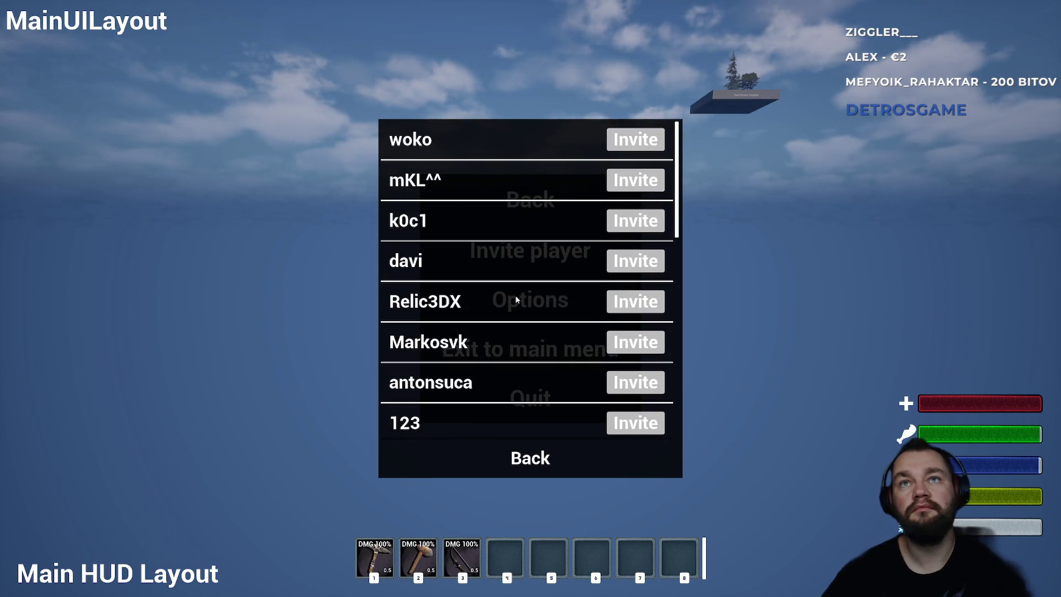
pyautogui.scroll(-7, 515, 296)
pyautogui.scroll(-3, 515, 296)
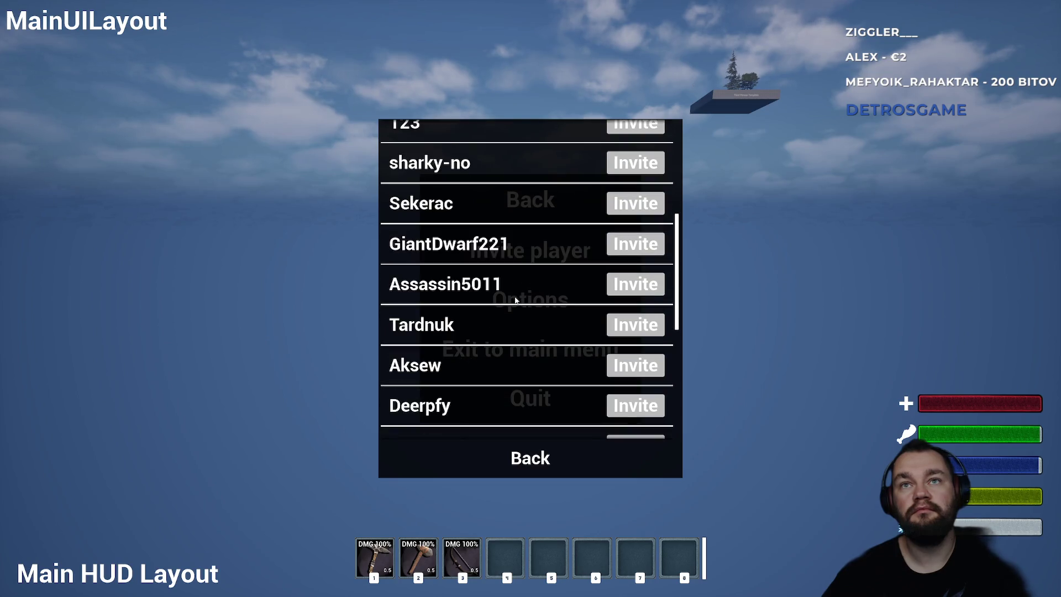
pyautogui.scroll(-7, 515, 298)
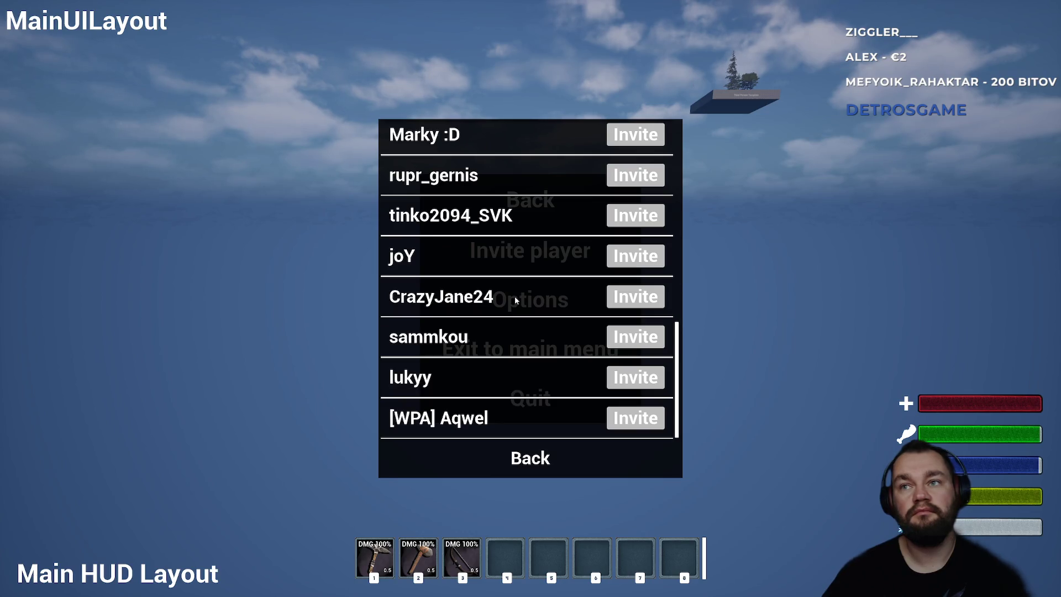
pyautogui.scroll(1, 513, 307)
pyautogui.scroll(-1, 512, 318)
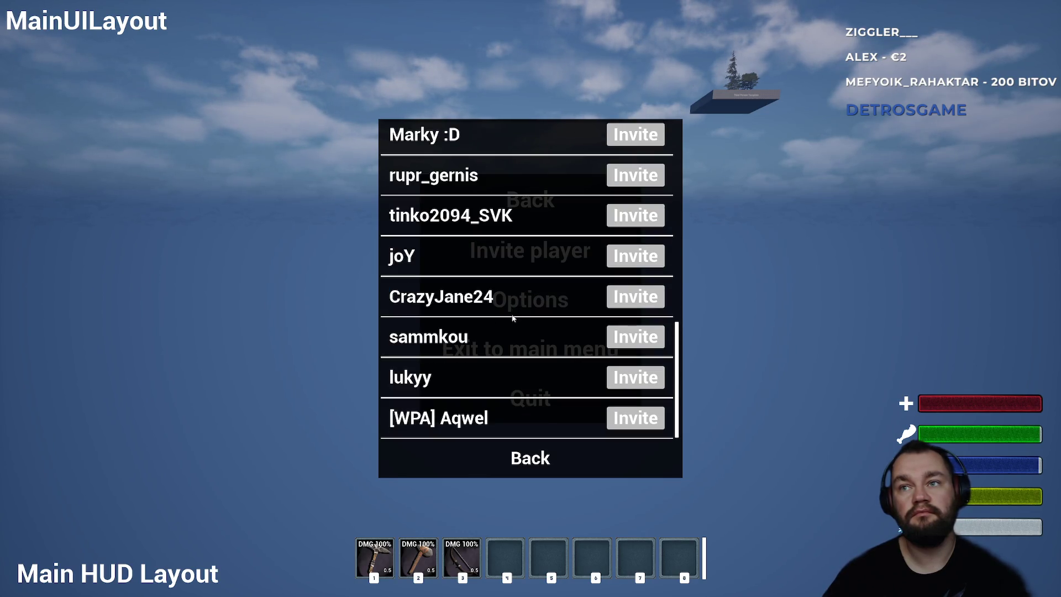
pyautogui.scroll(13, 513, 318)
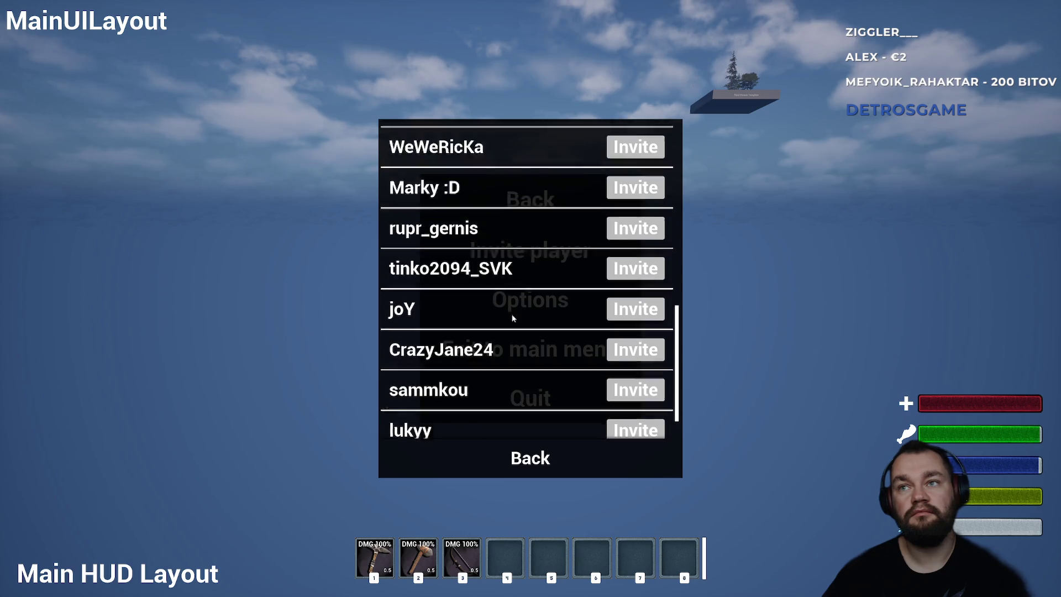
pyautogui.scroll(3, 512, 318)
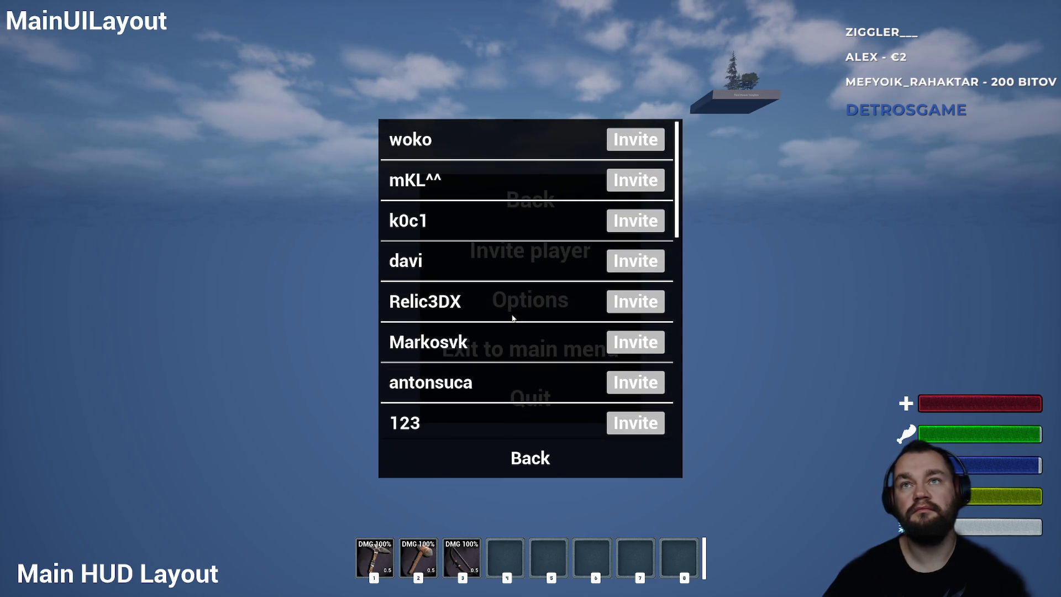
# Return to the pause menu, reopen and scroll the invite list several times, then Quit.
pyautogui.press('Escape')
pyautogui.press('Escape')
pyautogui.press('Escape')
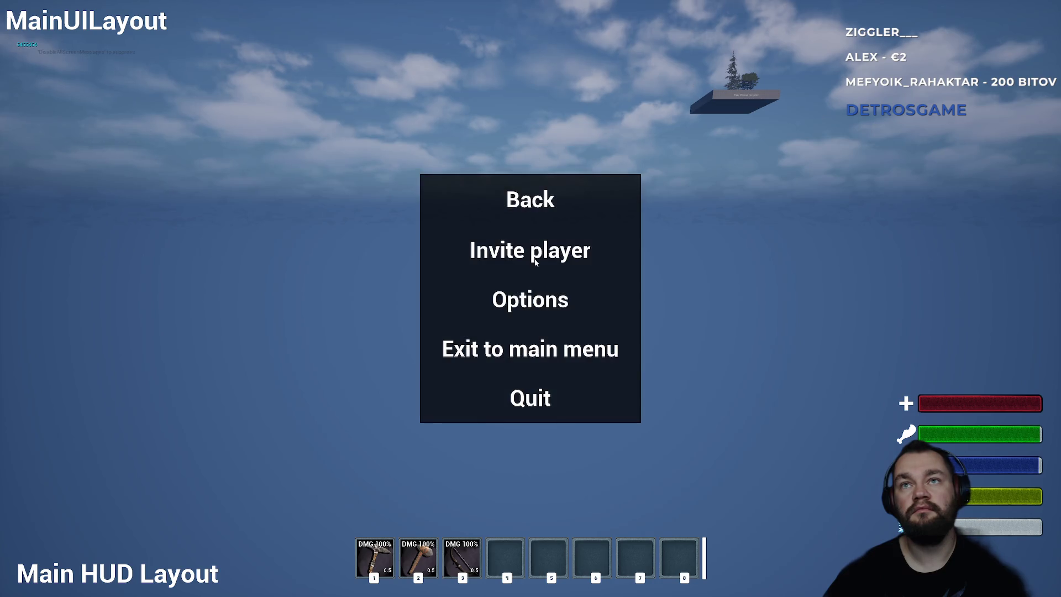
pyautogui.press('Escape')
pyautogui.press('Escape')
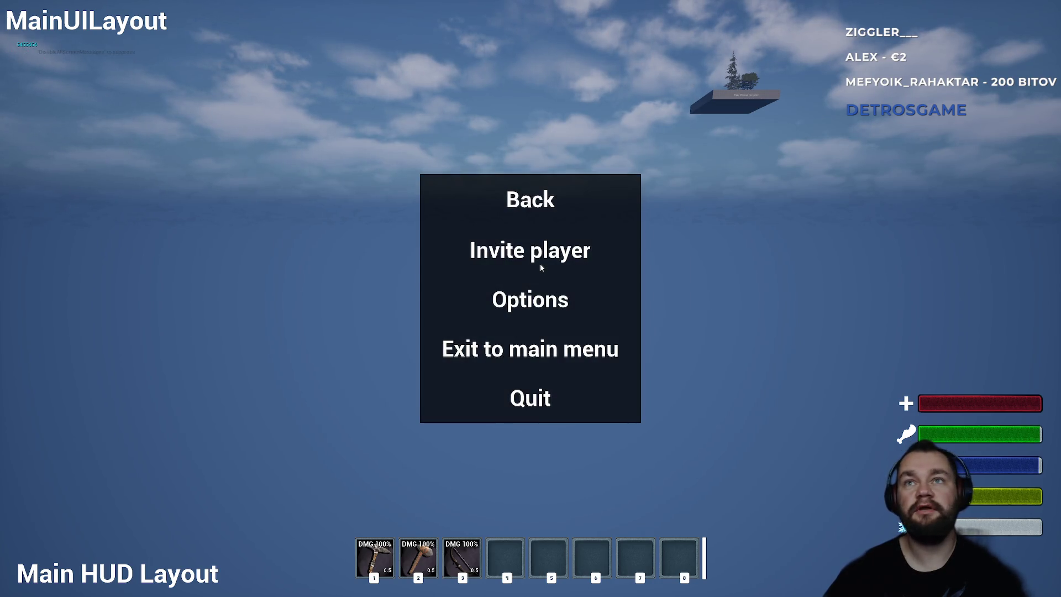
pyautogui.click(538, 257)
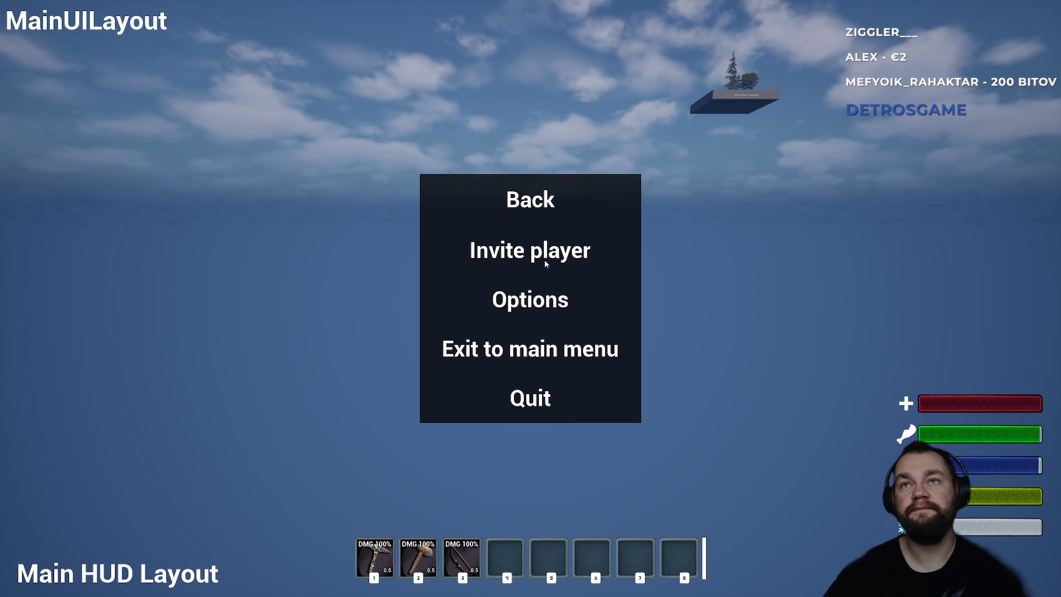
pyautogui.click(542, 260)
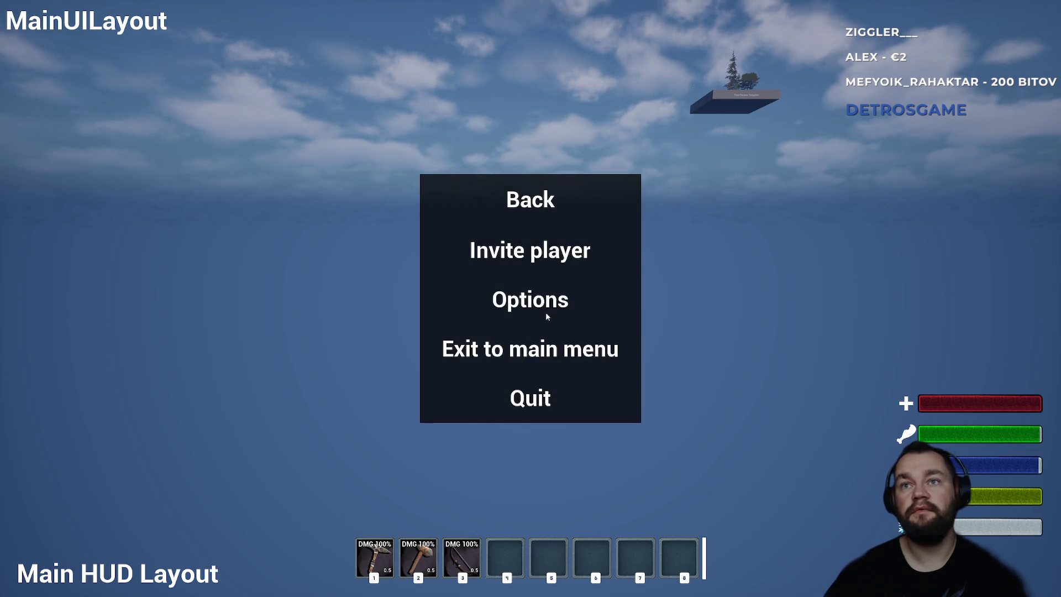
pyautogui.click(539, 251)
pyautogui.scroll(-5, 541, 259)
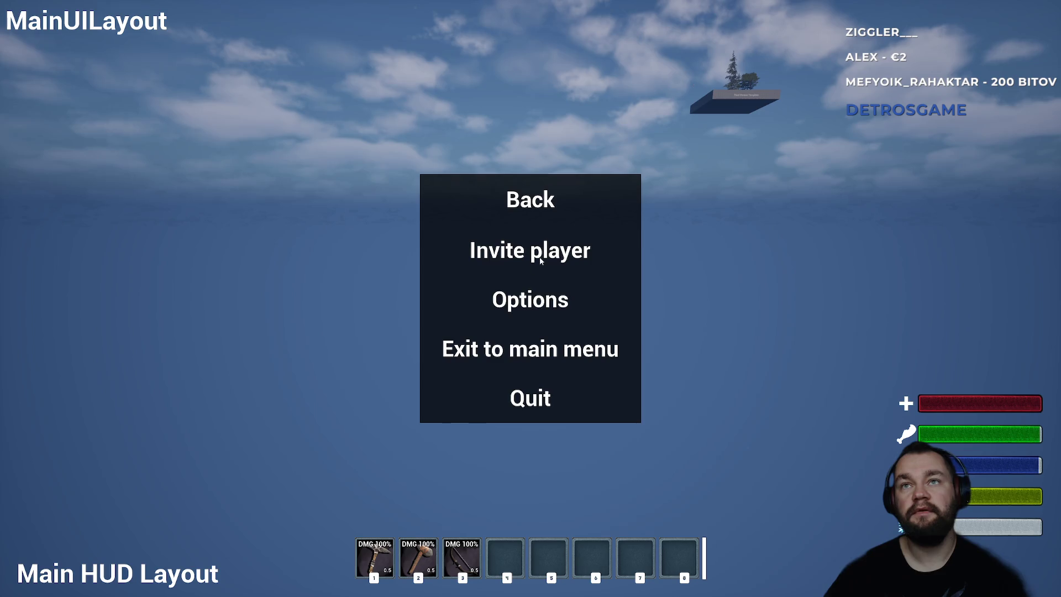
pyautogui.click(540, 260)
pyautogui.scroll(-3, 539, 277)
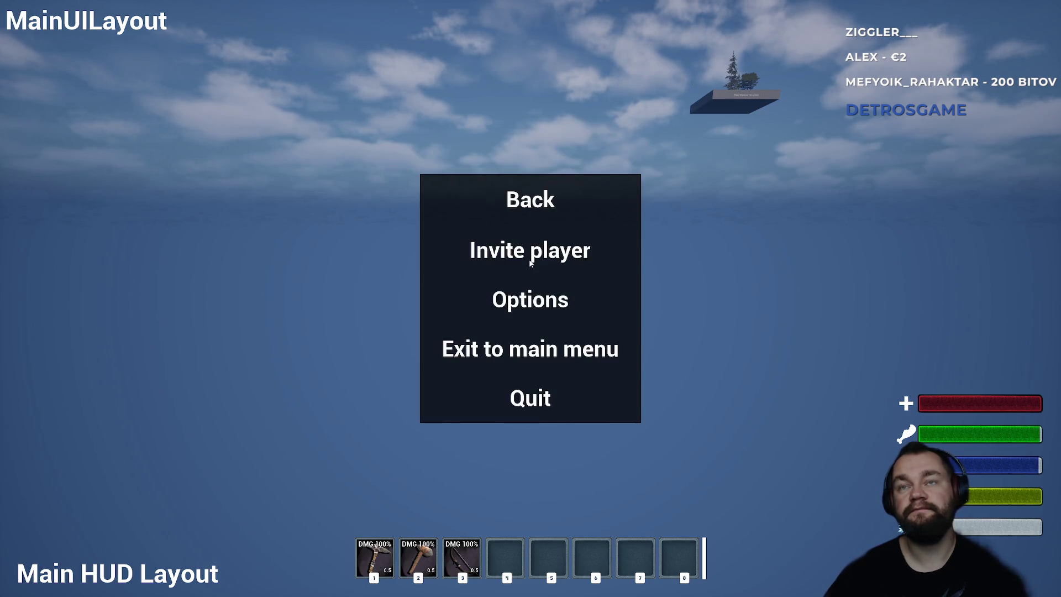
pyautogui.click(518, 249)
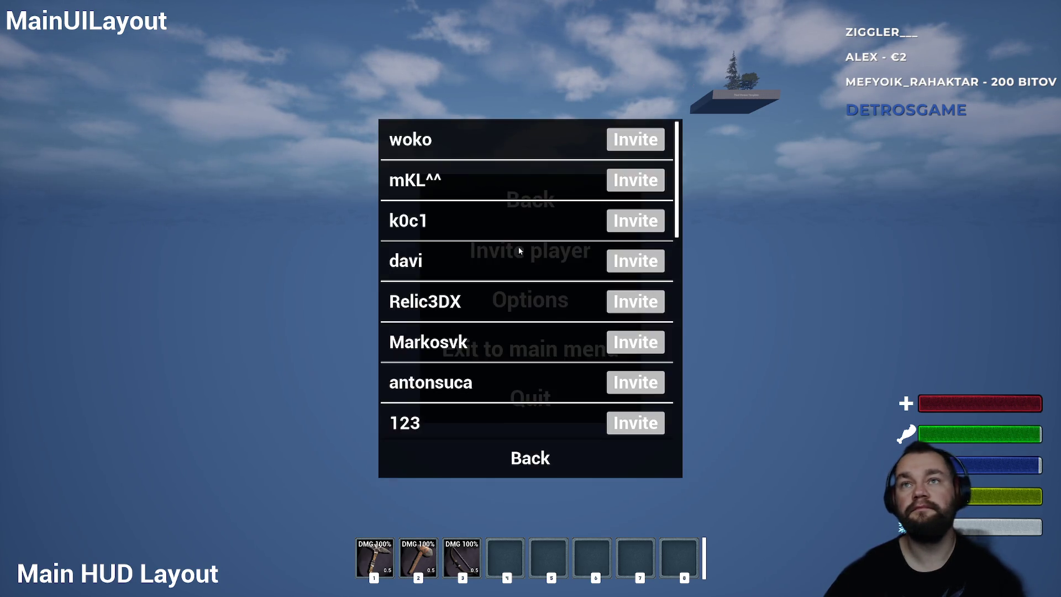
pyautogui.scroll(-2, 521, 255)
pyautogui.scroll(2, 523, 260)
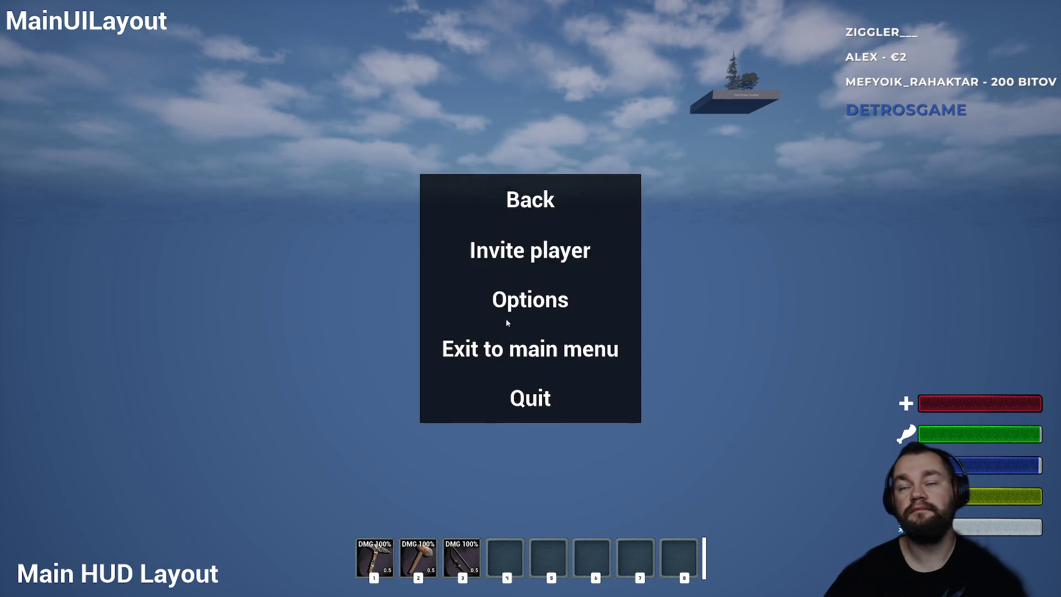
pyautogui.click(526, 405)
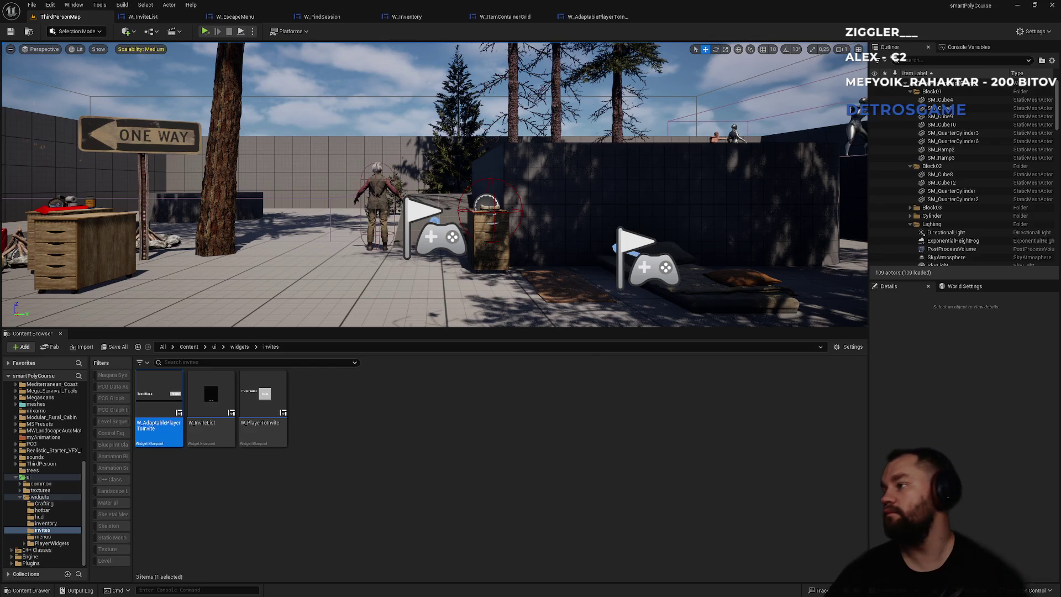
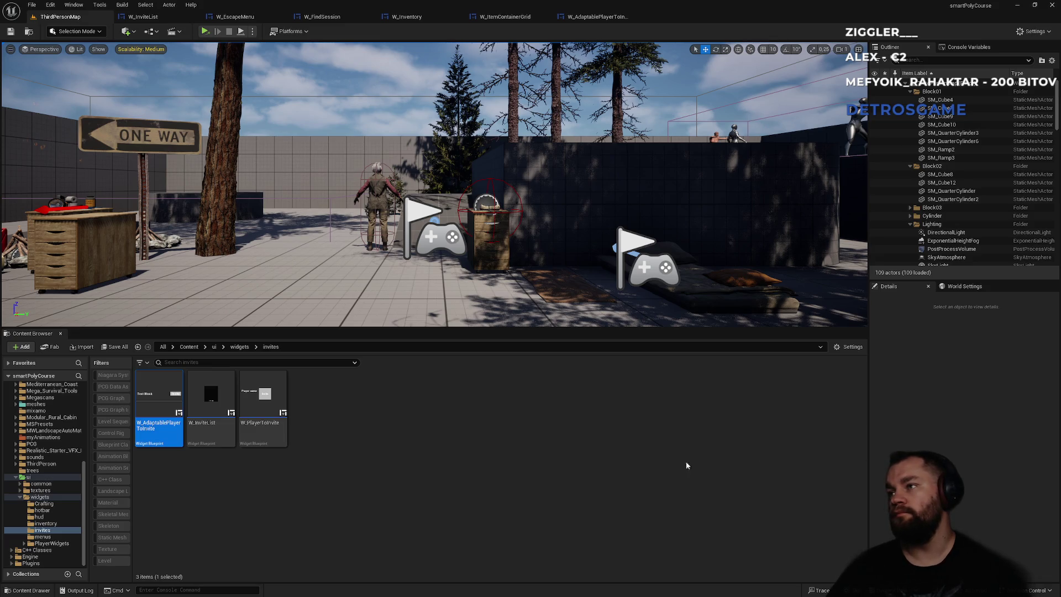
# Leave the level view and go to the W_InviteList event graph through the widget tabs.
pyautogui.click(431, 556)
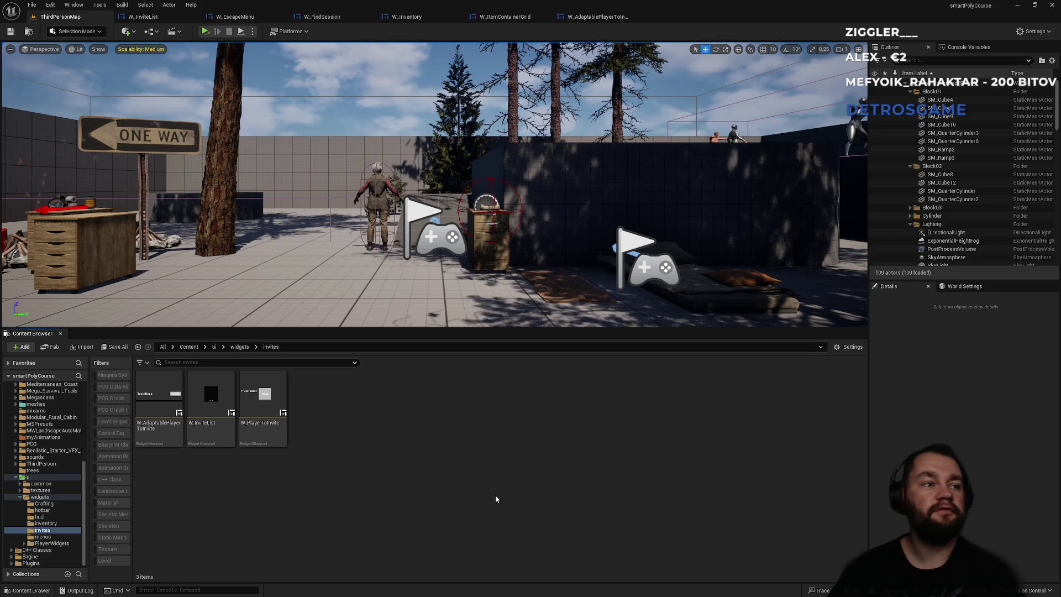
pyautogui.click(448, 587)
pyautogui.moveTo(594, 587)
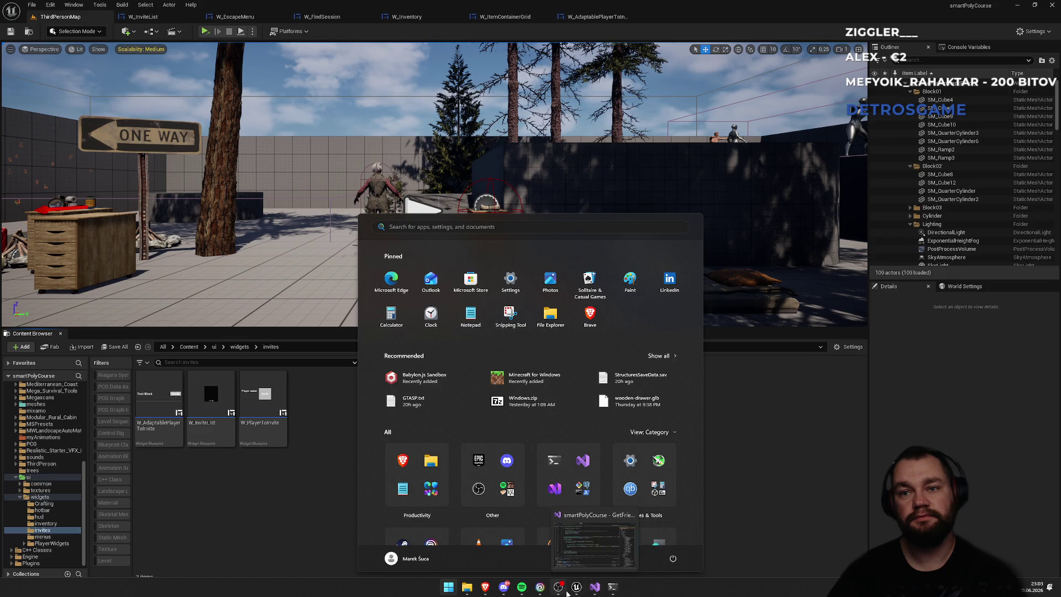
pyautogui.click(758, 500)
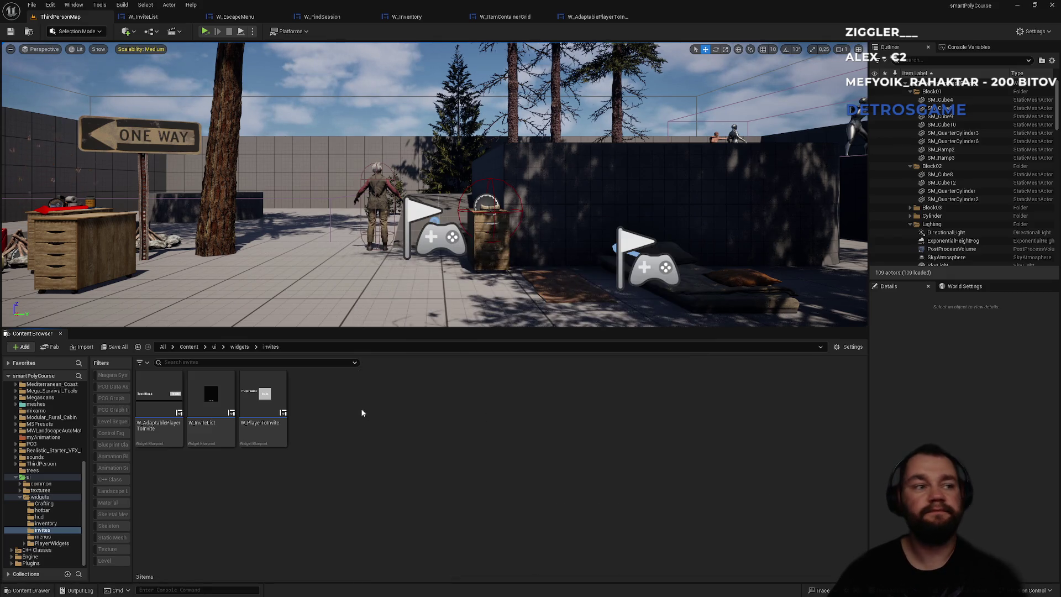
pyautogui.moveTo(302, 288); pyautogui.dragTo(336, 264)
pyautogui.click(596, 18)
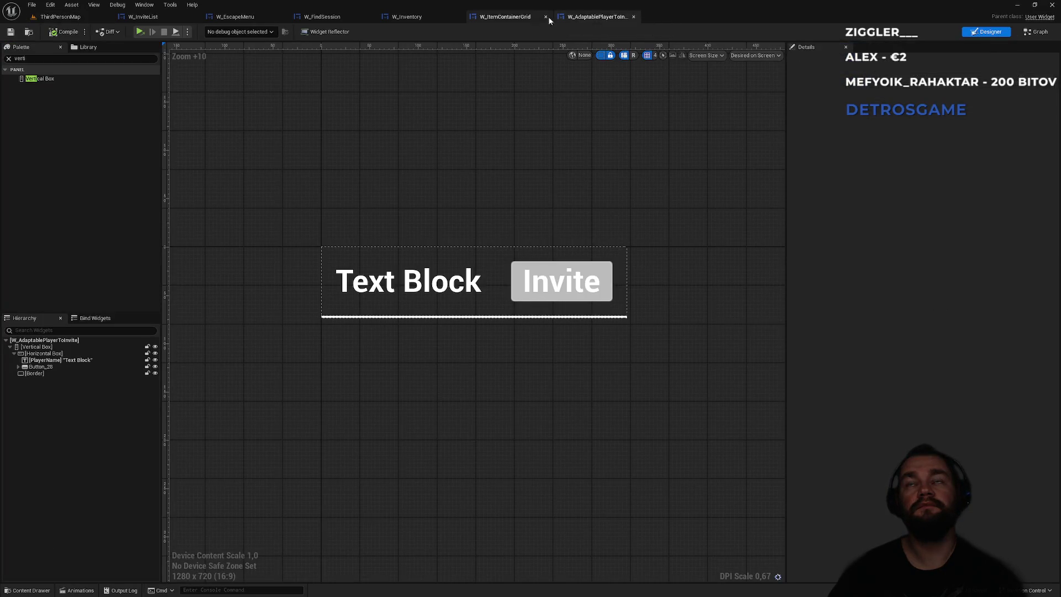
pyautogui.click(324, 17)
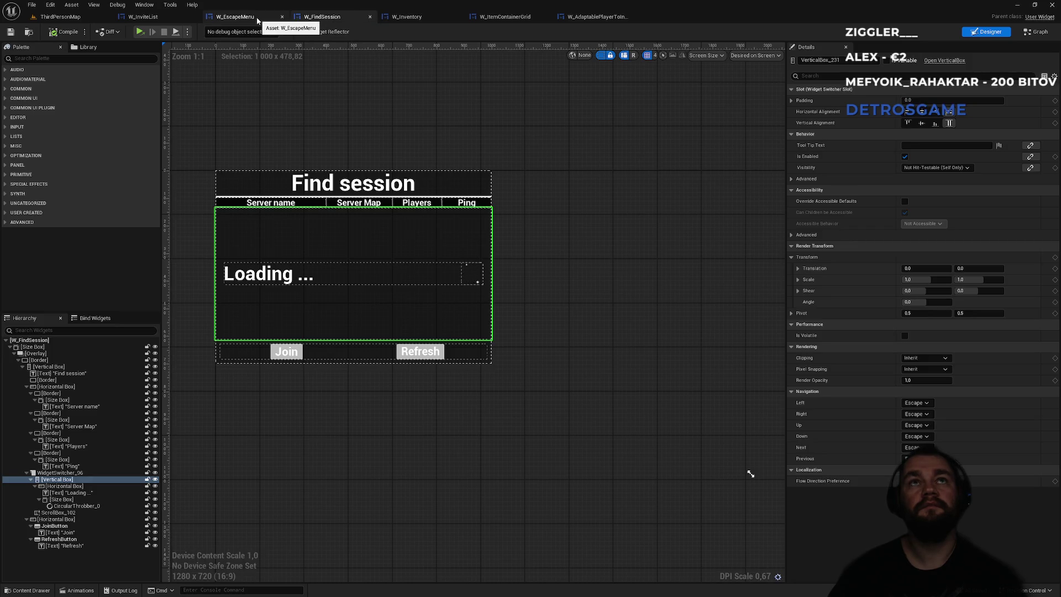
pyautogui.click(257, 18)
pyautogui.click(165, 17)
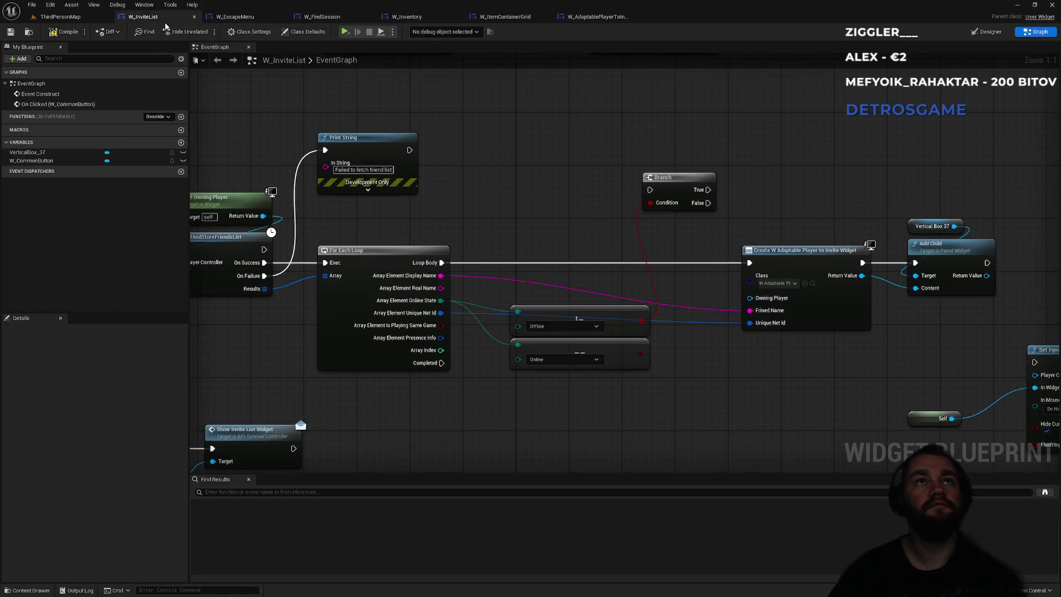
# Delete the Offline/Online compare nodes and the Branch node from the friend loop.
pyautogui.moveTo(594, 425); pyautogui.dragTo(575, 309)
pyautogui.press('Delete')
pyautogui.moveTo(626, 160); pyautogui.dragTo(675, 223)
pyautogui.press('Delete')
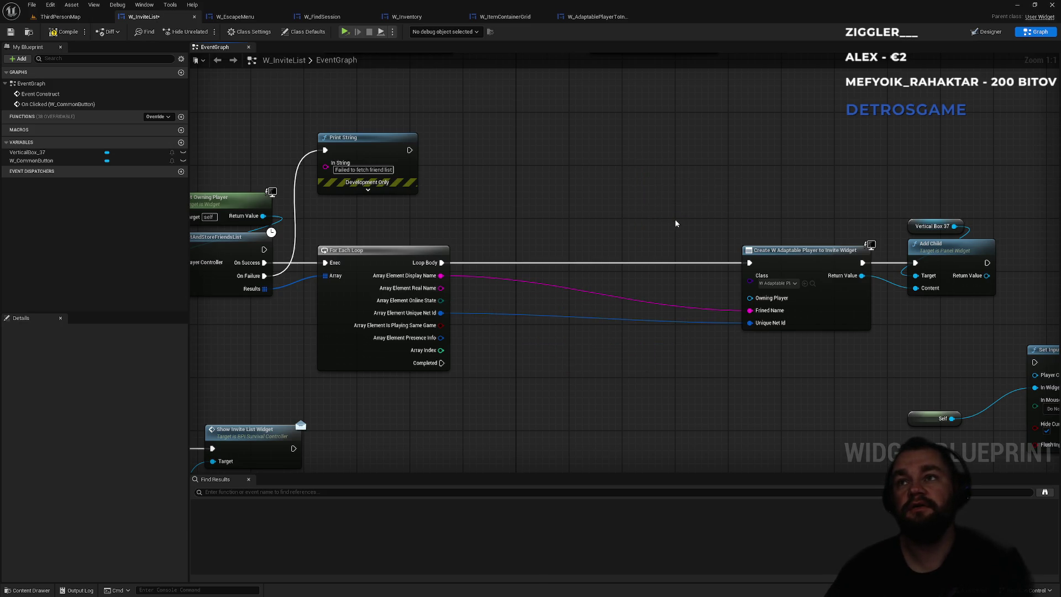
# Move Create Widget, Add Child and Vertical Box 37 beside the loop, and Event Construct beside GetAndStoreFriendsList.
pyautogui.moveTo(758, 190); pyautogui.dragTo(989, 293)
pyautogui.moveTo(801, 254); pyautogui.dragTo(543, 254)
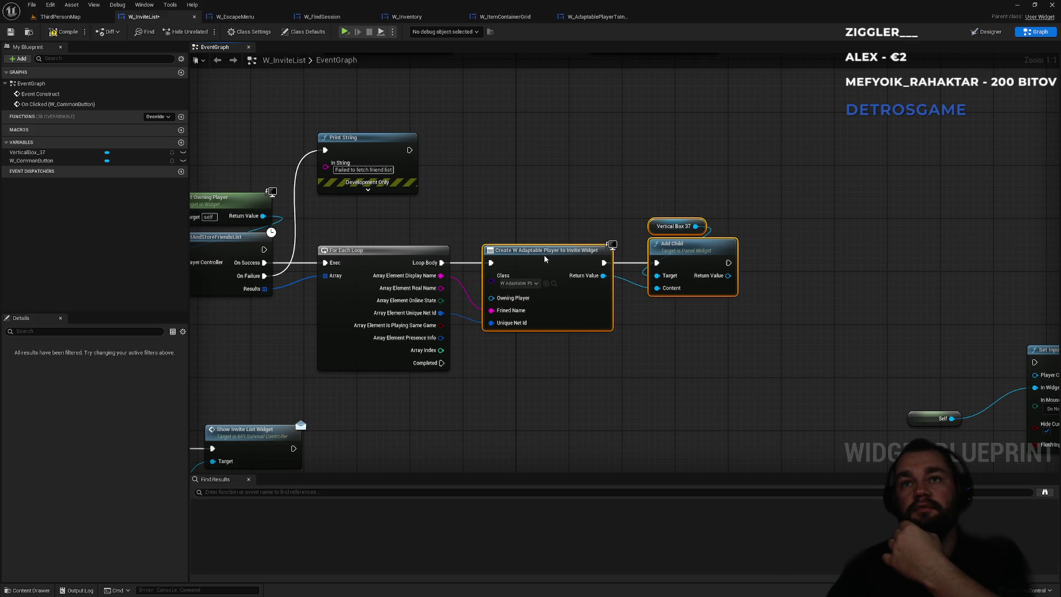
pyautogui.moveTo(674, 243); pyautogui.dragTo(661, 243)
pyautogui.click(451, 380)
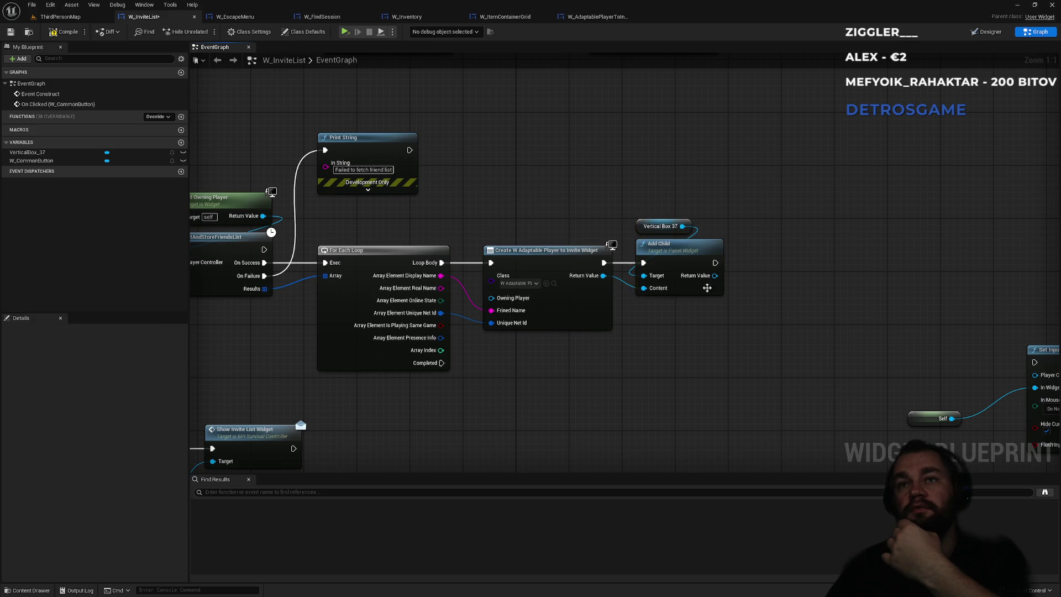
pyautogui.moveTo(451, 380); pyautogui.dragTo(686, 374)
pyautogui.moveTo(271, 236); pyautogui.dragTo(346, 233)
pyautogui.click(312, 332)
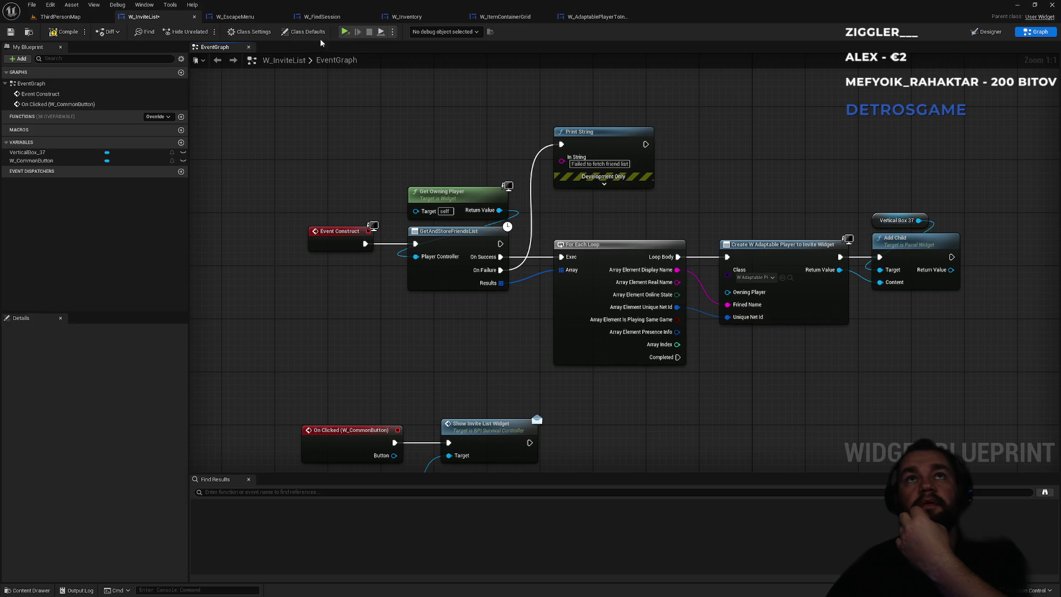
# Delete W_EscapeMenu's construct-time GetAndStoreFriendsList nodes, then return to W_InviteList's graph.
pyautogui.click(262, 20)
pyautogui.scroll(-1, 375, 212)
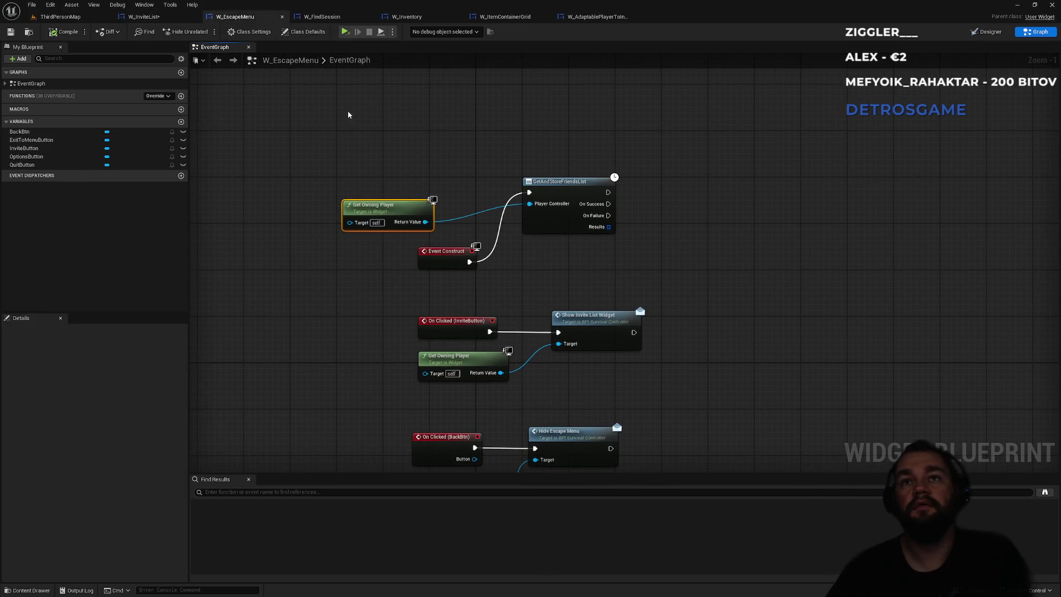
pyautogui.moveTo(342, 124); pyautogui.dragTo(602, 274)
pyautogui.press('Delete')
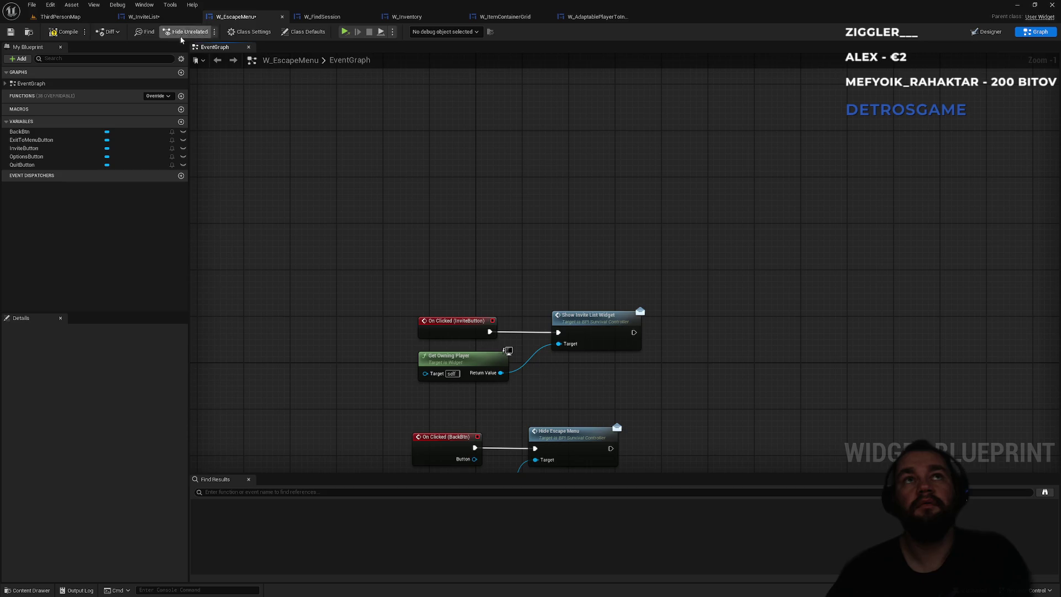
pyautogui.click(142, 17)
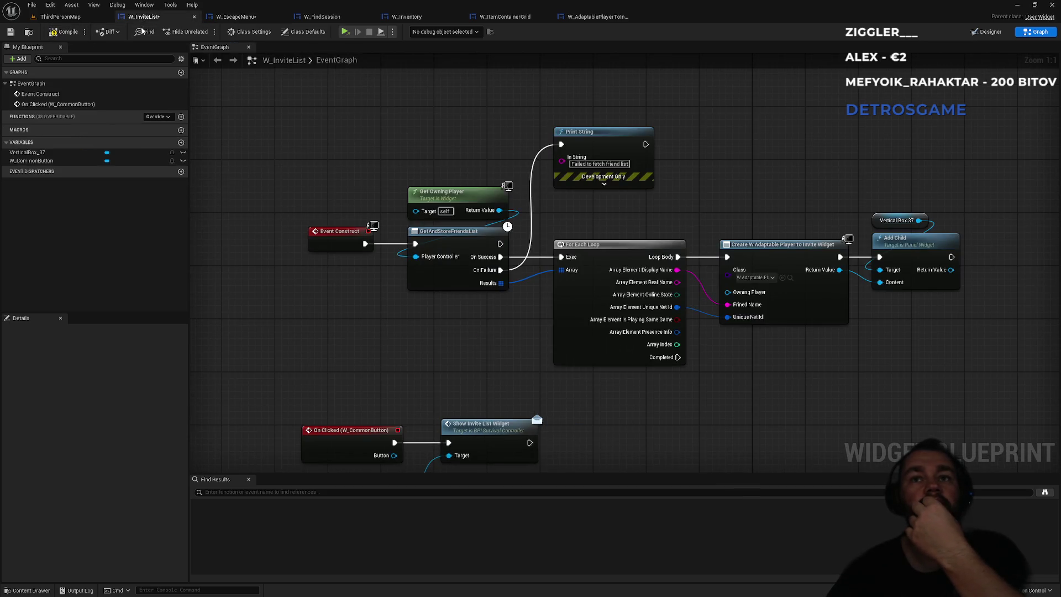
pyautogui.moveTo(462, 337); pyautogui.dragTo(349, 347)
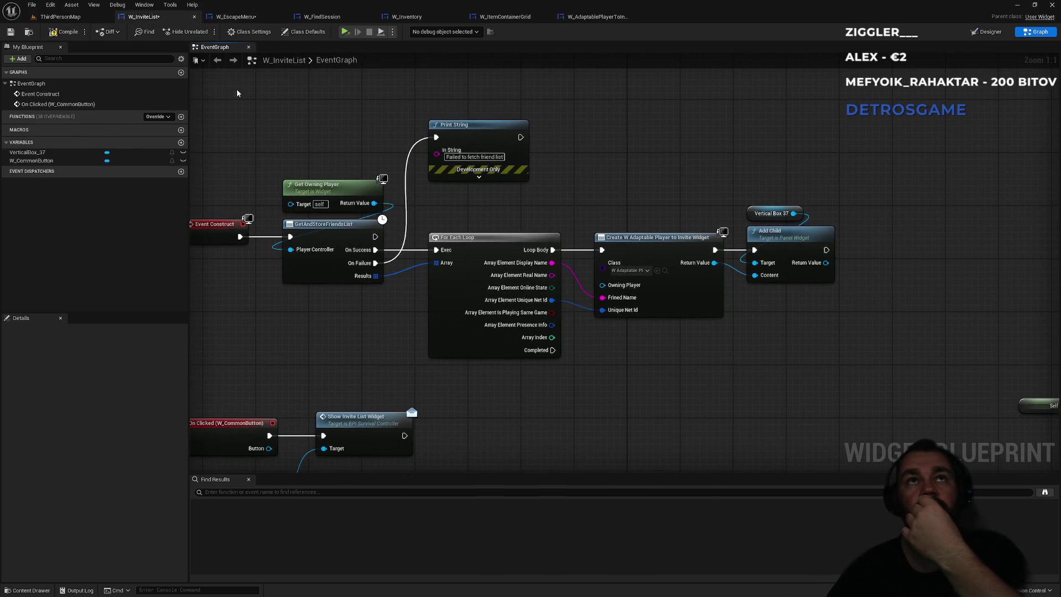
# In Designer, browse the widget tabs and select W_FindSession's CircularThrobber_0 loading spinner.
pyautogui.click(988, 33)
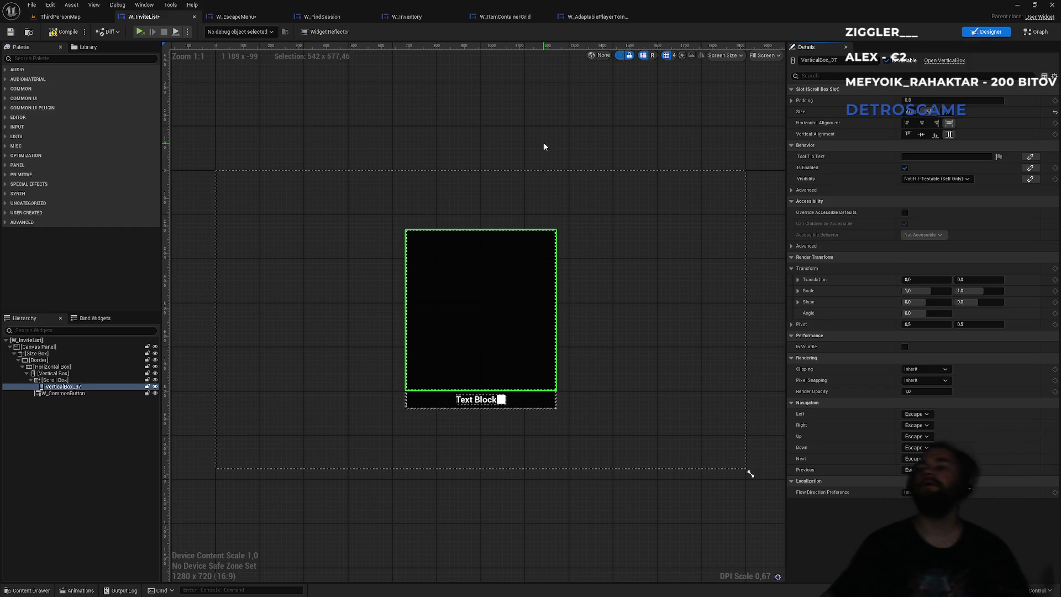
pyautogui.click(605, 21)
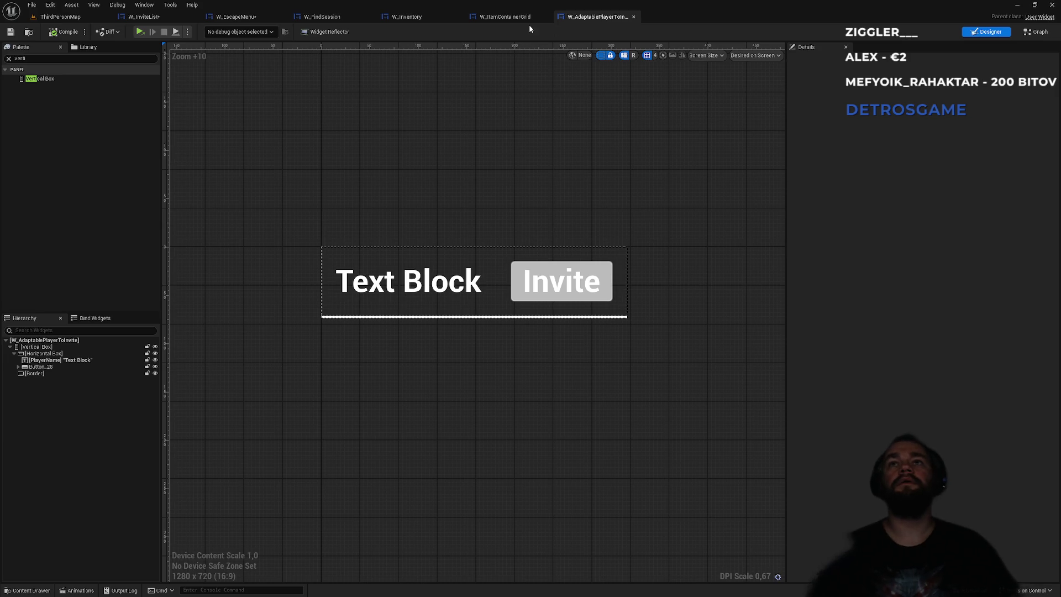
pyautogui.click(486, 16)
pyautogui.click(404, 18)
pyautogui.click(326, 17)
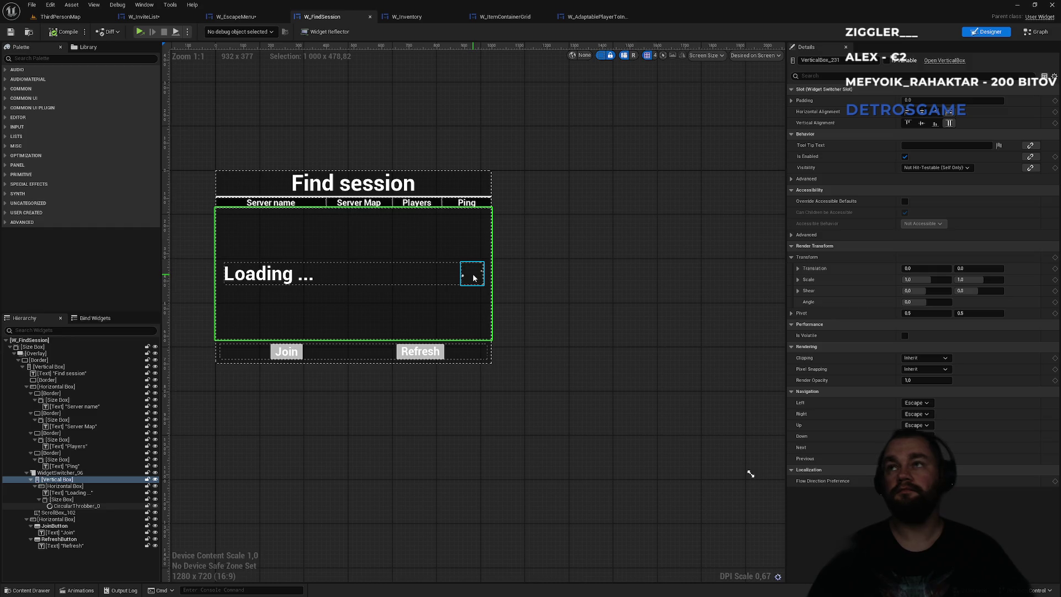
pyautogui.click(82, 506)
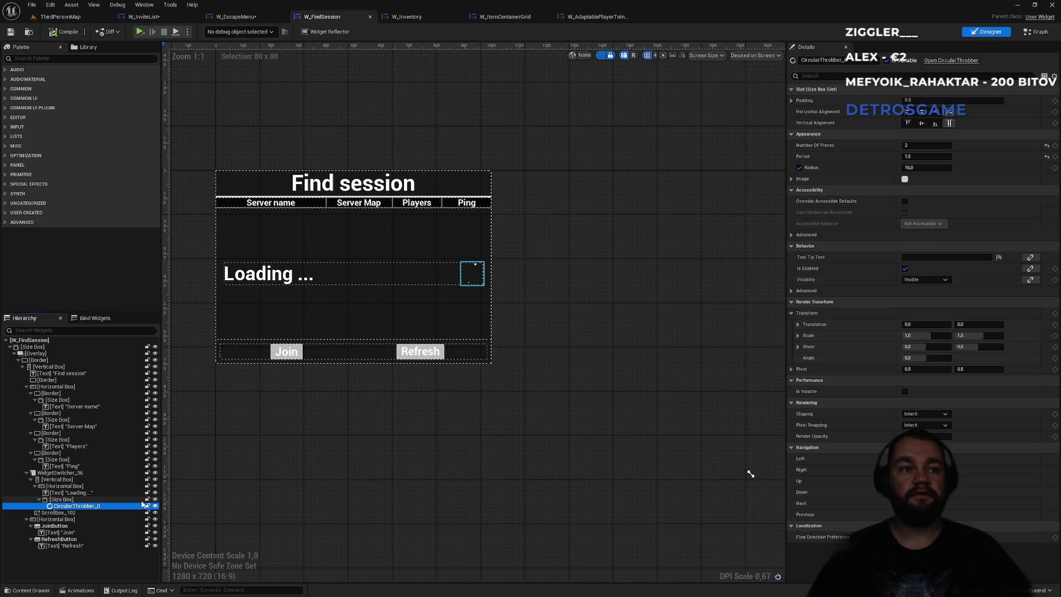
pyautogui.click(263, 17)
# Place the throbber in W_InviteList's VerticalBox_37, sized to Fill and centred both ways.
pyautogui.click(144, 17)
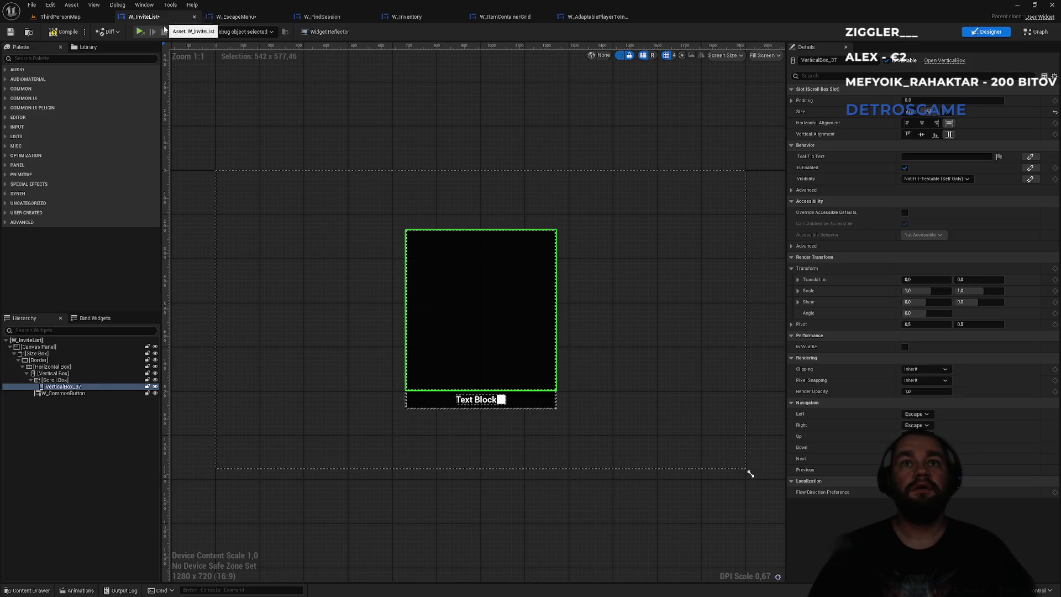
pyautogui.click(71, 389)
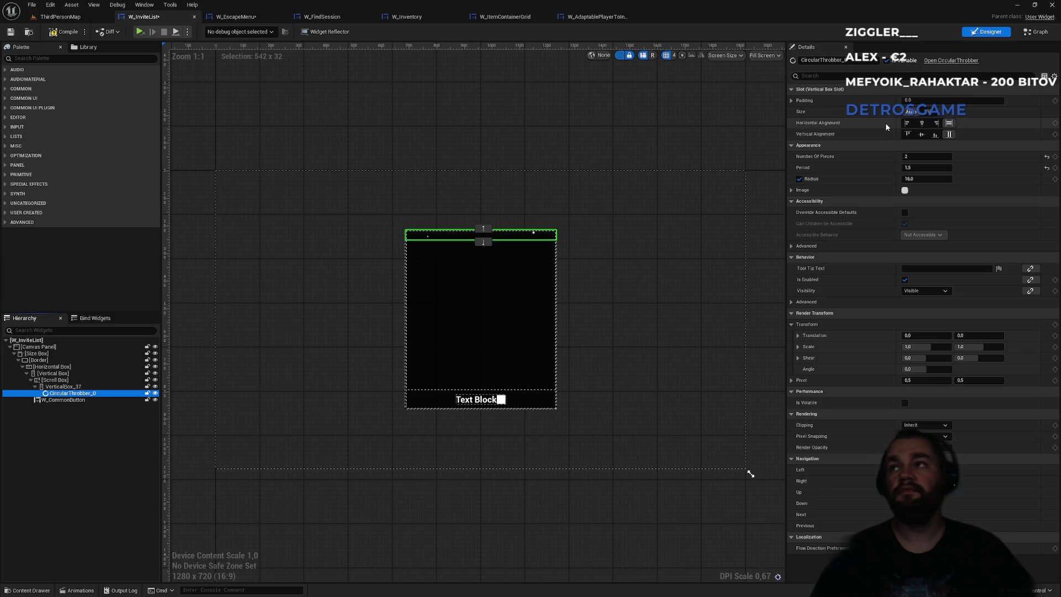
pyautogui.click(928, 112)
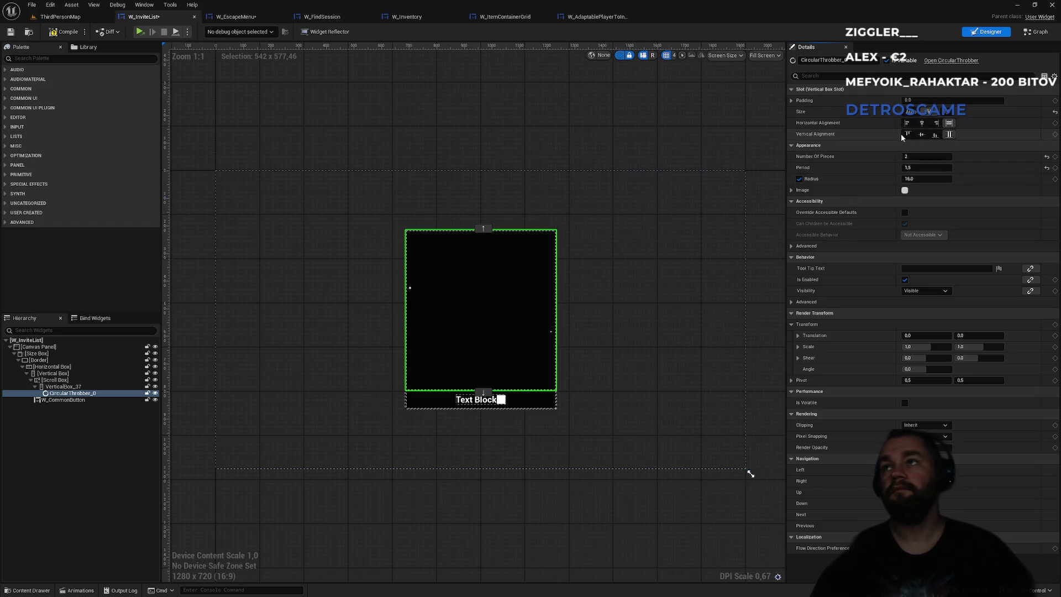
pyautogui.click(922, 123)
pyautogui.click(921, 134)
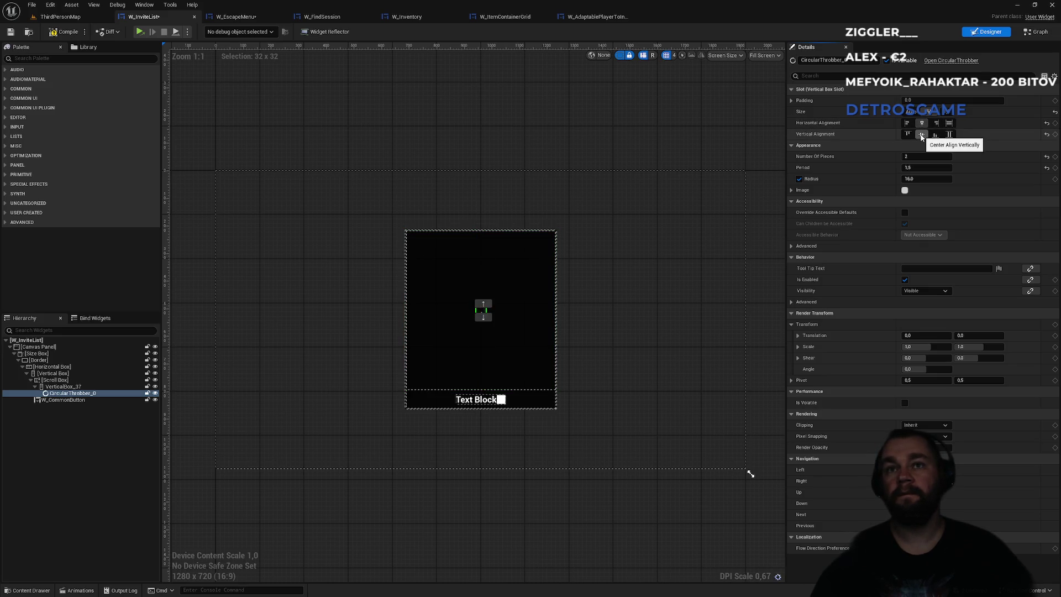
# Set the throbber's padding to 50 and re-check VerticalBox_37's layout.
pyautogui.scroll(7, 487, 317)
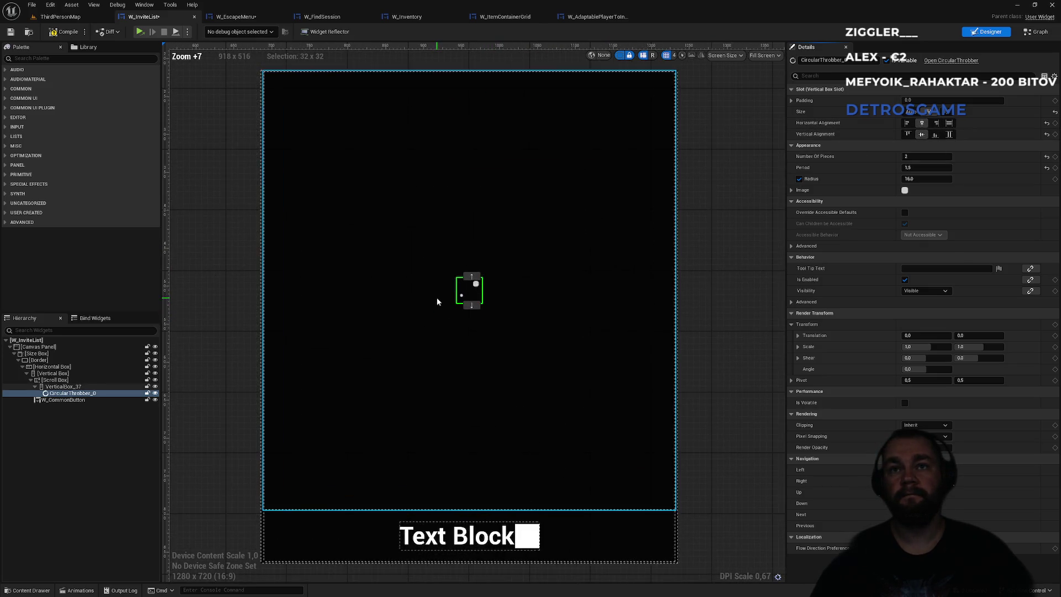
pyautogui.scroll(-3, 437, 297)
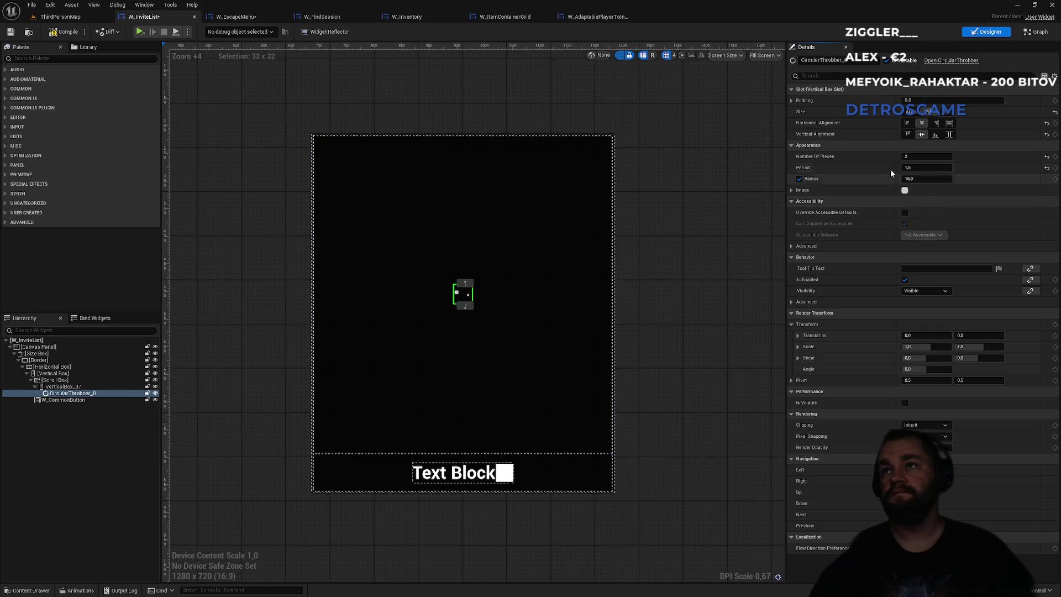
pyautogui.click(918, 101)
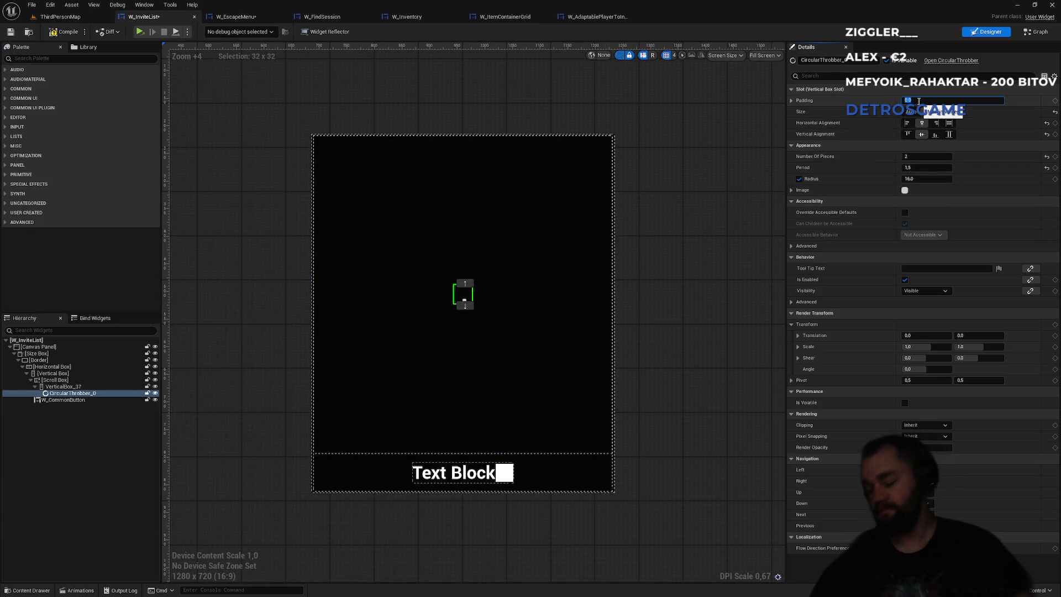
pyautogui.write('50')
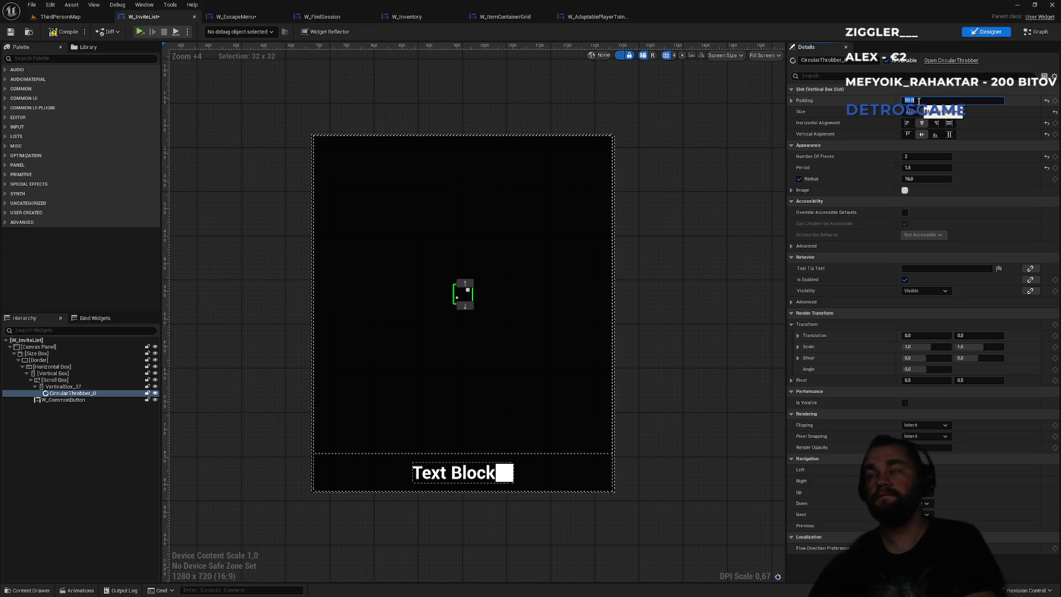
pyautogui.write('50')
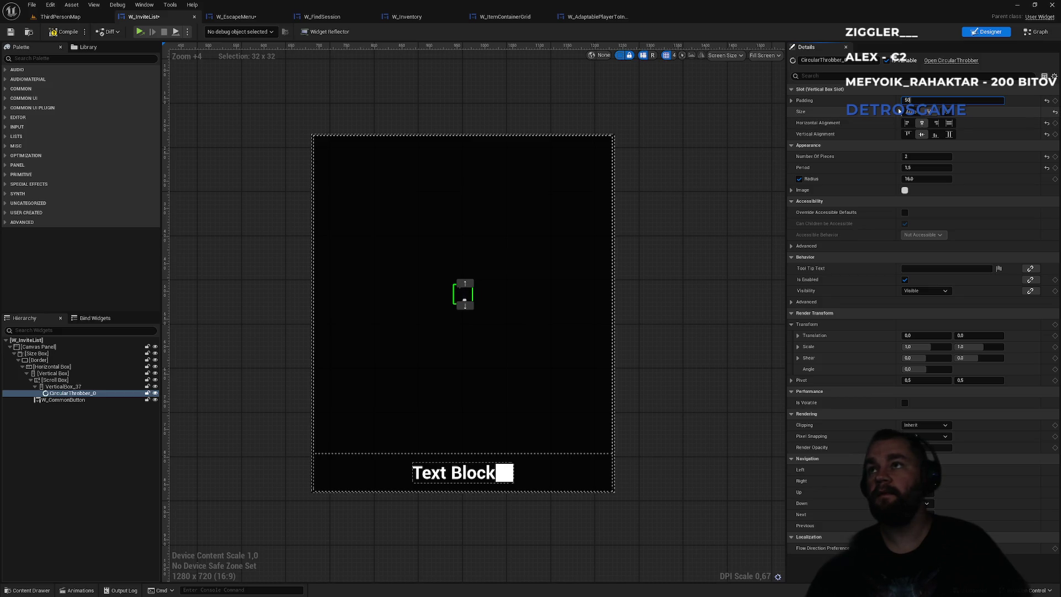
pyautogui.click(61, 387)
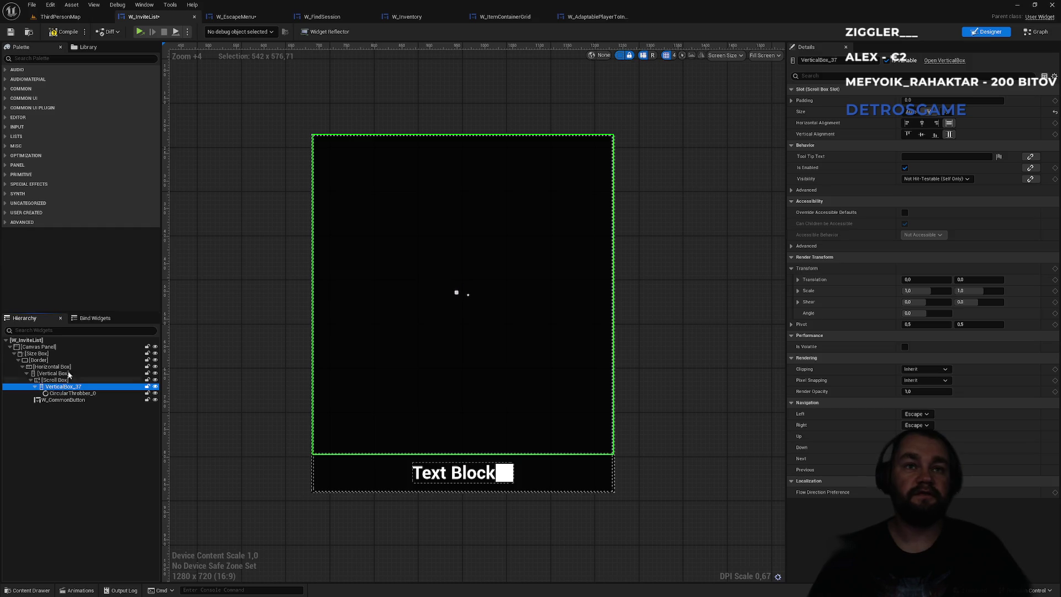
pyautogui.click(44, 58)
# Wrap CircularThrobber_0 in a new Size Box, with the throbber's padding reset to 0 and centred.
pyautogui.write('s')
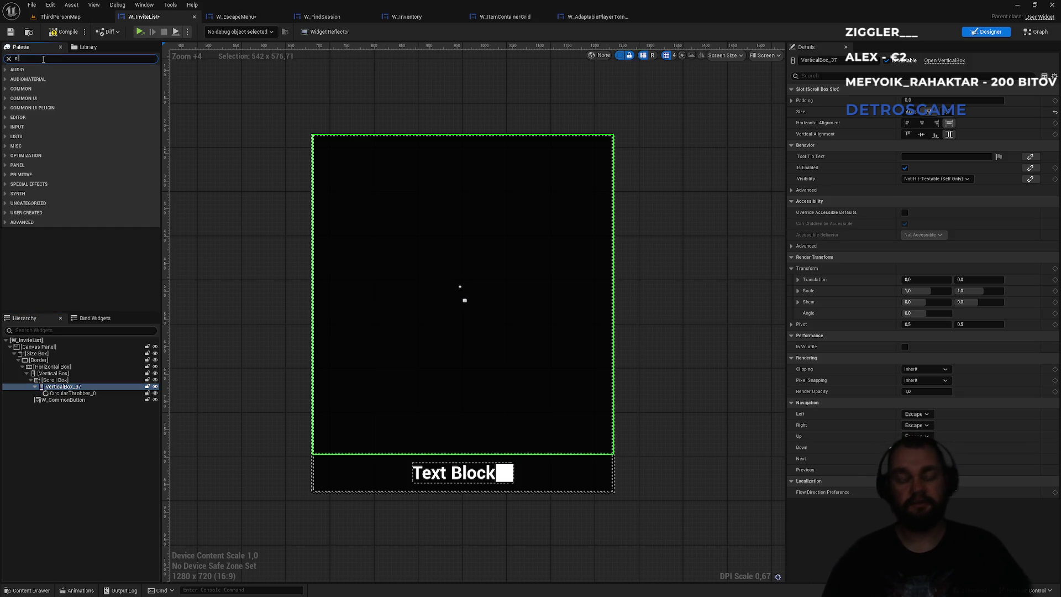
pyautogui.write('iztebox')
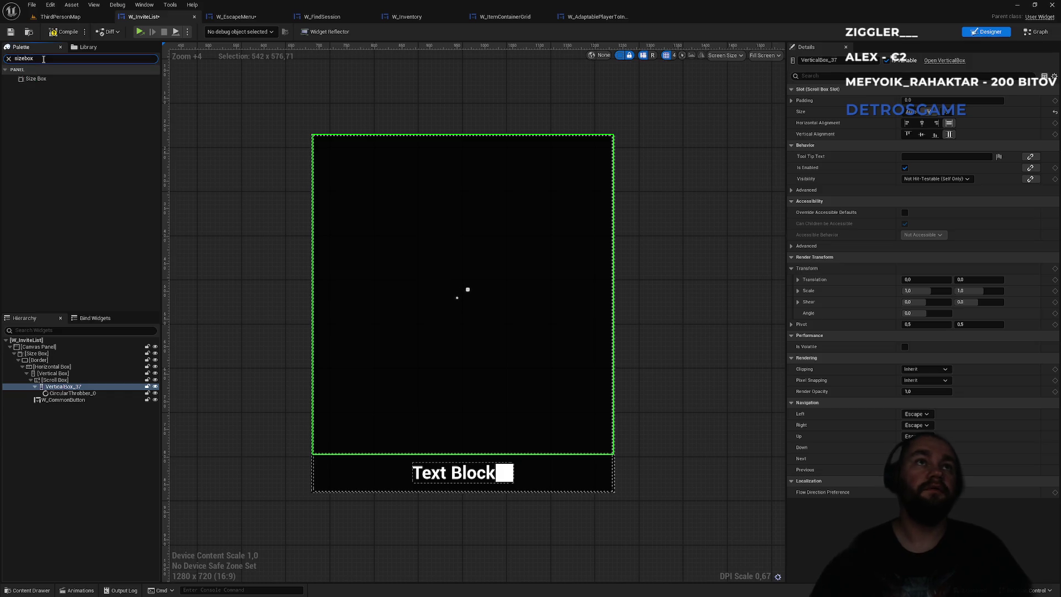
pyautogui.moveTo(36, 79)
pyautogui.mouseDown()
pyautogui.moveTo(65, 341)
pyautogui.moveTo(61, 407)
pyautogui.moveTo(63, 395)
pyautogui.mouseUp()
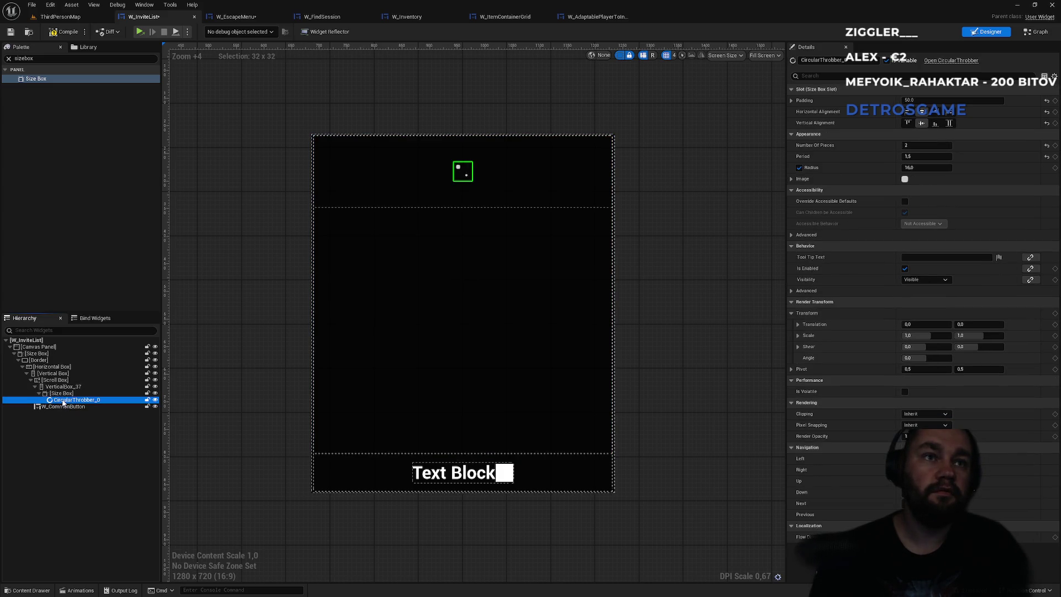
pyautogui.click(66, 399)
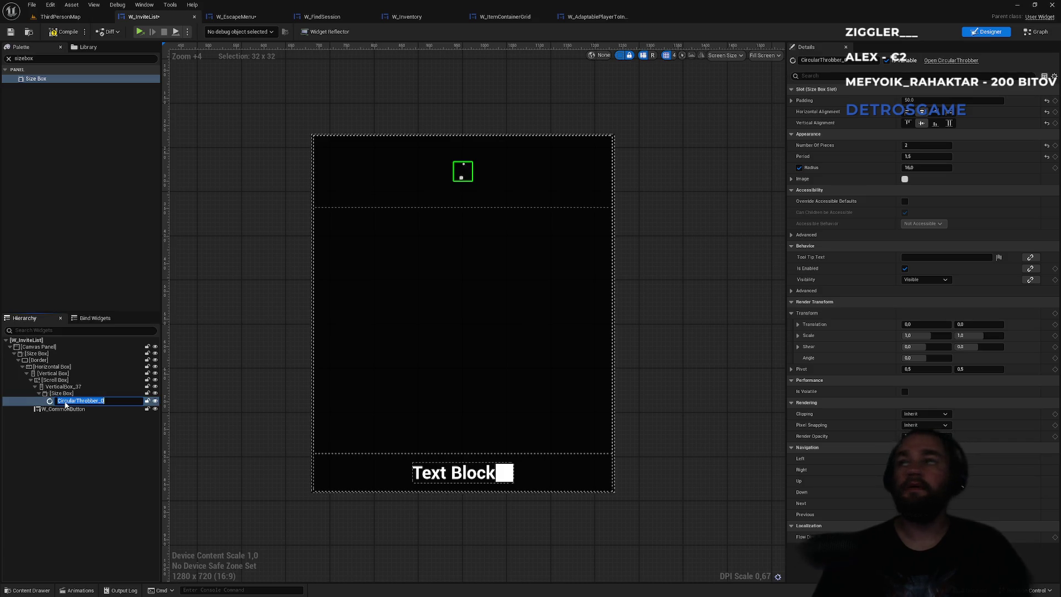
pyautogui.click(1047, 101)
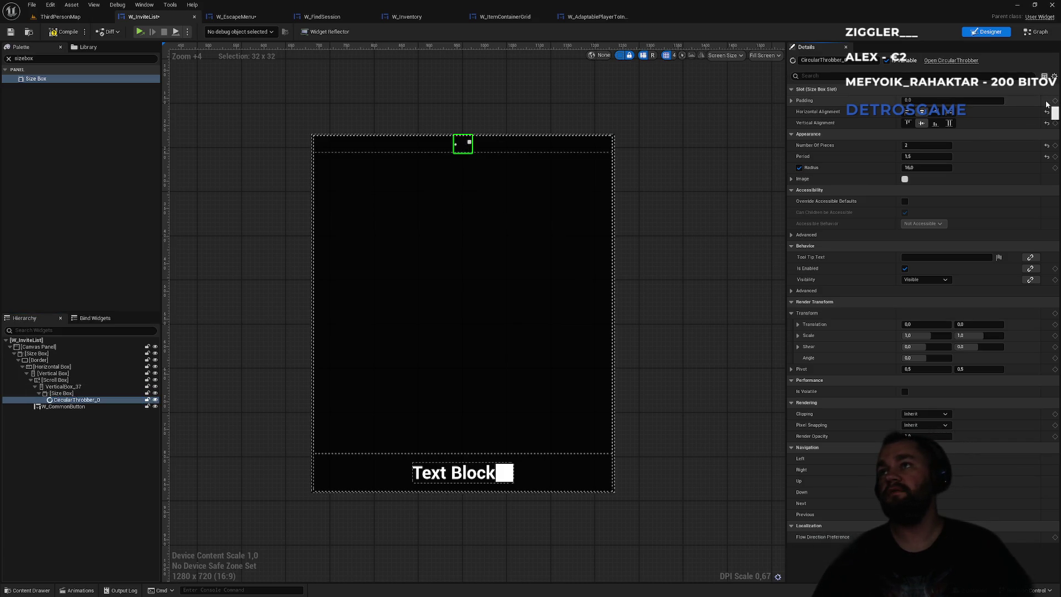
pyautogui.click(949, 112)
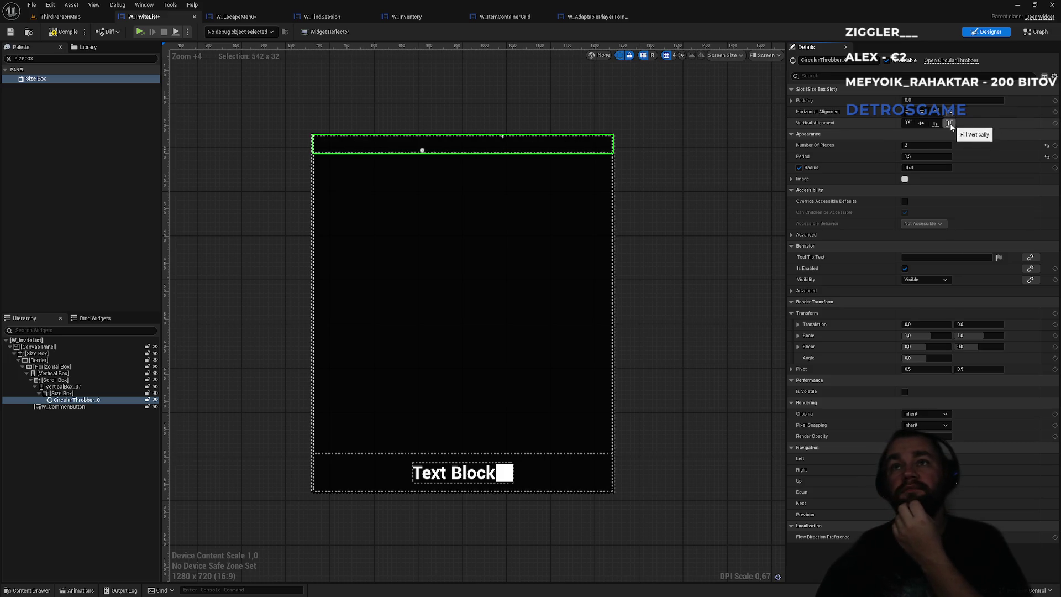
pyautogui.click(950, 124)
pyautogui.click(922, 112)
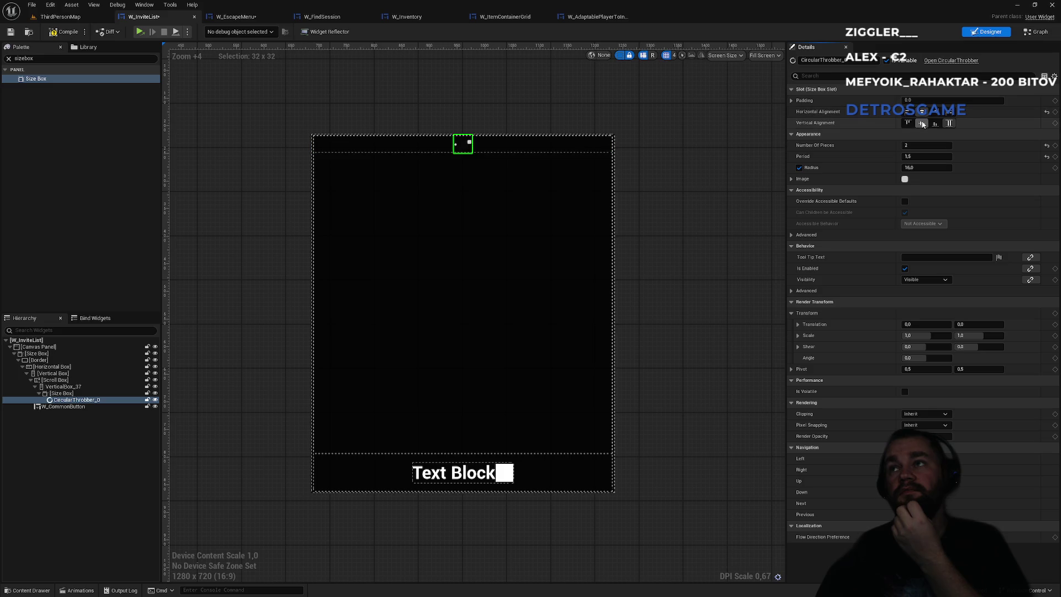
pyautogui.click(922, 124)
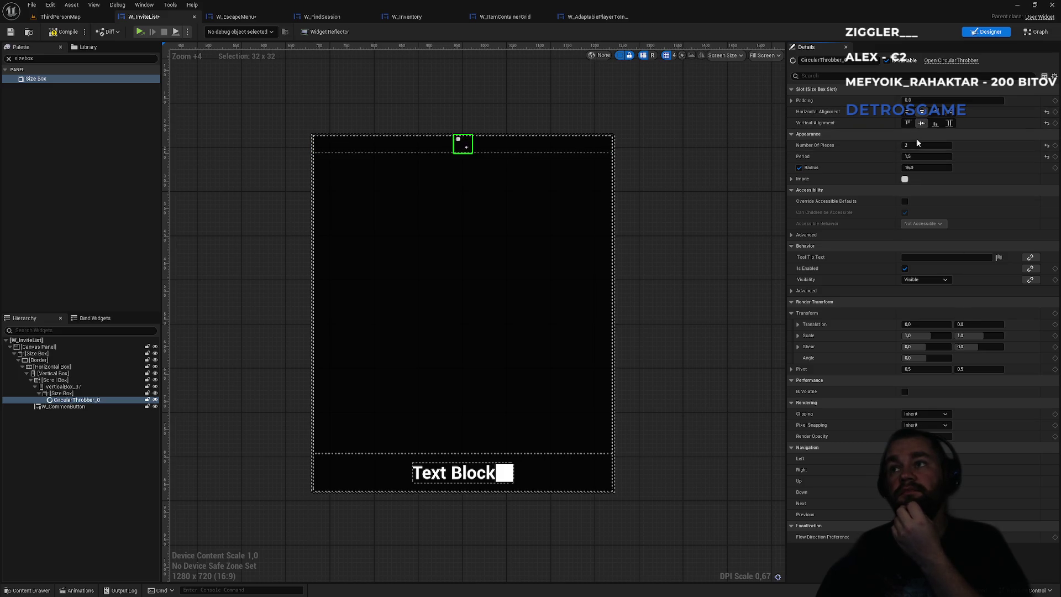
# Make the throbber fill its Size Box, and set the Size Box to Fill, centred horizontally and vertically.
pyautogui.click(58, 394)
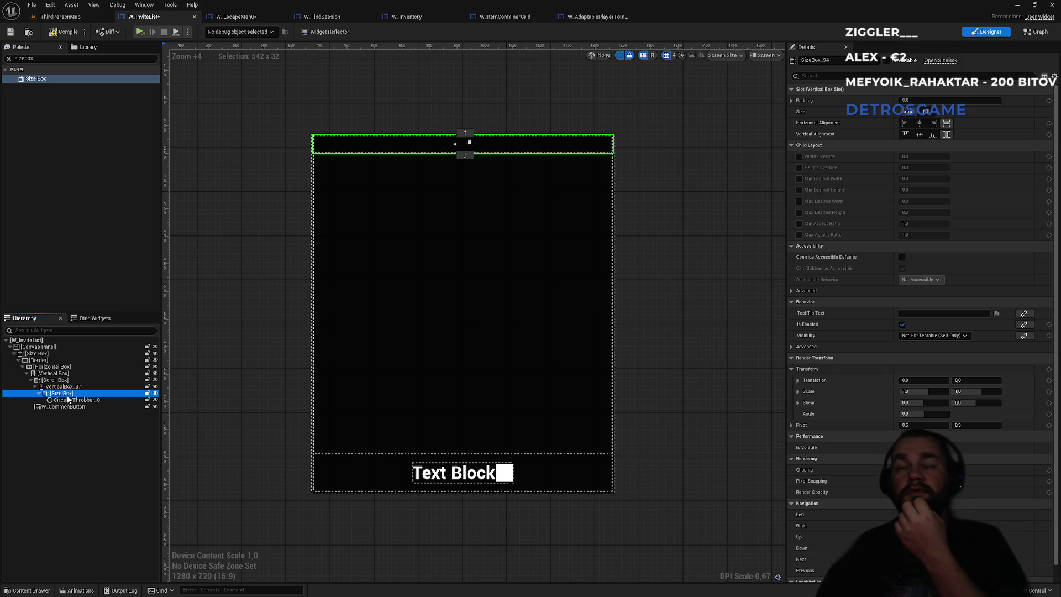
pyautogui.click(69, 399)
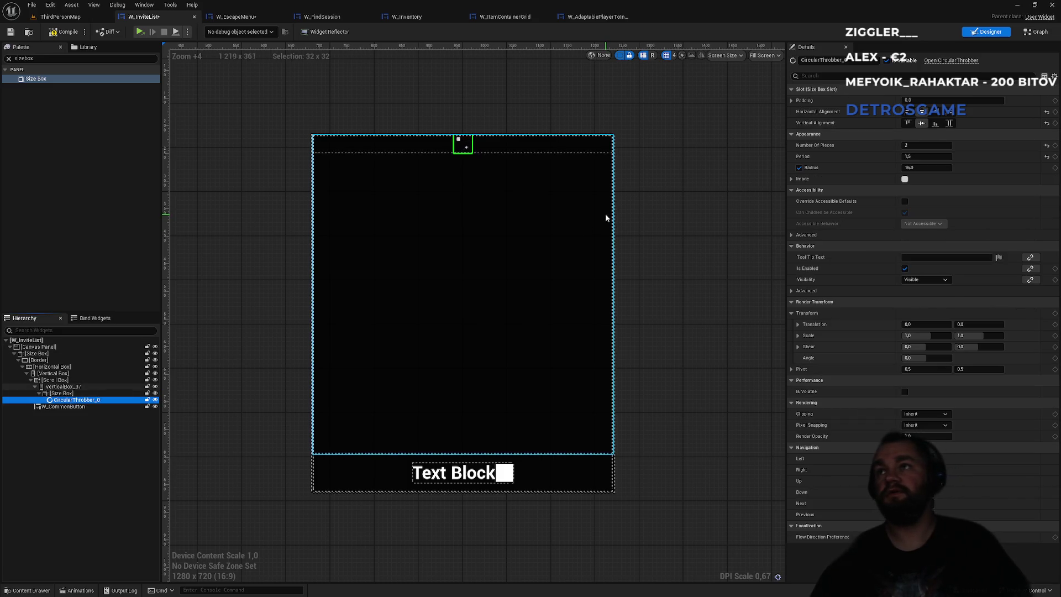
pyautogui.click(950, 112)
pyautogui.click(105, 391)
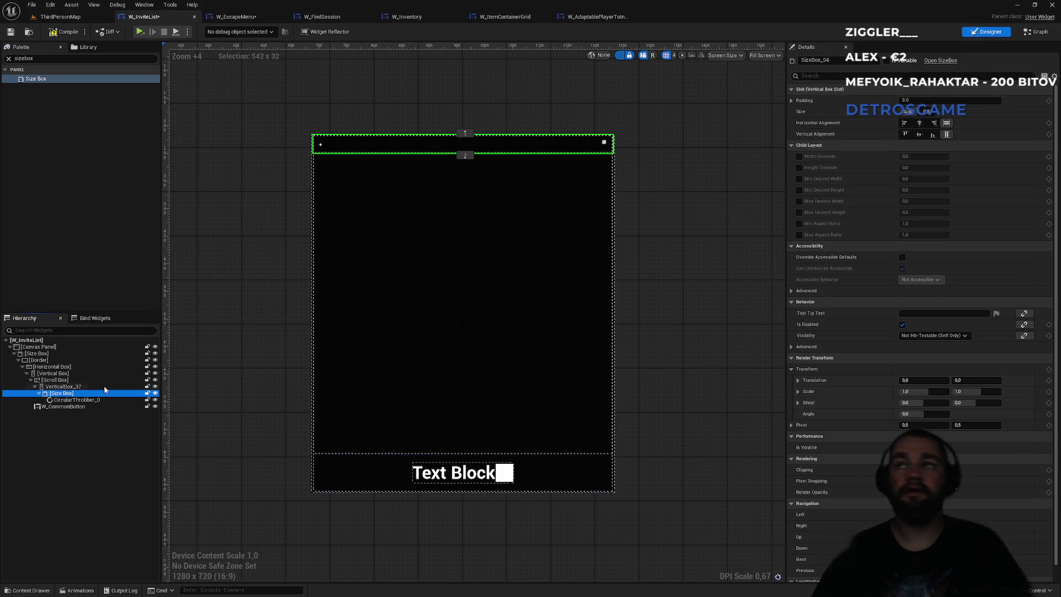
pyautogui.click(927, 112)
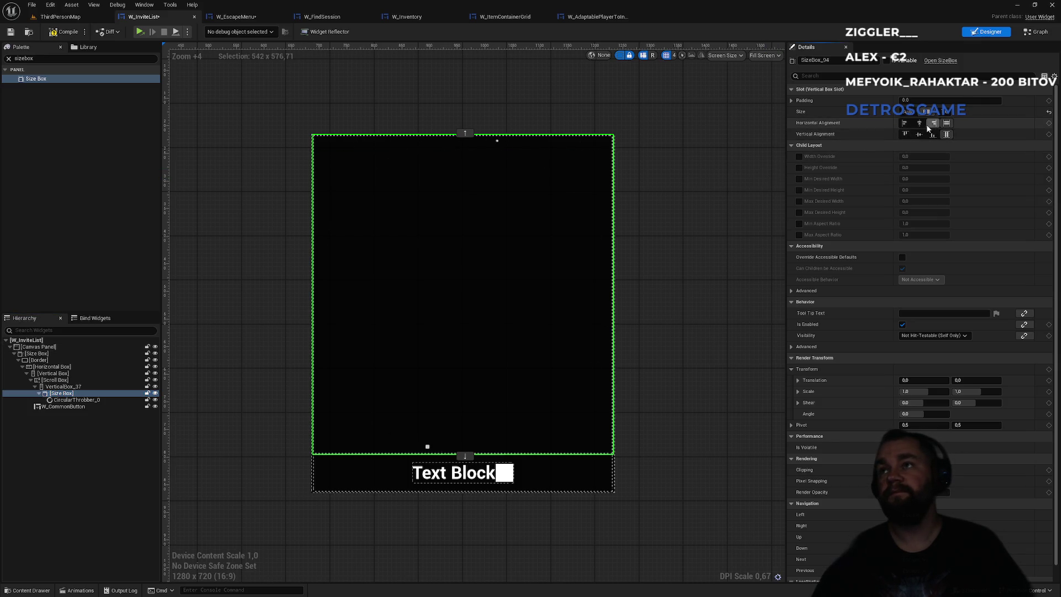
pyautogui.click(919, 123)
pyautogui.click(919, 134)
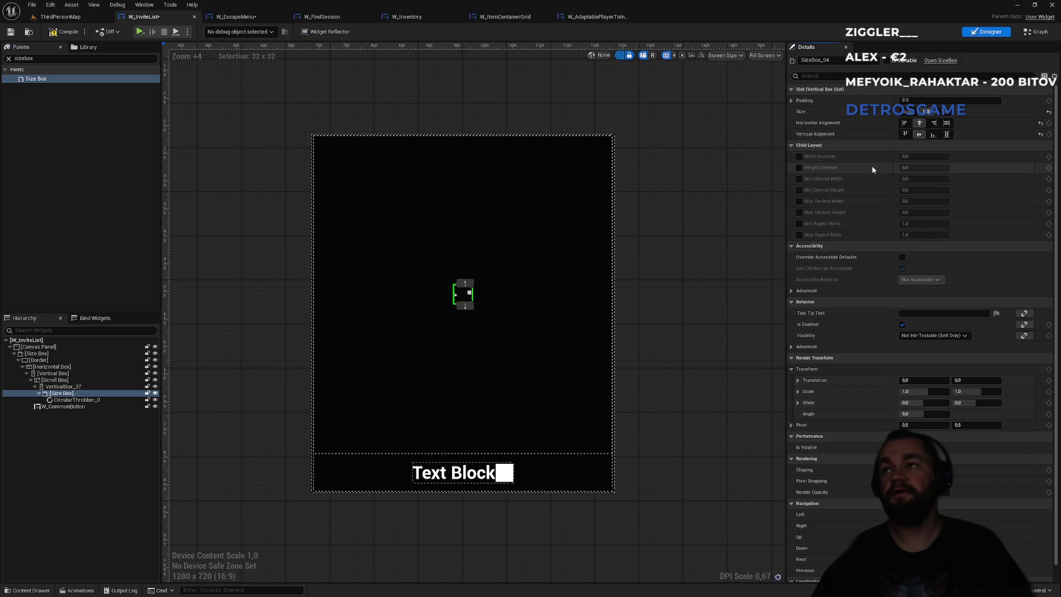
# Override the Size Box width and height to 100, compile, and rename it FriendListLoading.
pyautogui.click(799, 157)
pyautogui.click(799, 168)
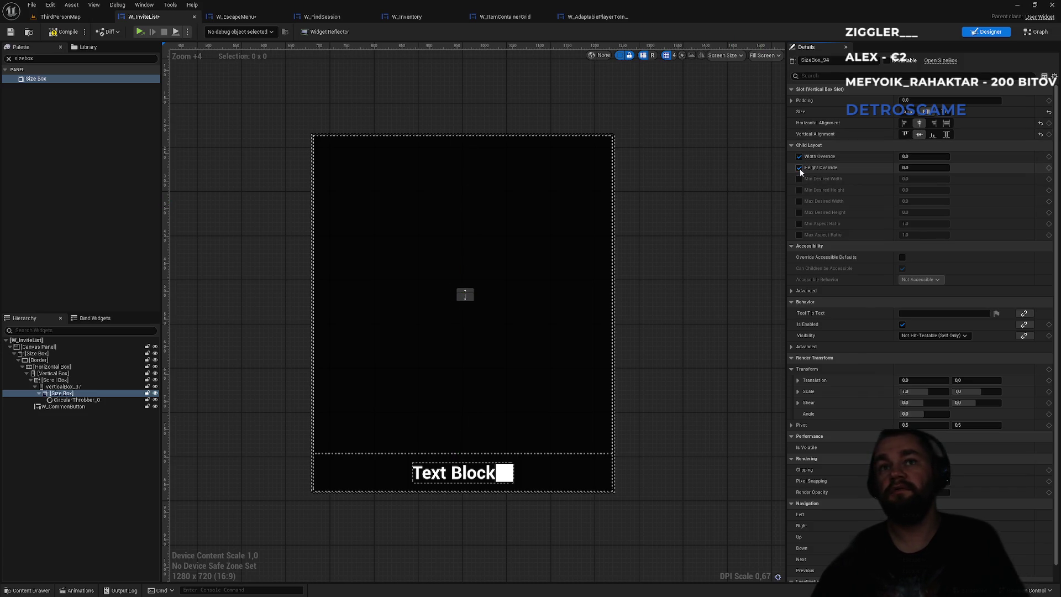
pyautogui.click(915, 157)
pyautogui.write('100')
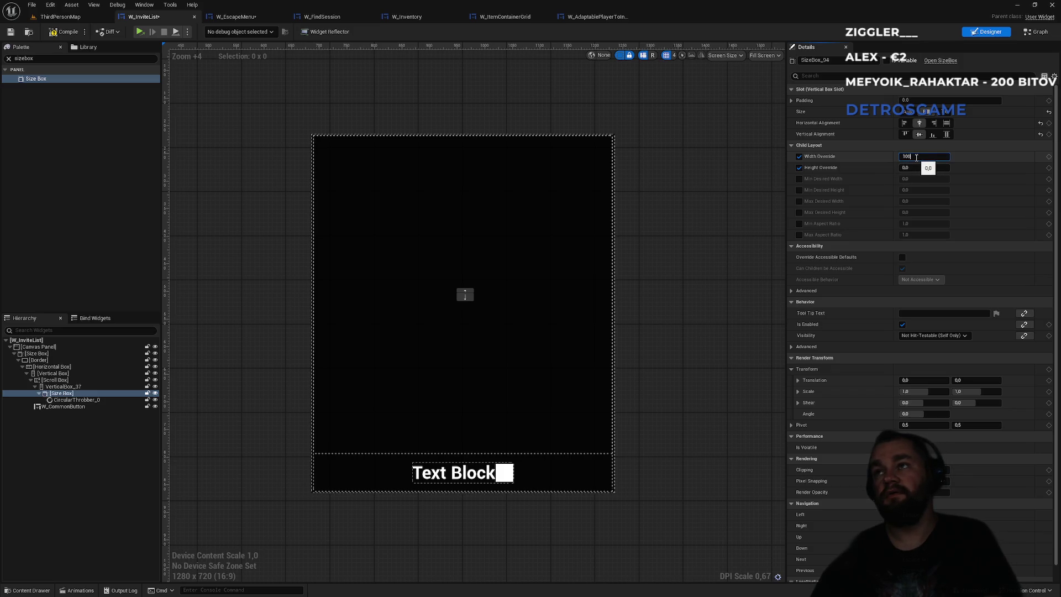
pyautogui.press('Return')
pyautogui.click(917, 167)
pyautogui.write('100')
pyautogui.press('Return')
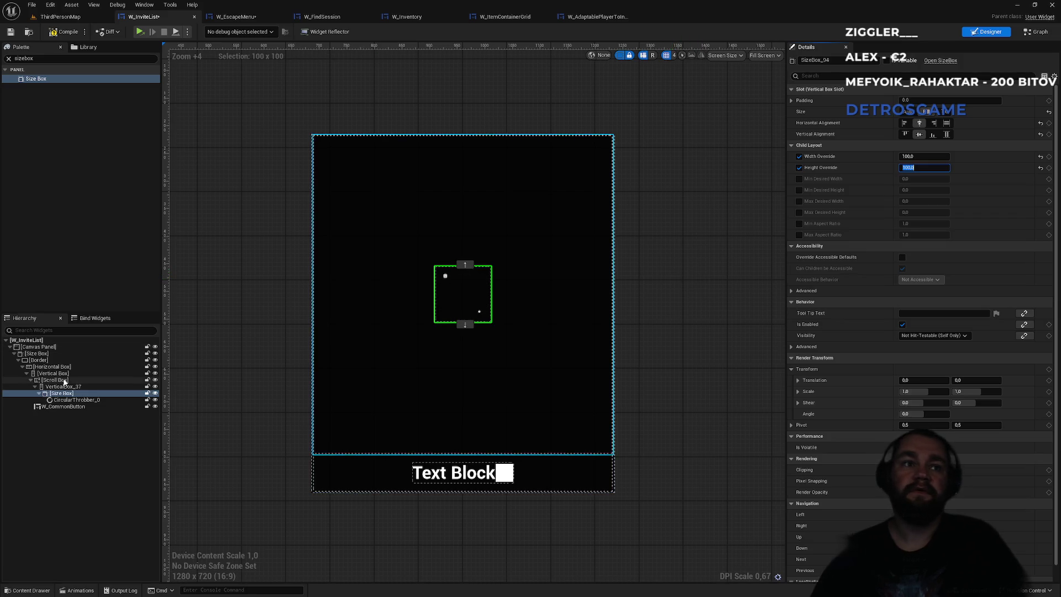
pyautogui.click(72, 33)
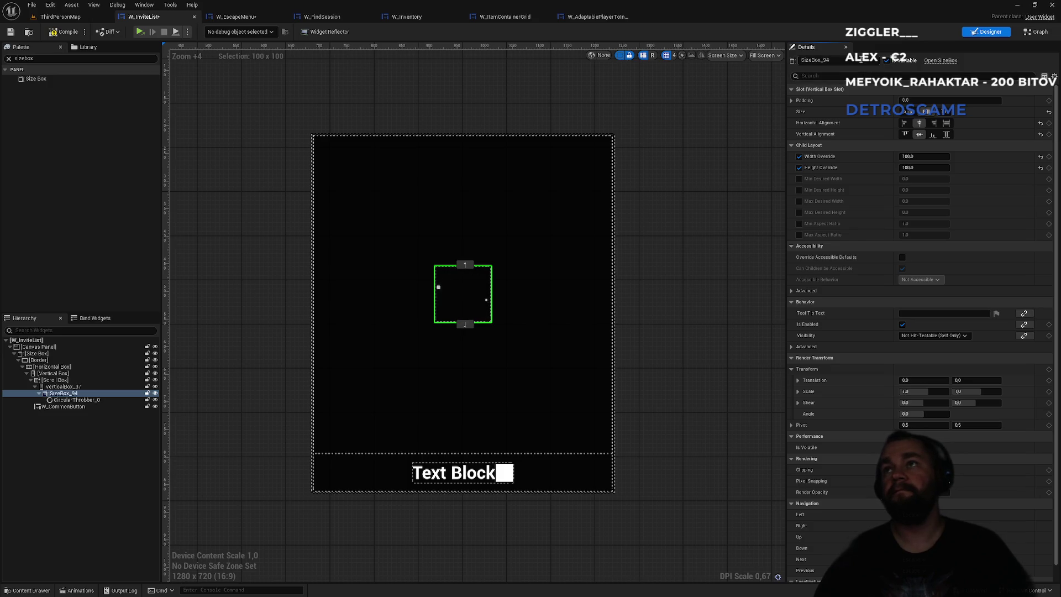
pyautogui.click(860, 59)
pyautogui.write('FriendListLoading')
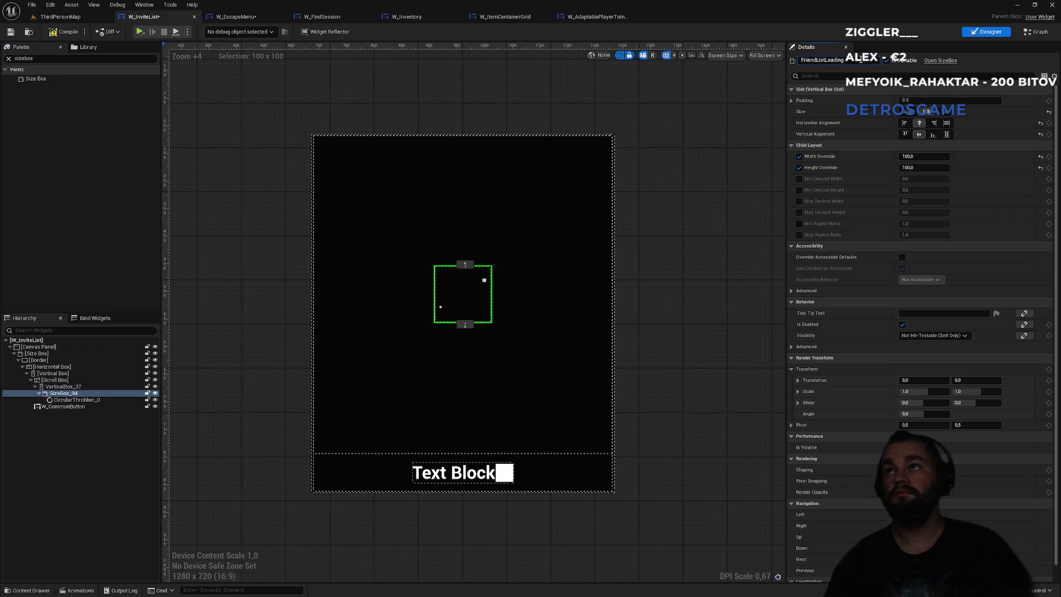
pyautogui.press('Return')
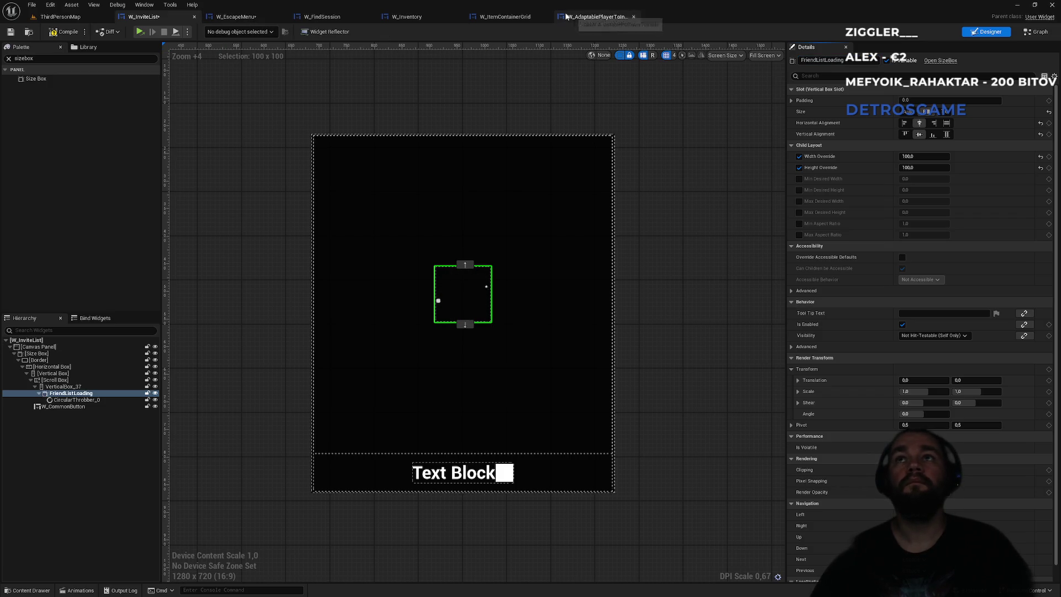
# In W_FindSession, inspect the loading row: its horizontal box, Loading text, Size Box and throbber.
pyautogui.click(566, 17)
pyautogui.click(472, 18)
pyautogui.click(425, 19)
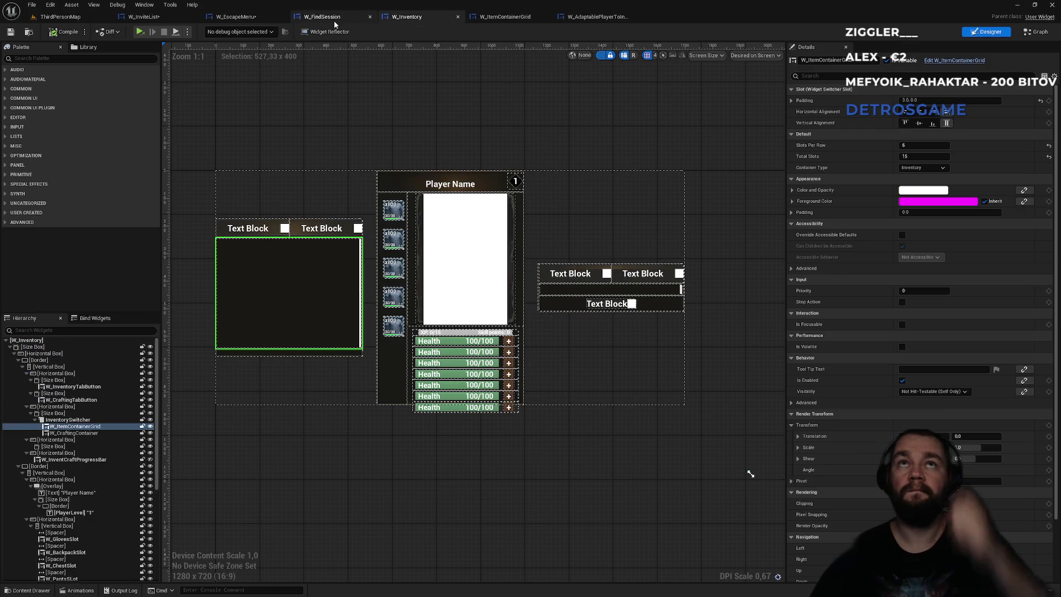
pyautogui.click(332, 17)
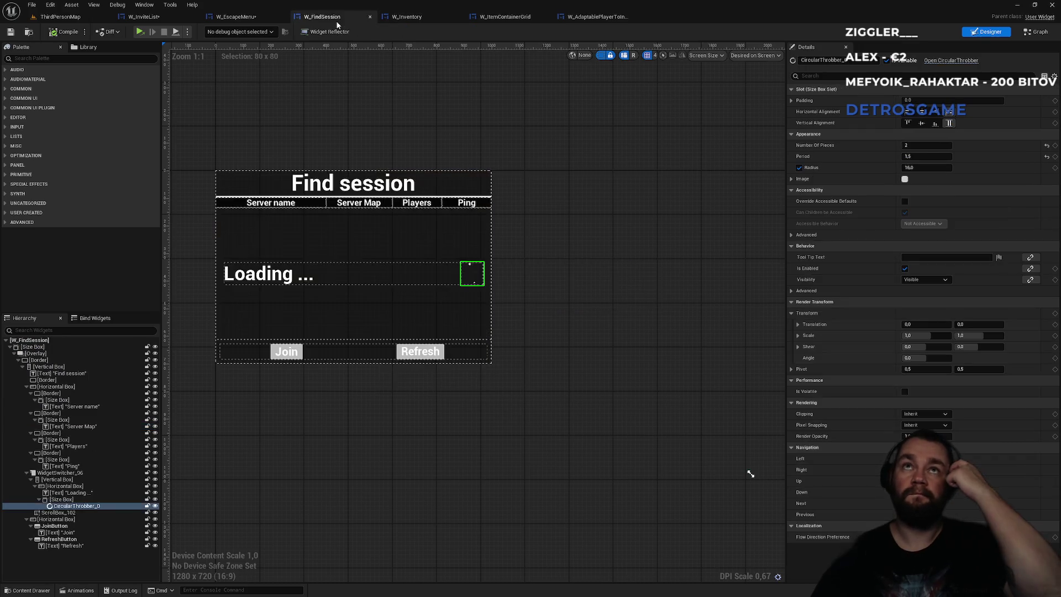
pyautogui.click(61, 486)
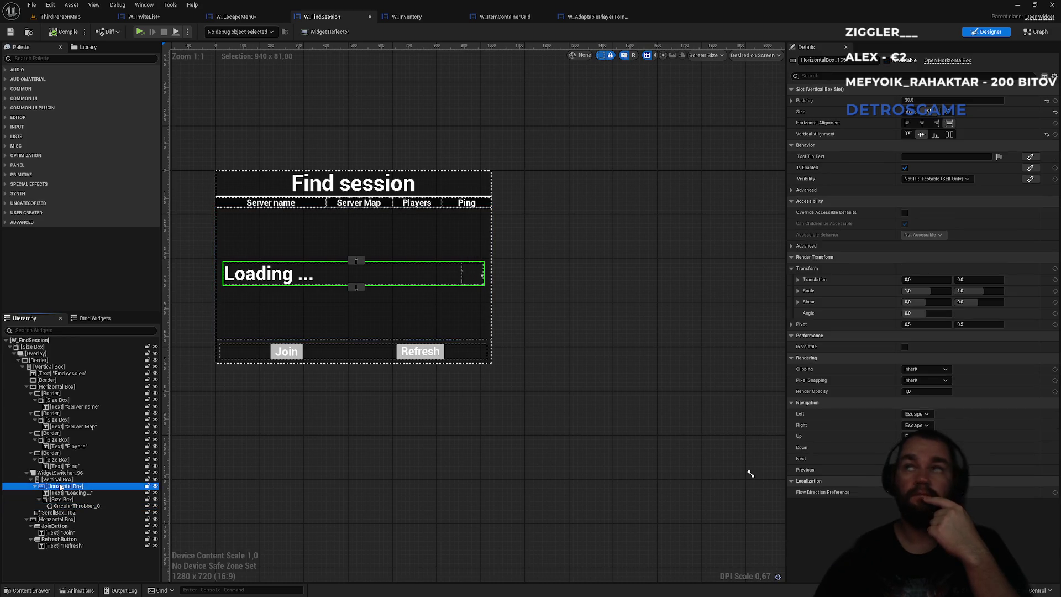
pyautogui.click(62, 493)
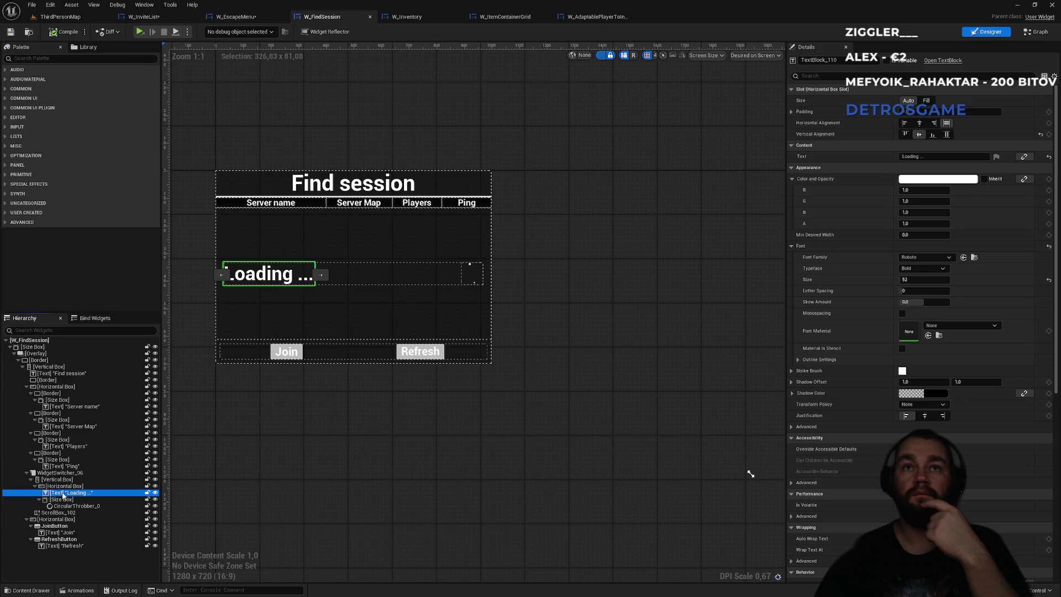
pyautogui.click(62, 499)
pyautogui.click(69, 506)
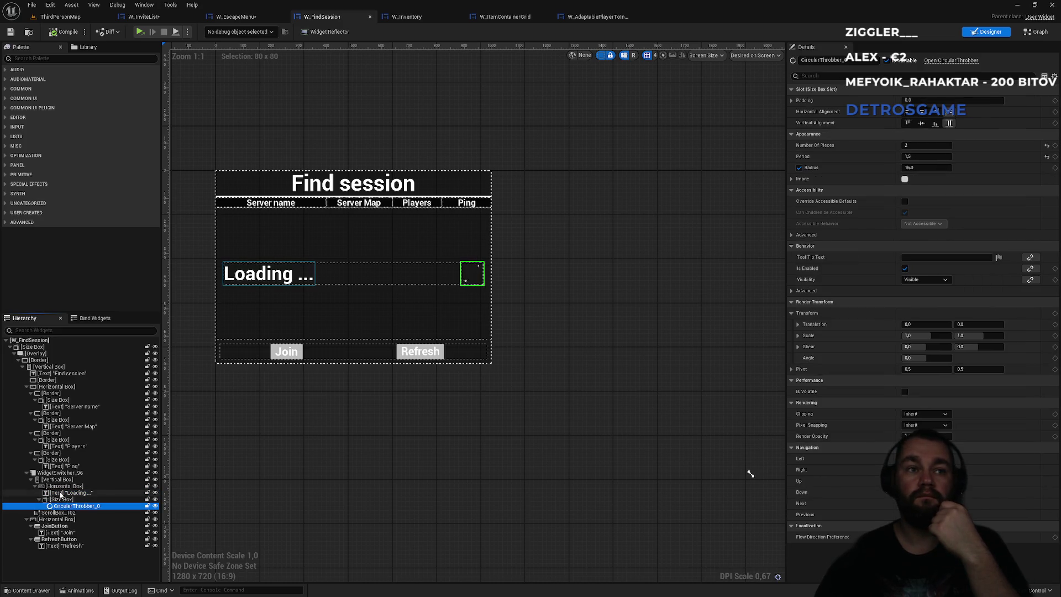
# Inspect the loading vertical box, results scroll box and WidgetSwitcher_96, then switch to Graph.
pyautogui.click(56, 480)
pyautogui.click(32, 479)
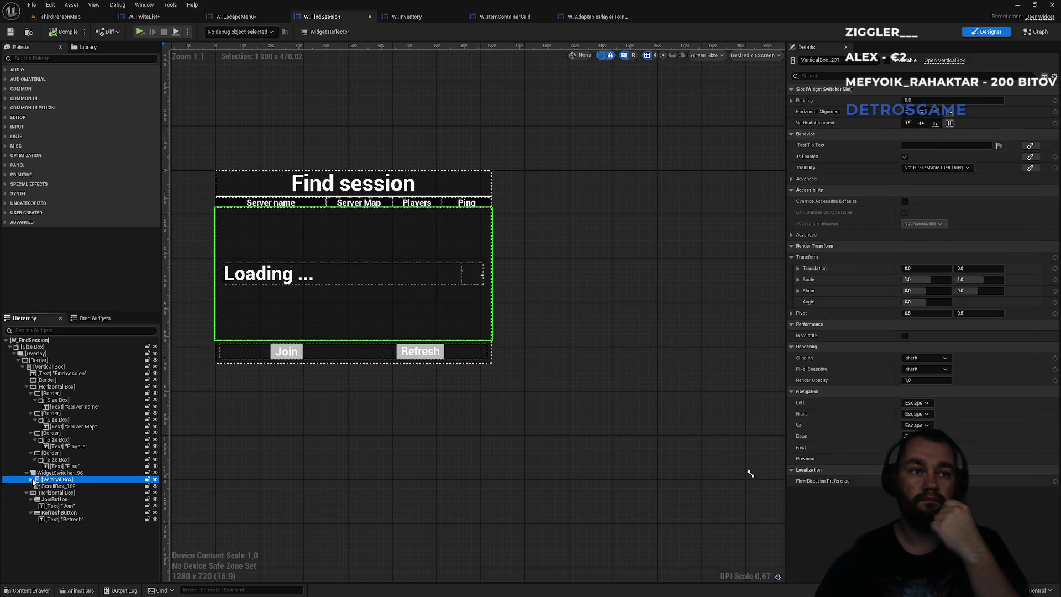
pyautogui.click(53, 487)
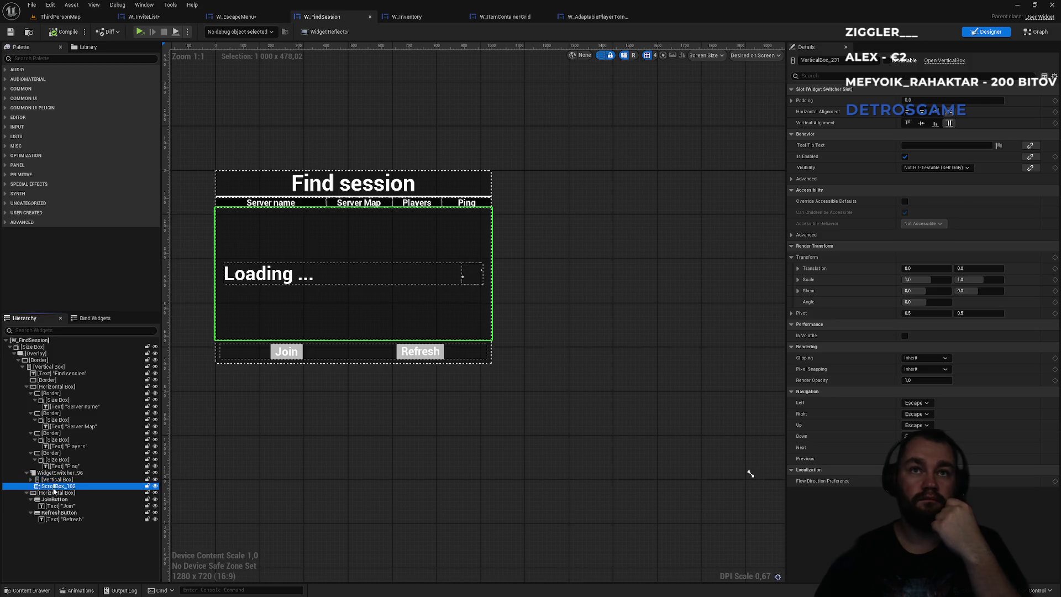
pyautogui.click(55, 480)
pyautogui.click(61, 474)
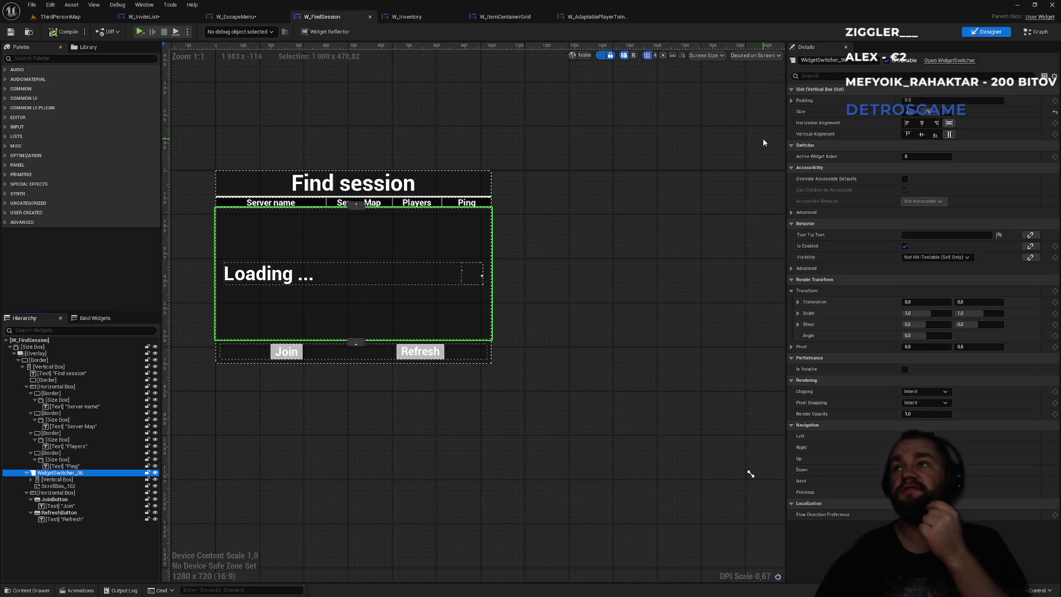
pyautogui.click(1030, 33)
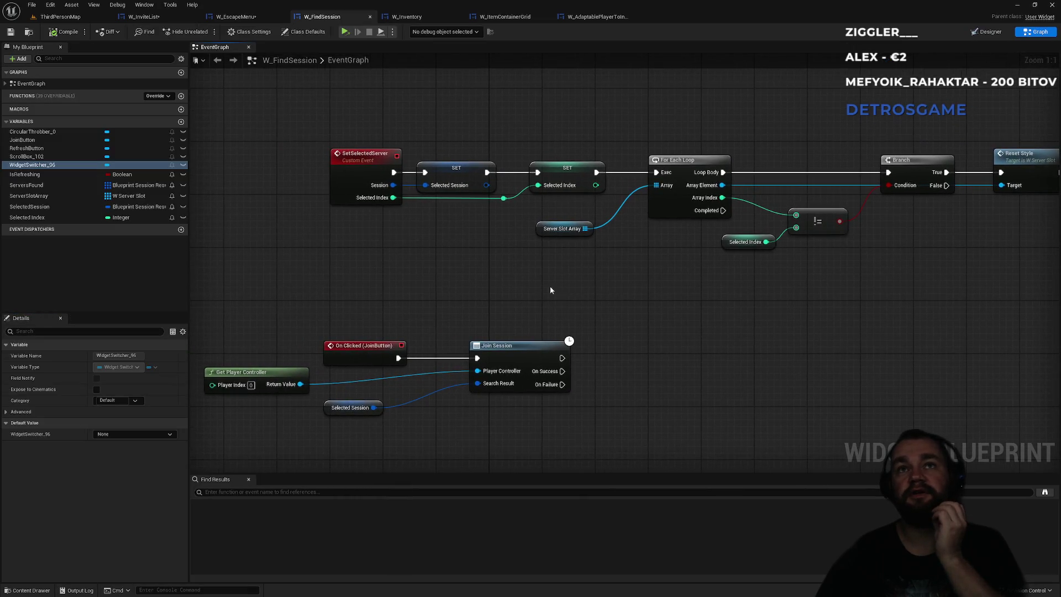
pyautogui.scroll(-2, 550, 286)
pyautogui.scroll(-3, 517, 277)
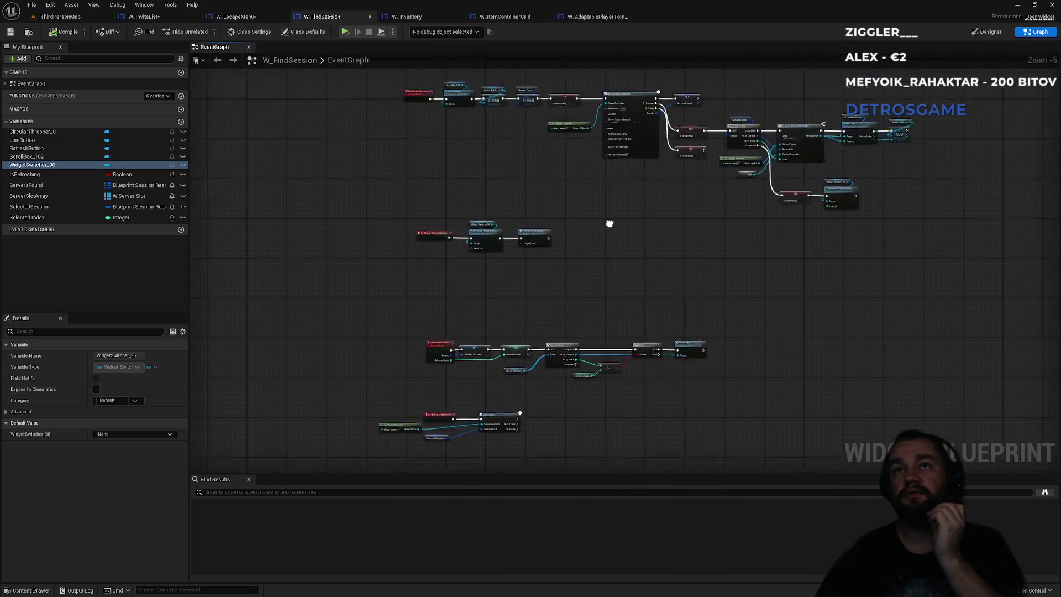
pyautogui.scroll(3, 529, 206)
pyautogui.moveTo(530, 209); pyautogui.dragTo(544, 349)
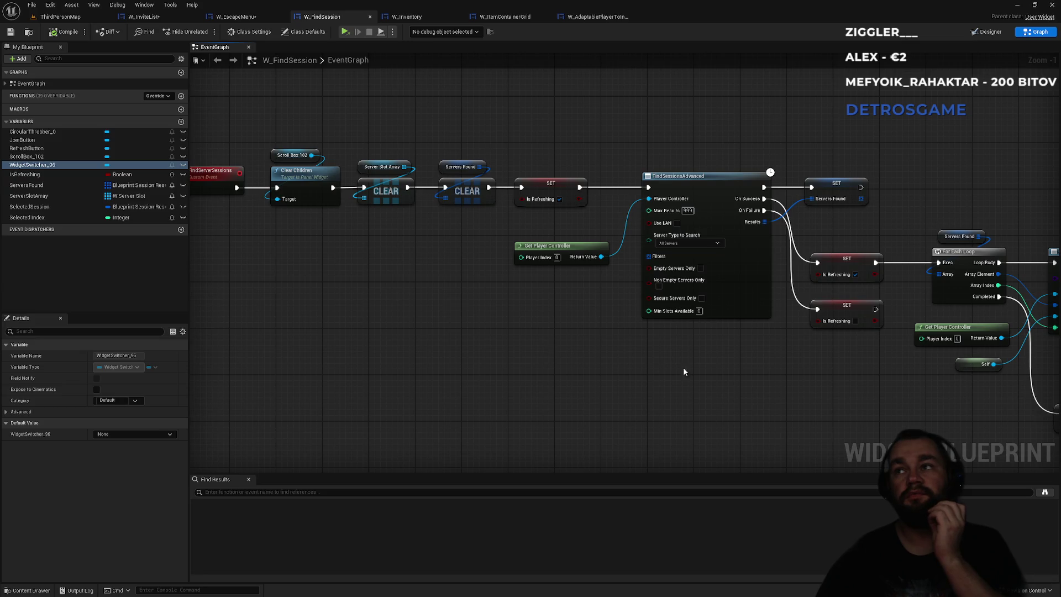
pyautogui.moveTo(683, 367); pyautogui.dragTo(327, 345)
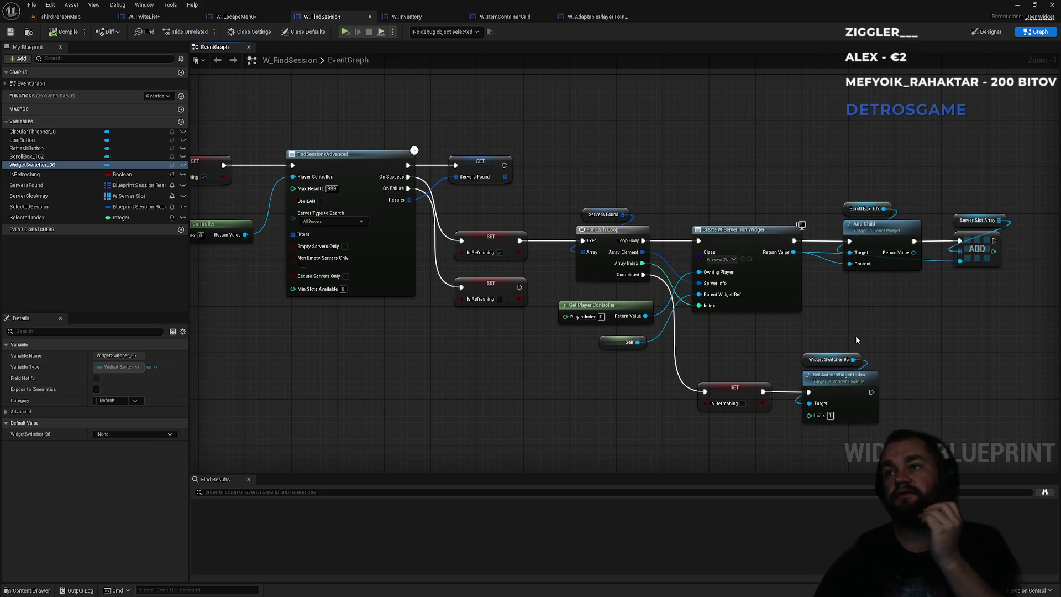
pyautogui.moveTo(856, 336)
pyautogui.mouseDown()
pyautogui.moveTo(748, 428)
pyautogui.moveTo(694, 446)
pyautogui.moveTo(893, 344)
pyautogui.mouseUp()
pyautogui.click(893, 347)
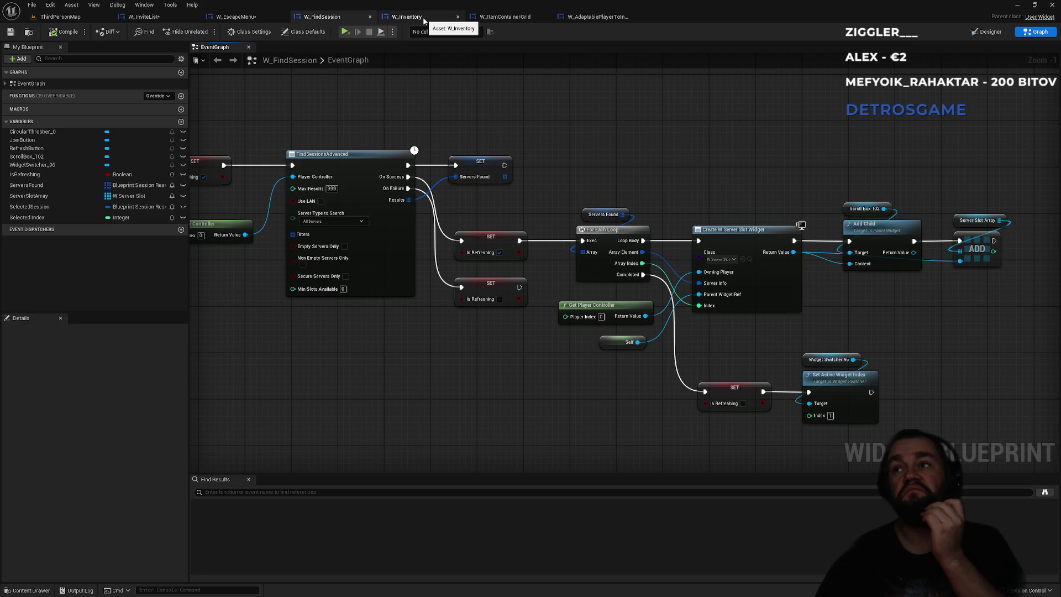
pyautogui.moveTo(358, 272)
pyautogui.mouseDown()
pyautogui.moveTo(701, 330)
pyautogui.moveTo(799, 329)
pyautogui.moveTo(626, 309)
pyautogui.mouseUp()
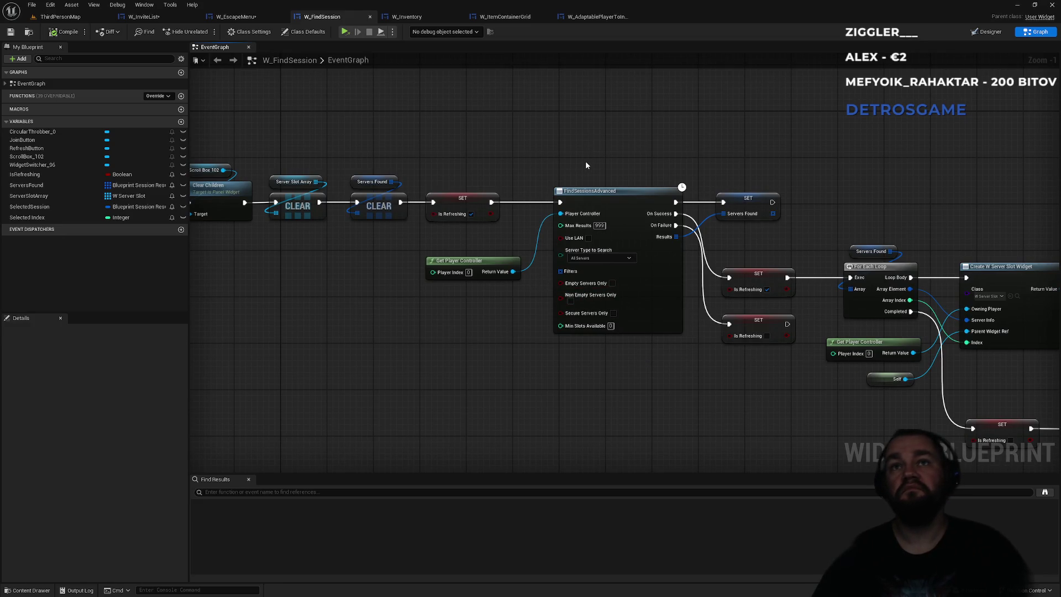
pyautogui.moveTo(751, 163)
pyautogui.mouseDown()
pyautogui.moveTo(664, 174)
pyautogui.moveTo(538, 164)
pyautogui.mouseUp()
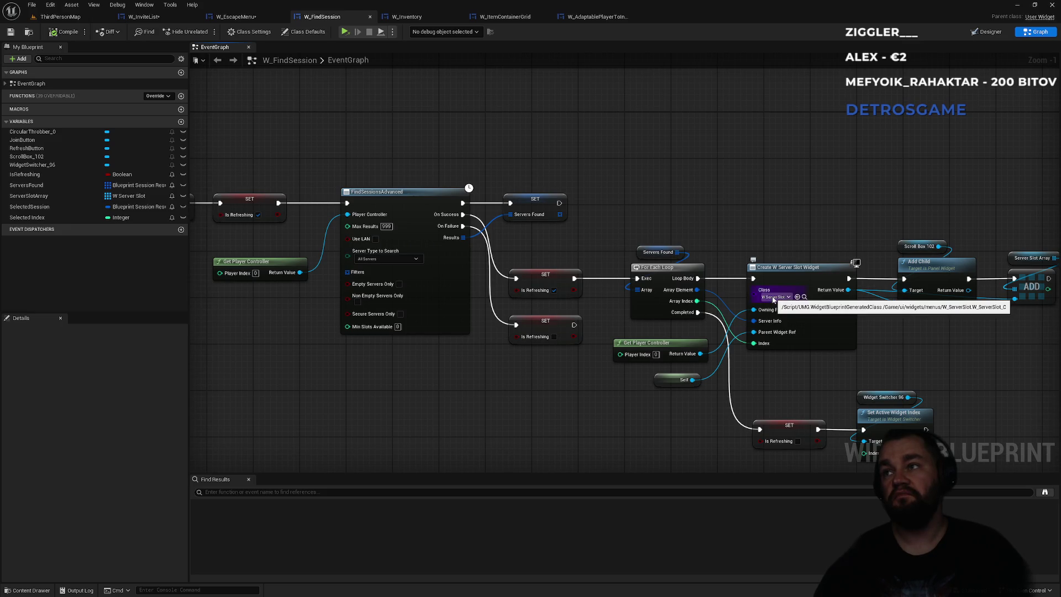
# Open the W_ServerSlot widget blueprint from the Content Browser, then close it.
pyautogui.click(804, 298)
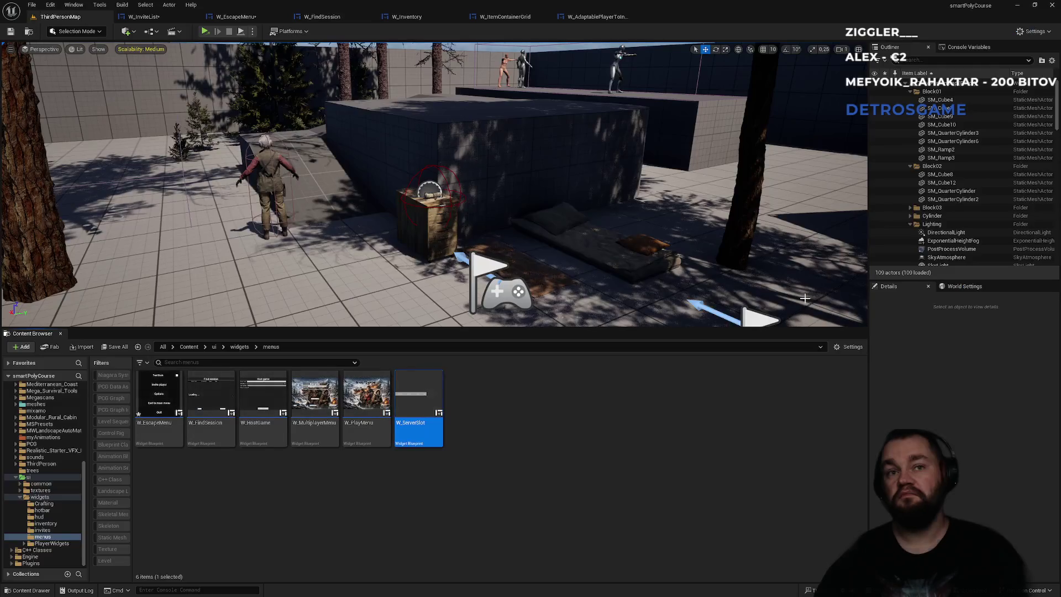
pyautogui.doubleClick(435, 397)
pyautogui.click(721, 17)
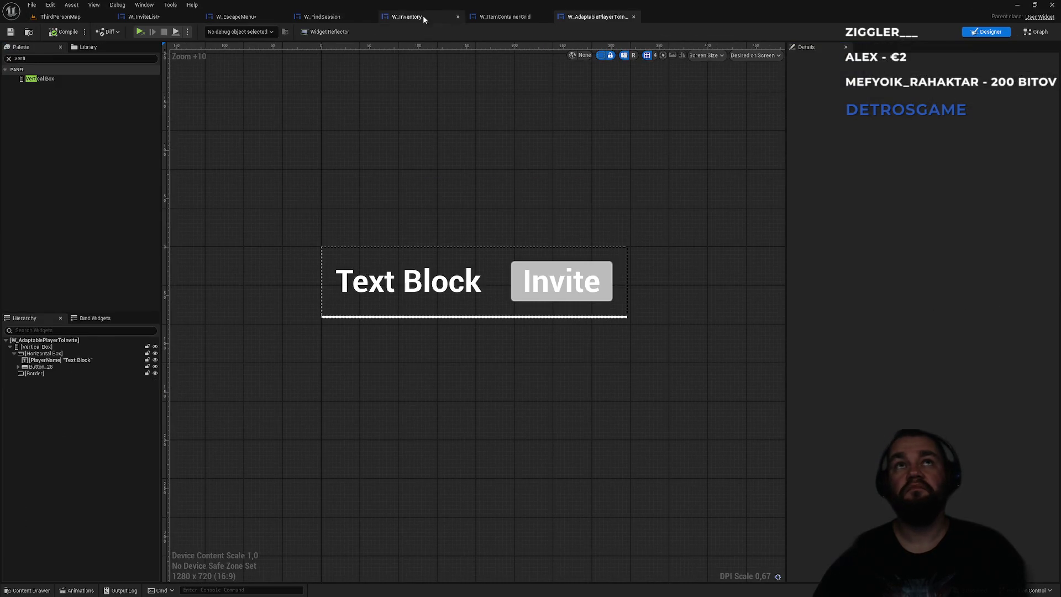
pyautogui.click(235, 16)
pyautogui.click(176, 20)
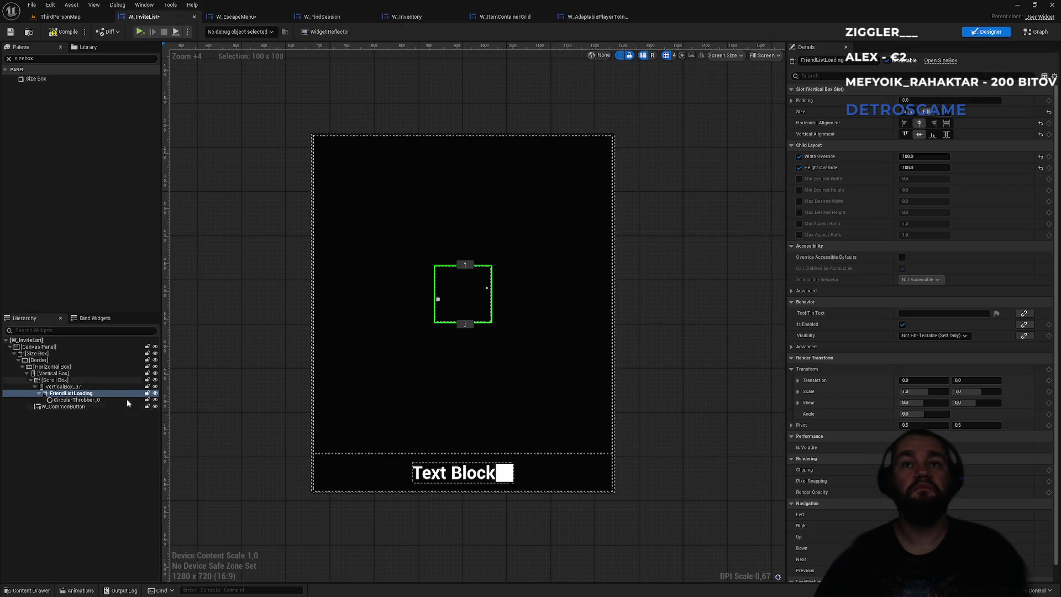
# In W_FindSession's Designer, check the widget switcher's active widget index against its loading and results boxes.
pyautogui.click(321, 17)
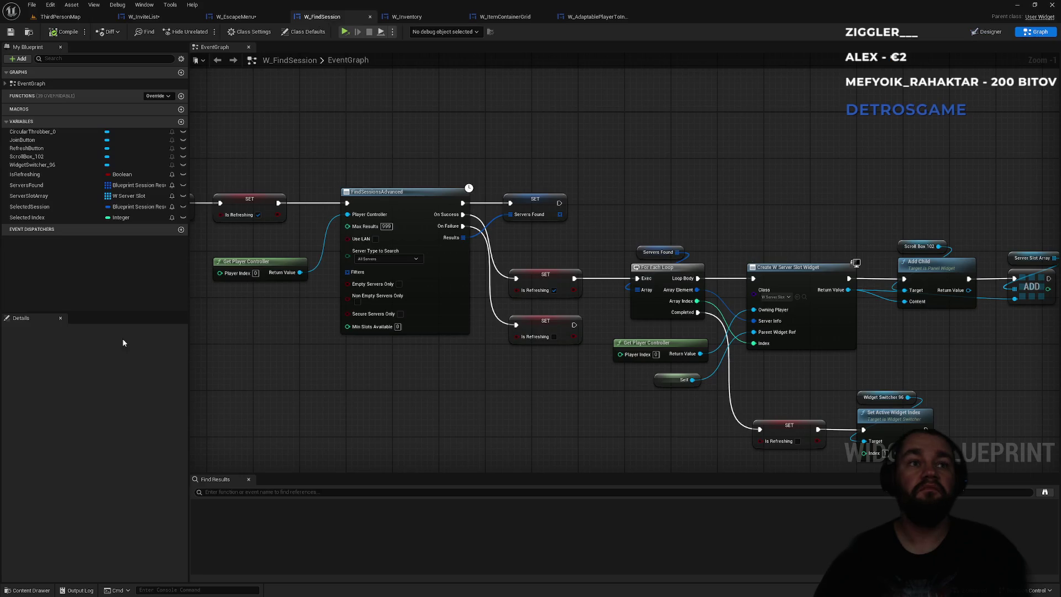
pyautogui.click(988, 32)
pyautogui.click(61, 481)
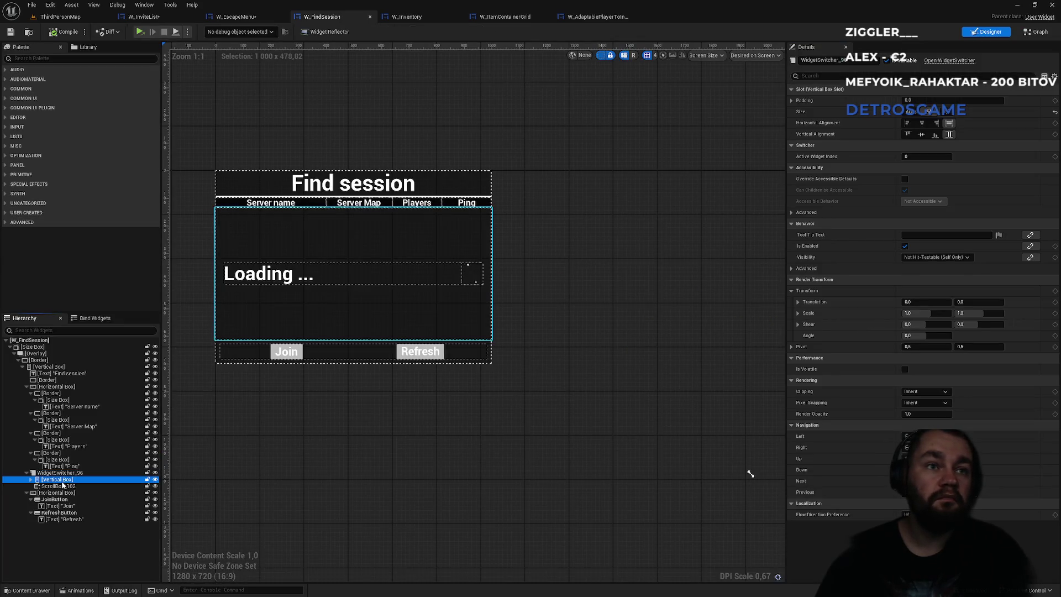
pyautogui.click(62, 487)
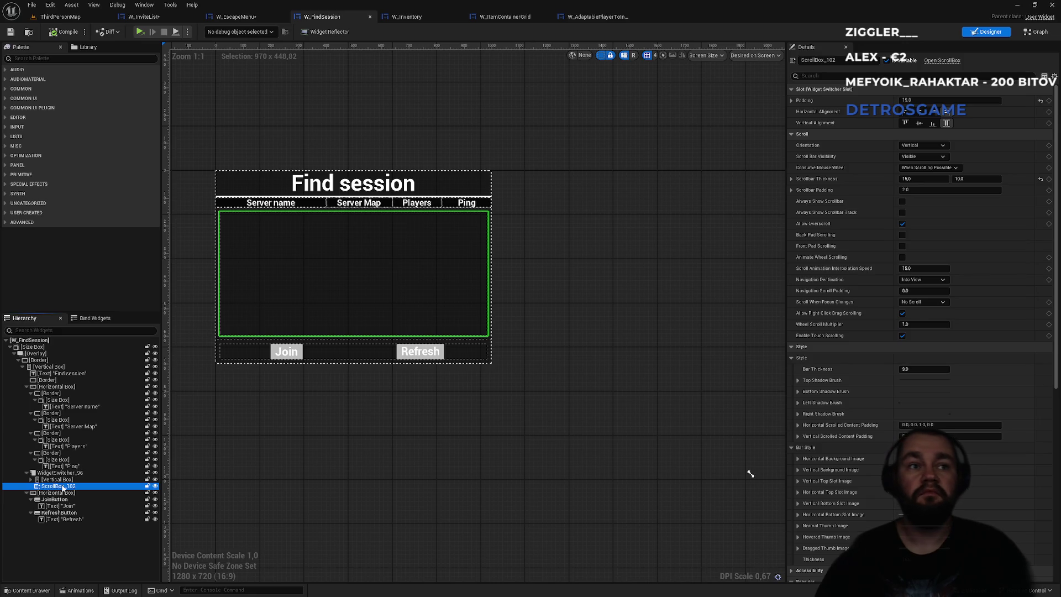
pyautogui.click(60, 473)
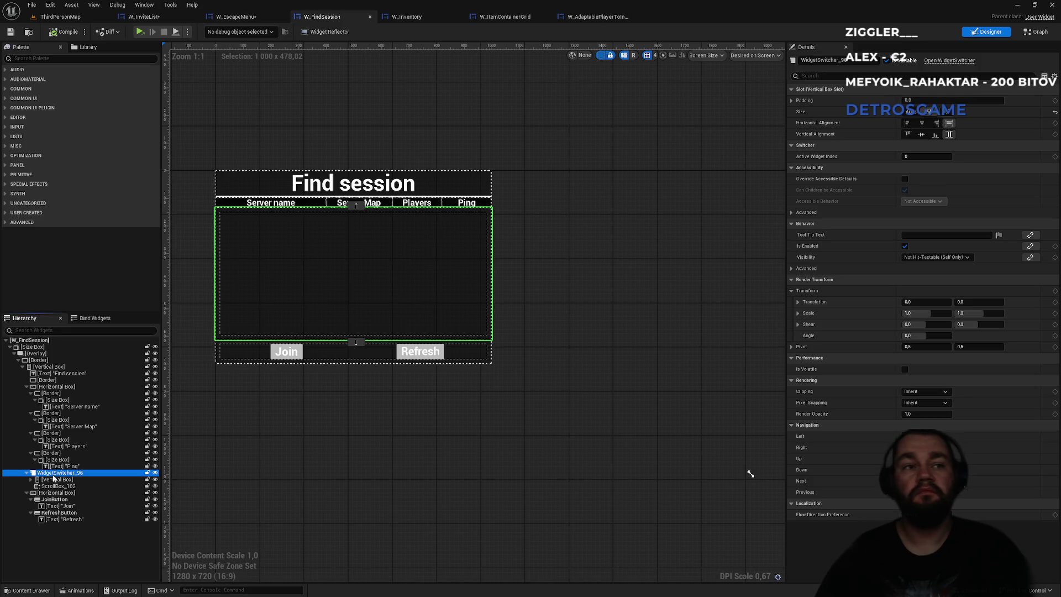
pyautogui.click(73, 480)
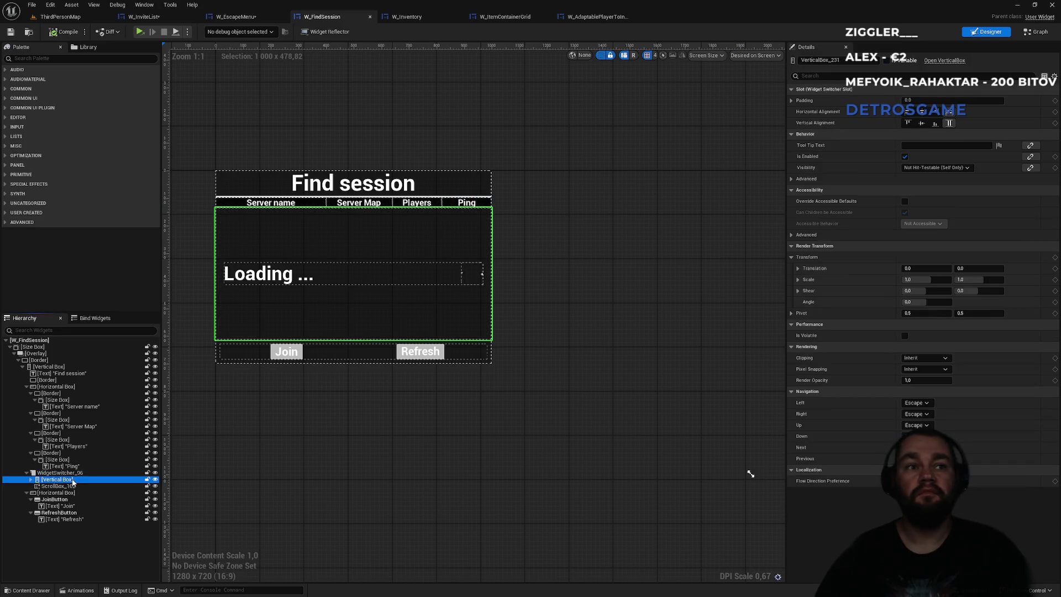
pyautogui.click(834, 76)
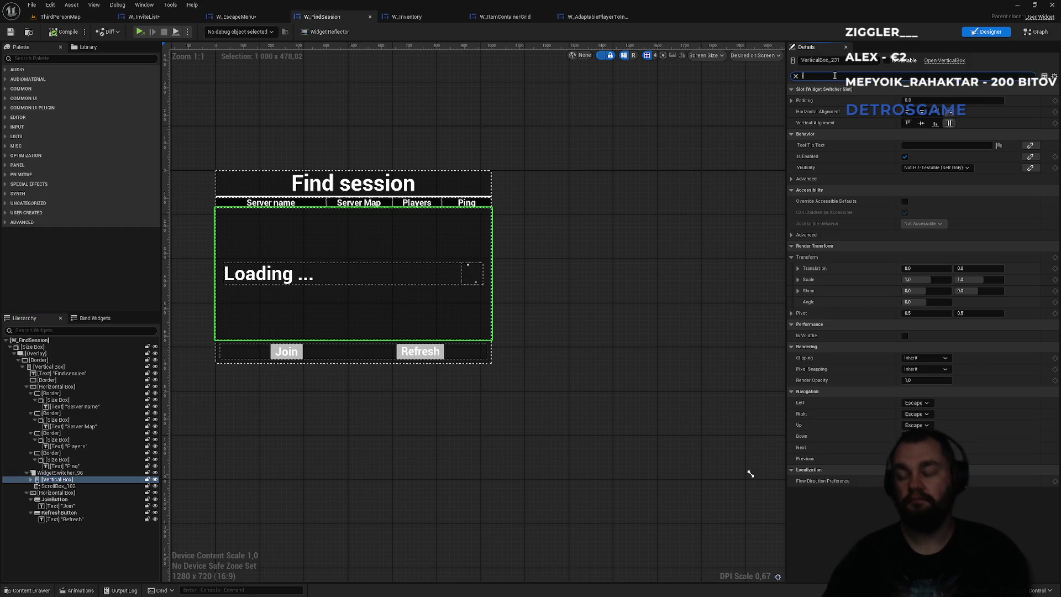
pyautogui.write('index')
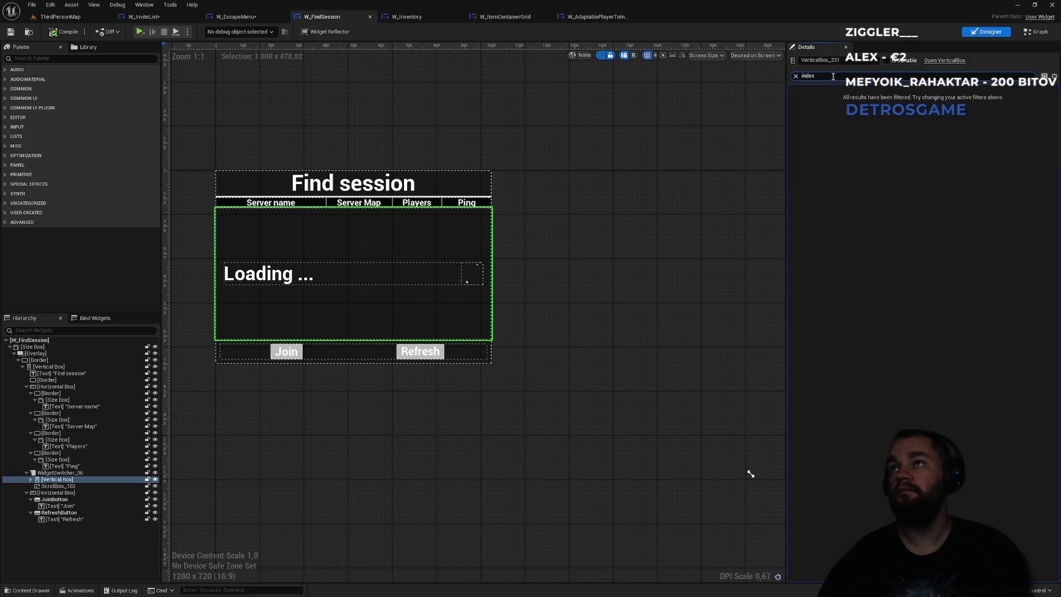
pyautogui.click(58, 473)
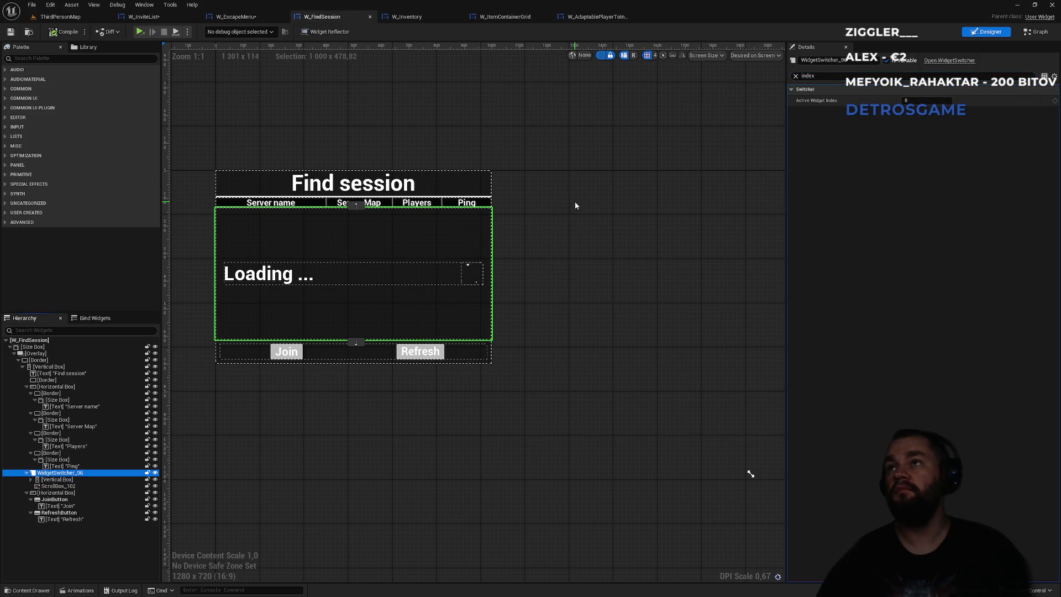
pyautogui.click(797, 77)
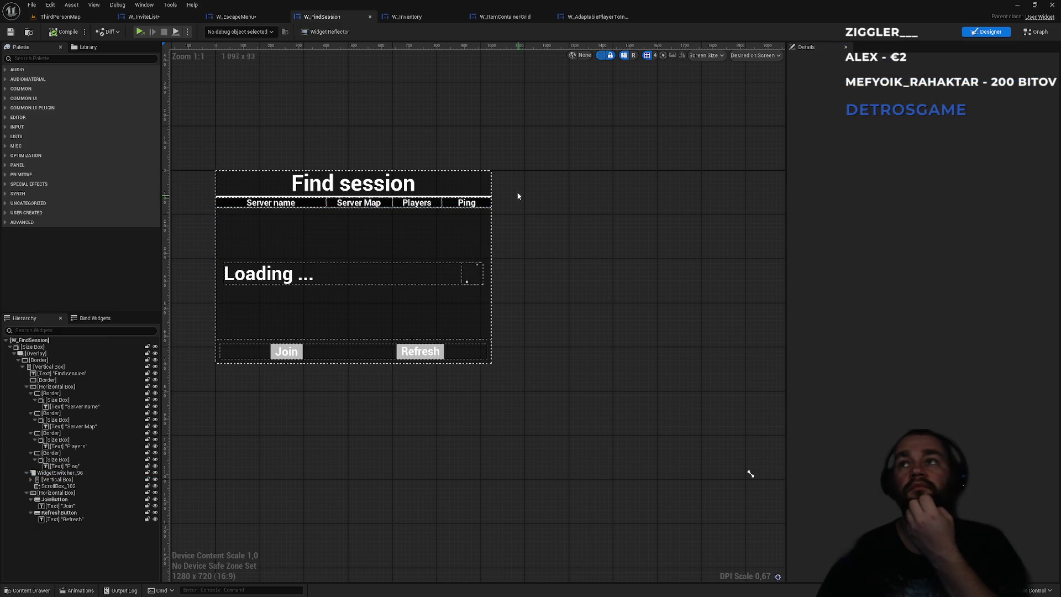
# Cycle through the widget tabs back to the W_InviteList designer.
pyautogui.click(583, 17)
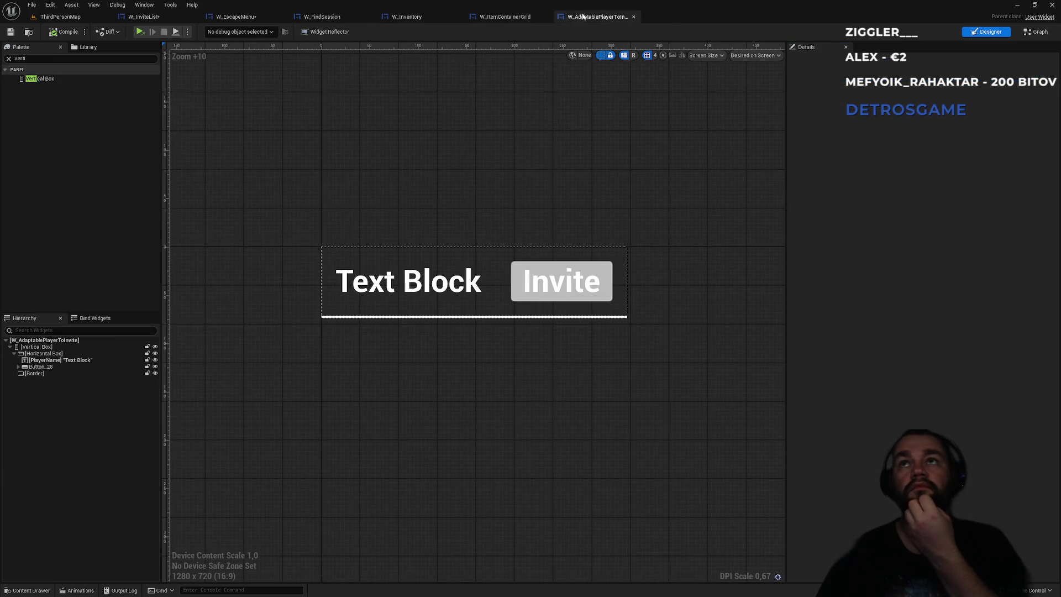
pyautogui.click(505, 17)
pyautogui.click(416, 18)
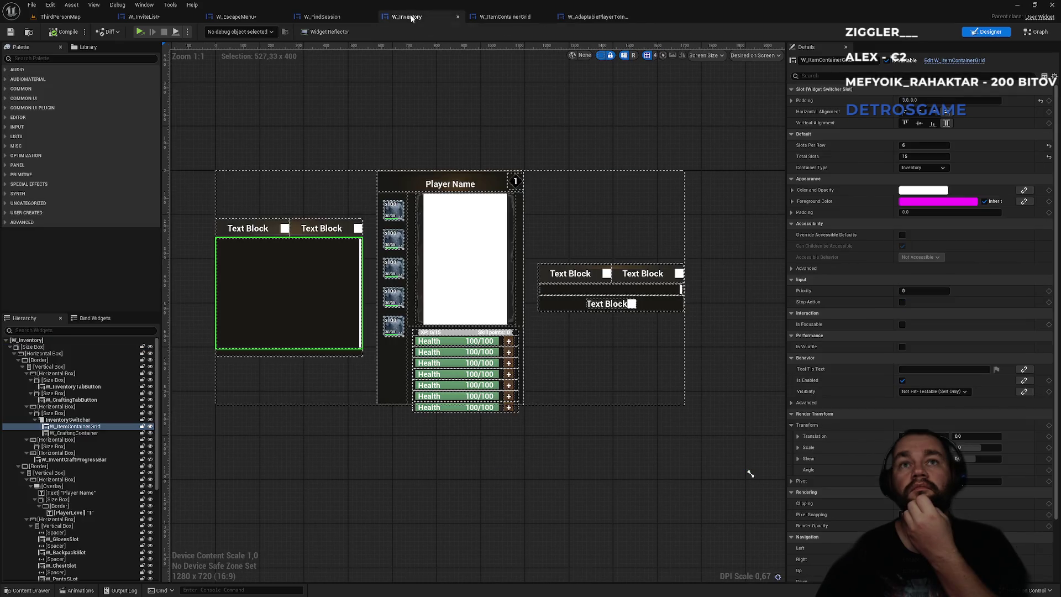
pyautogui.click(338, 20)
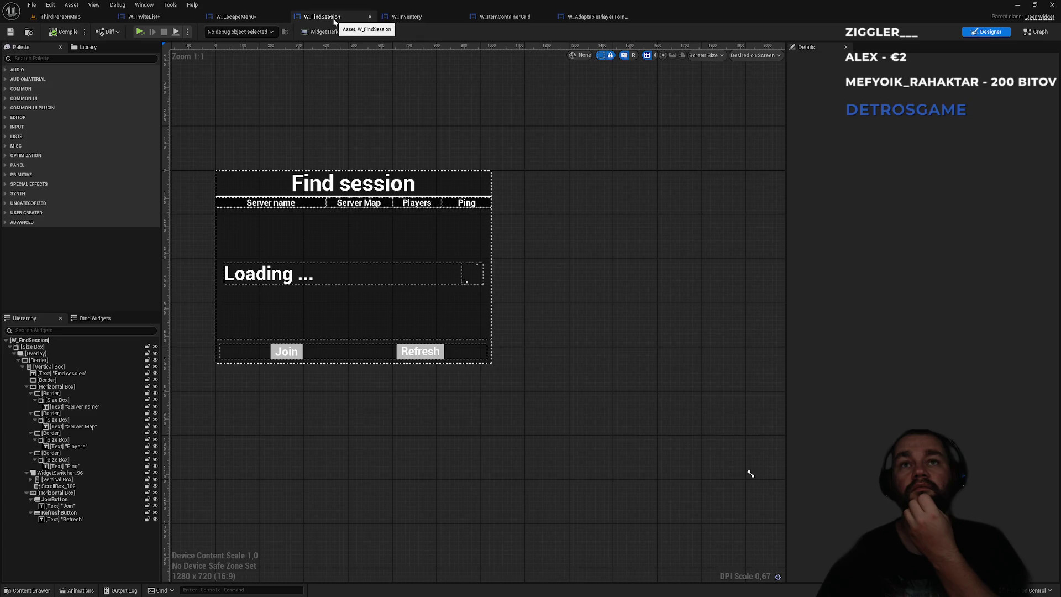
pyautogui.click(240, 17)
pyautogui.click(143, 16)
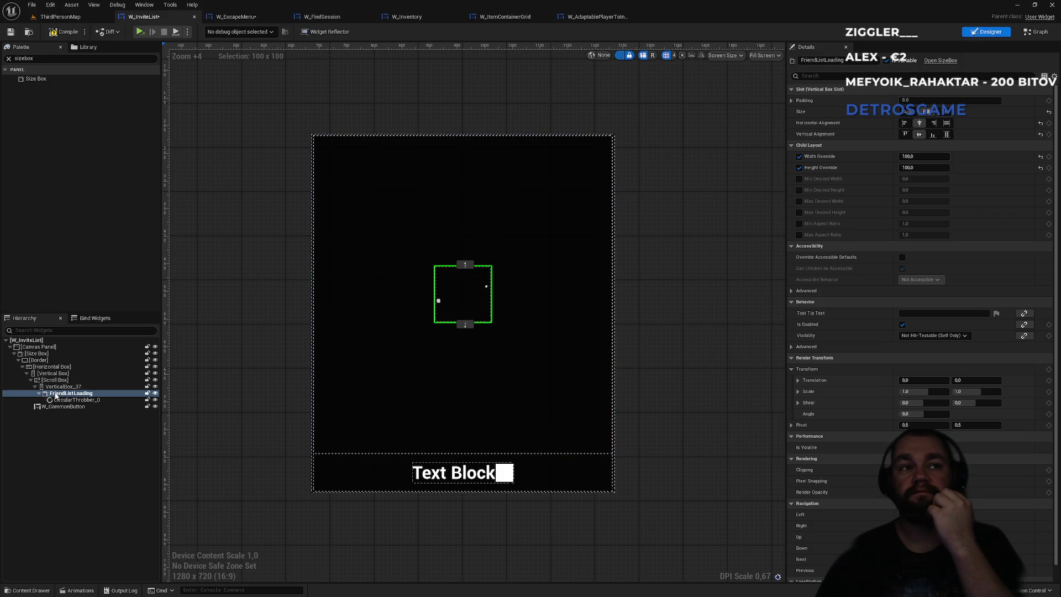
# In W_InviteList's graph, shift the For Each Loop, Create Widget and Add Child nodes right.
pyautogui.click(1026, 33)
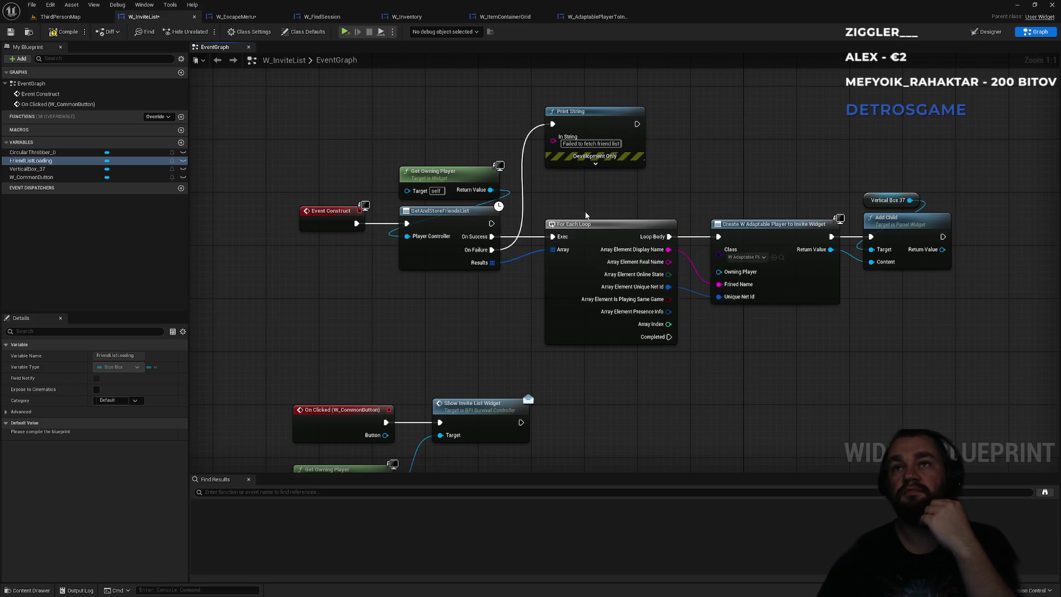
pyautogui.moveTo(594, 205); pyautogui.dragTo(884, 260)
pyautogui.moveTo(645, 229); pyautogui.dragTo(737, 229)
pyautogui.click(542, 289)
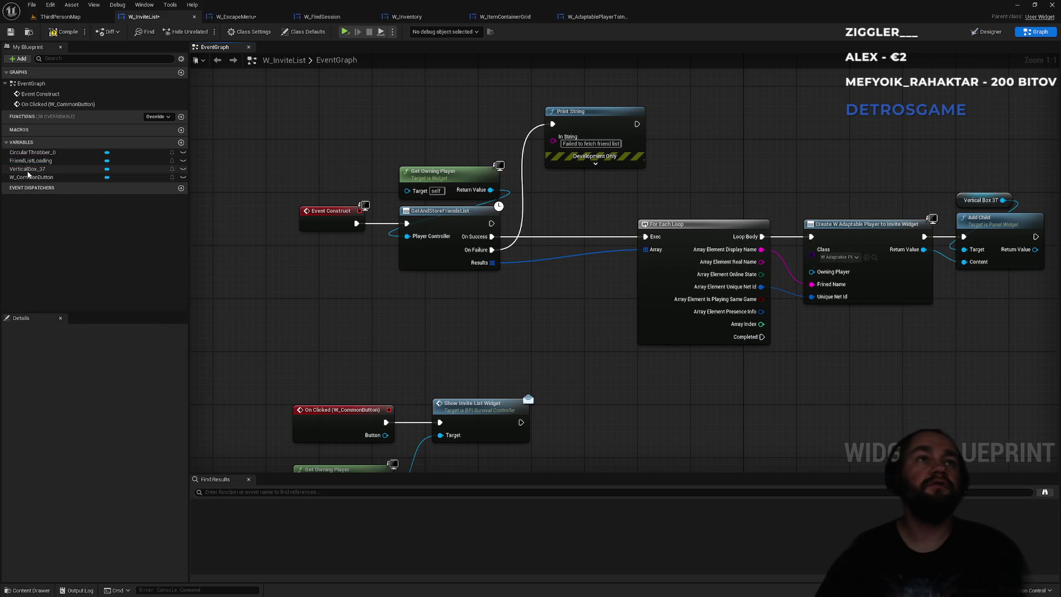
# Add a Set Visibility node on Friend List Loading set to Collapsed.
pyautogui.moveTo(31, 161)
pyautogui.mouseDown()
pyautogui.moveTo(430, 346)
pyautogui.moveTo(486, 330)
pyautogui.mouseUp()
pyautogui.write('coll')
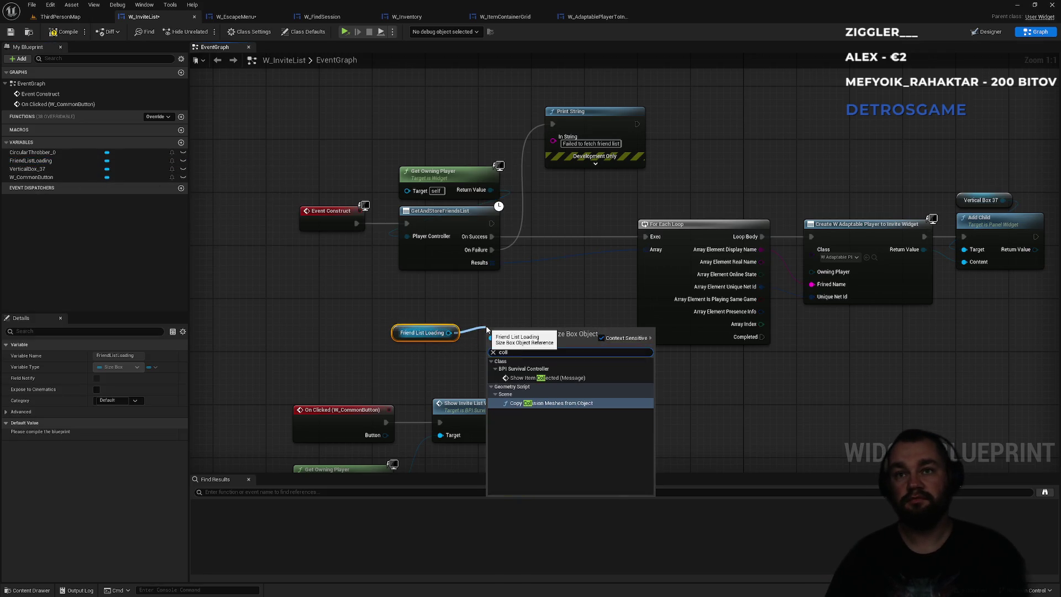
pyautogui.press('Escape')
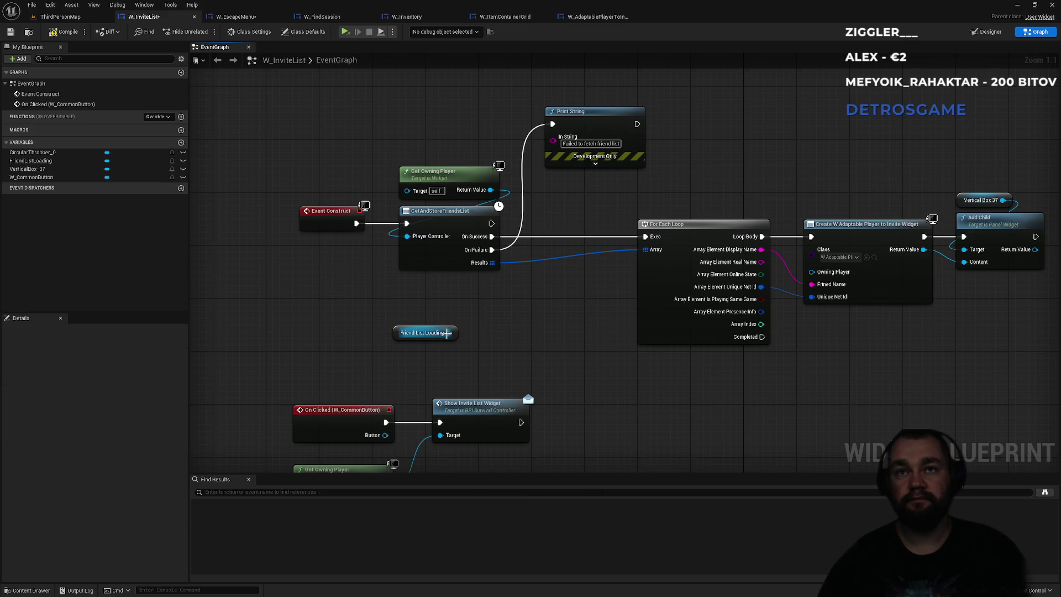
pyautogui.moveTo(449, 333); pyautogui.dragTo(489, 330)
pyautogui.write('visi')
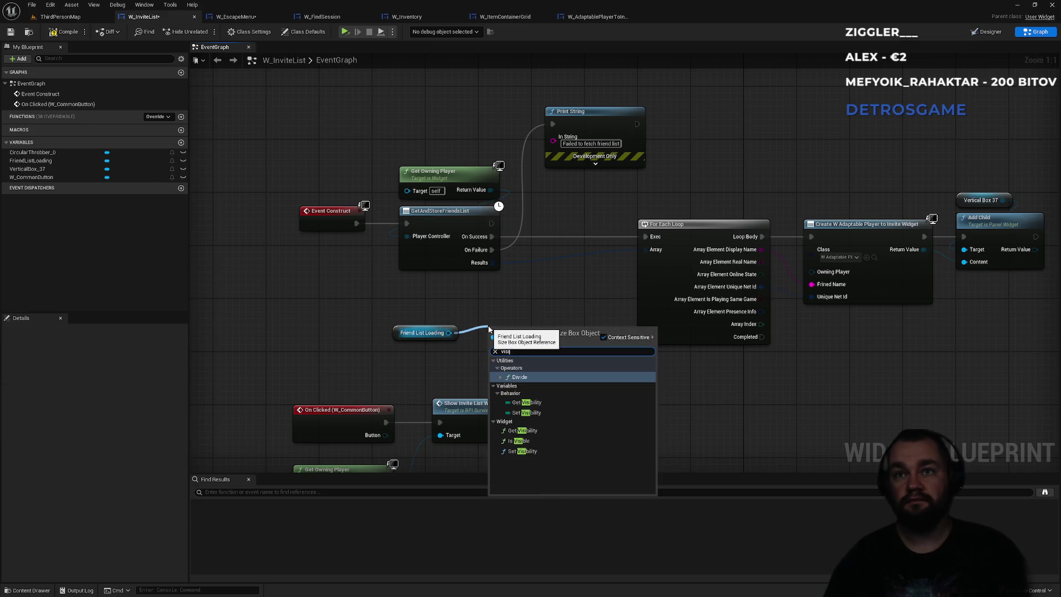
pyautogui.press('Down')
pyautogui.press('Down')
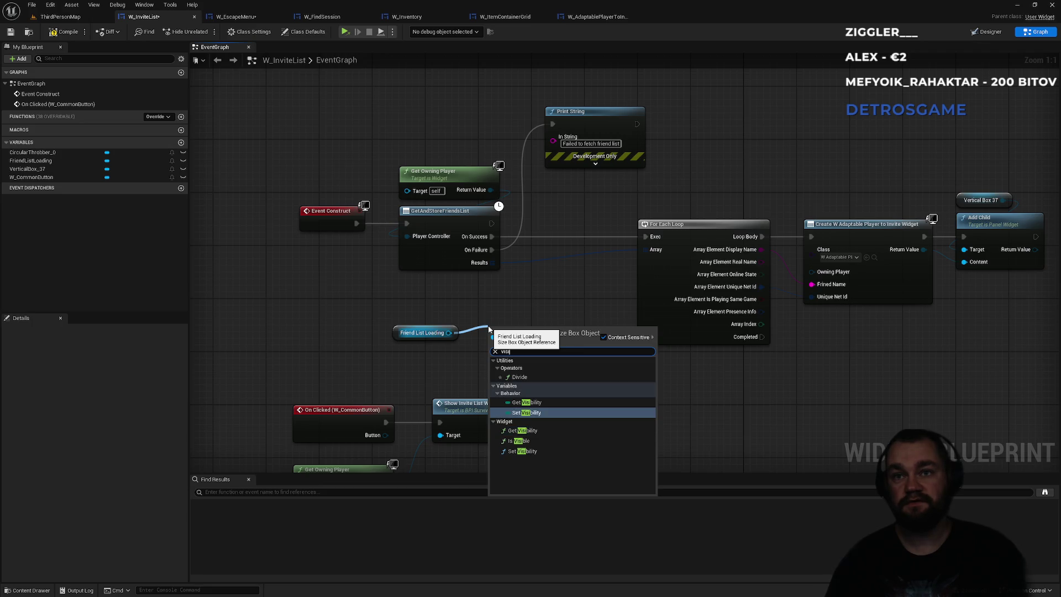
pyautogui.press('Down')
pyautogui.press('Down')
pyautogui.press('Down')
pyautogui.press('Return')
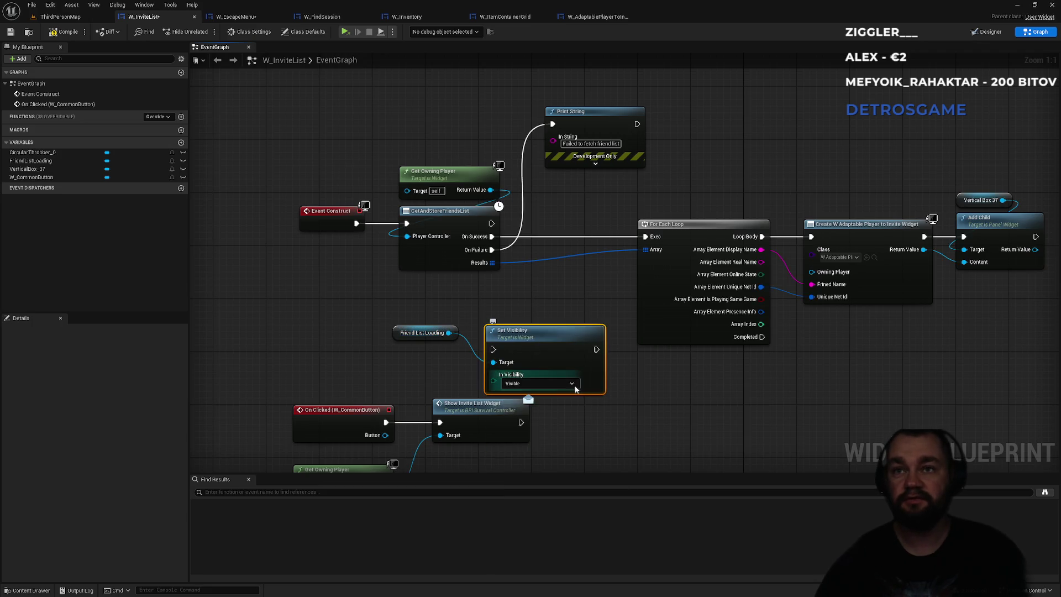
pyautogui.click(572, 385)
pyautogui.click(513, 398)
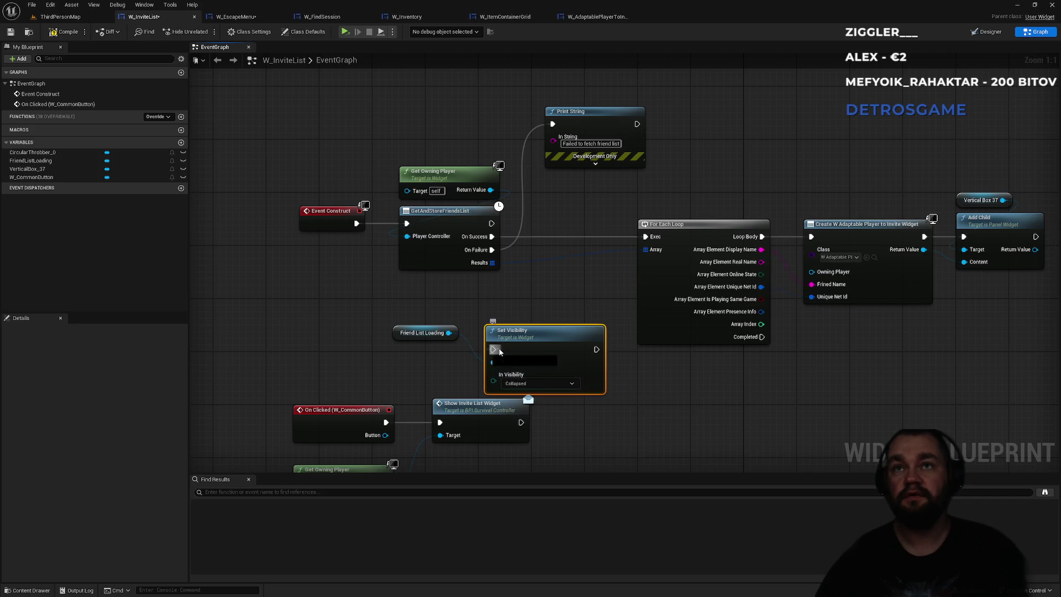
# Wire Set Visibility between the successful friend fetch and the For Each Loop, then compile.
pyautogui.moveTo(493, 350); pyautogui.dragTo(491, 236)
pyautogui.moveTo(597, 349)
pyautogui.mouseDown()
pyautogui.moveTo(671, 345)
pyautogui.moveTo(651, 238)
pyautogui.mouseUp()
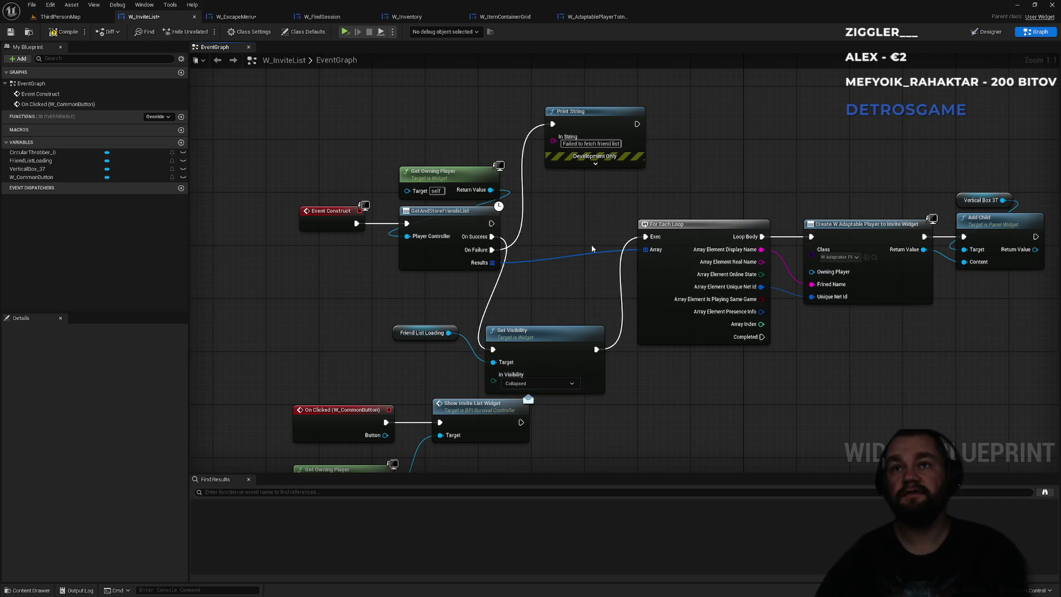
pyautogui.click(66, 32)
pyautogui.click(60, 17)
# Save W_EscapeMenu and W_InviteList, then open the pause menu in the running game.
pyautogui.hotkey('ctrl', 'shift', 's')
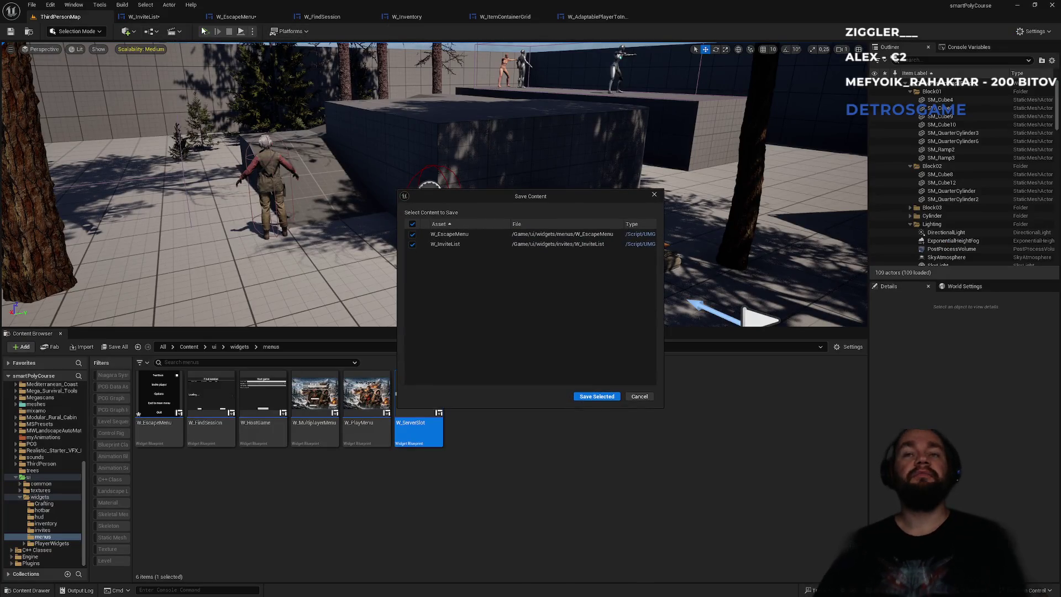
pyautogui.click(610, 397)
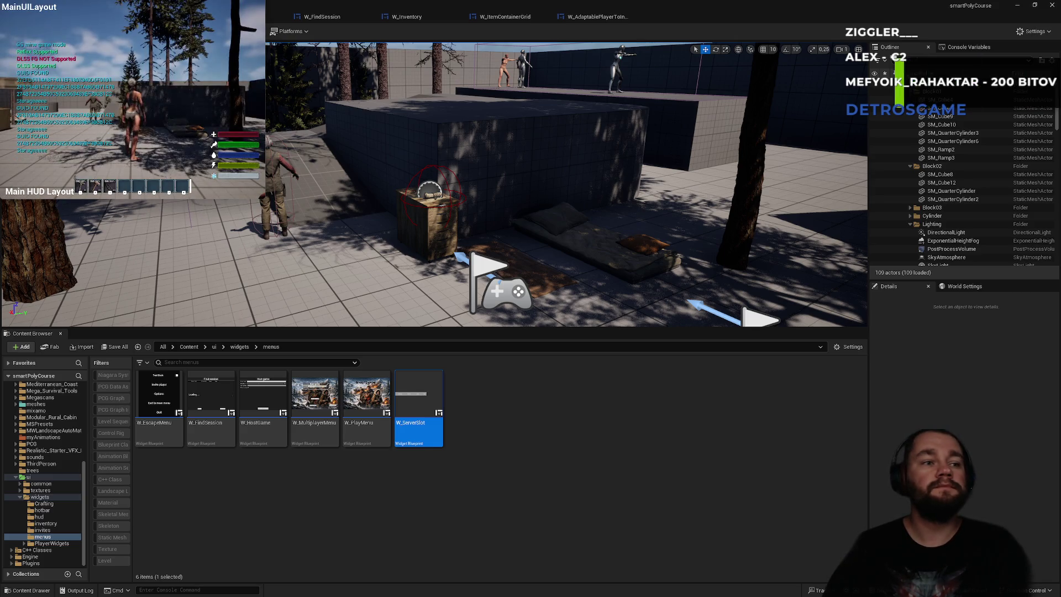
pyautogui.press('Escape')
# Open Invite player repeatedly to confirm the friends list appears instantly, scroll it, then go back.
pyautogui.click(136, 84)
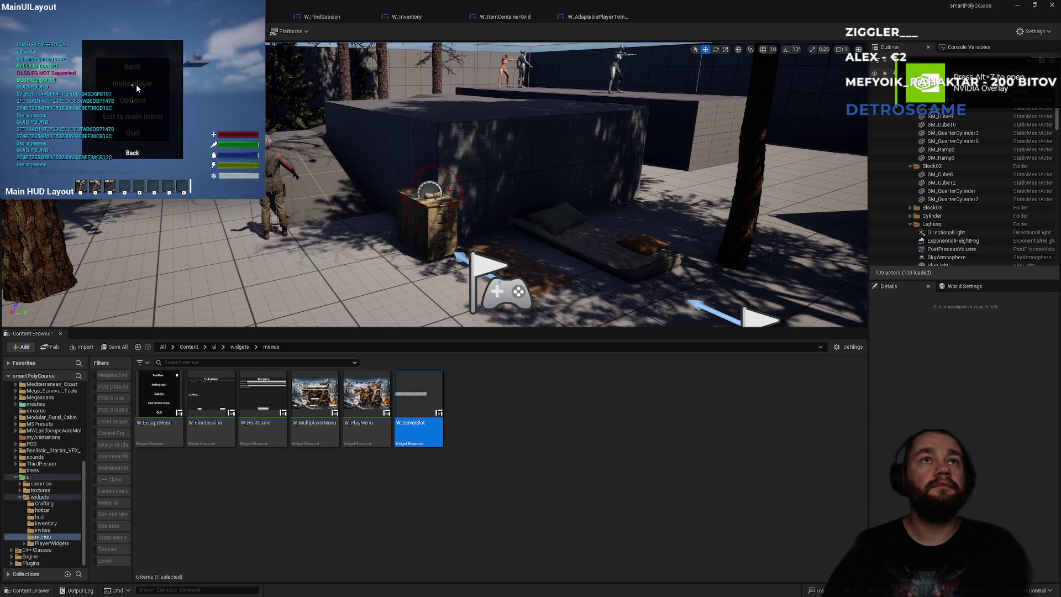
pyautogui.click(133, 106)
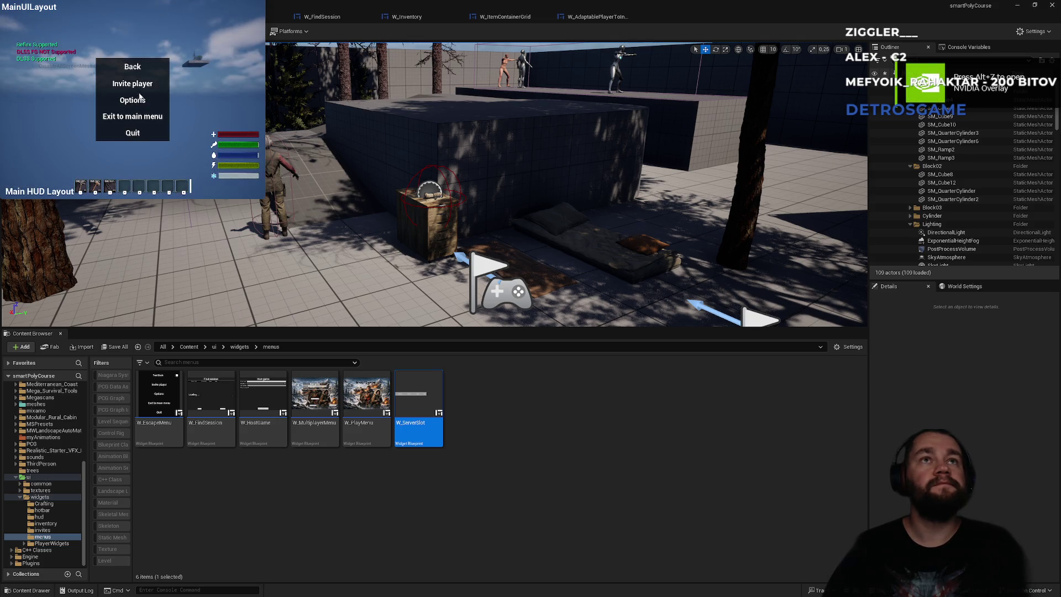
pyautogui.click(140, 84)
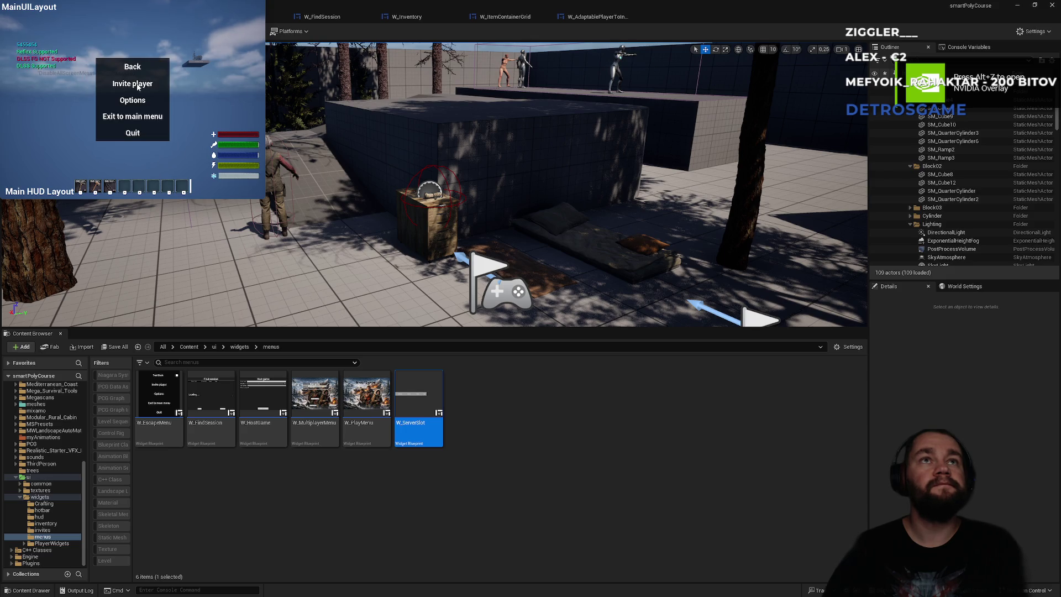
pyautogui.click(136, 88)
pyautogui.scroll(-3, 131, 113)
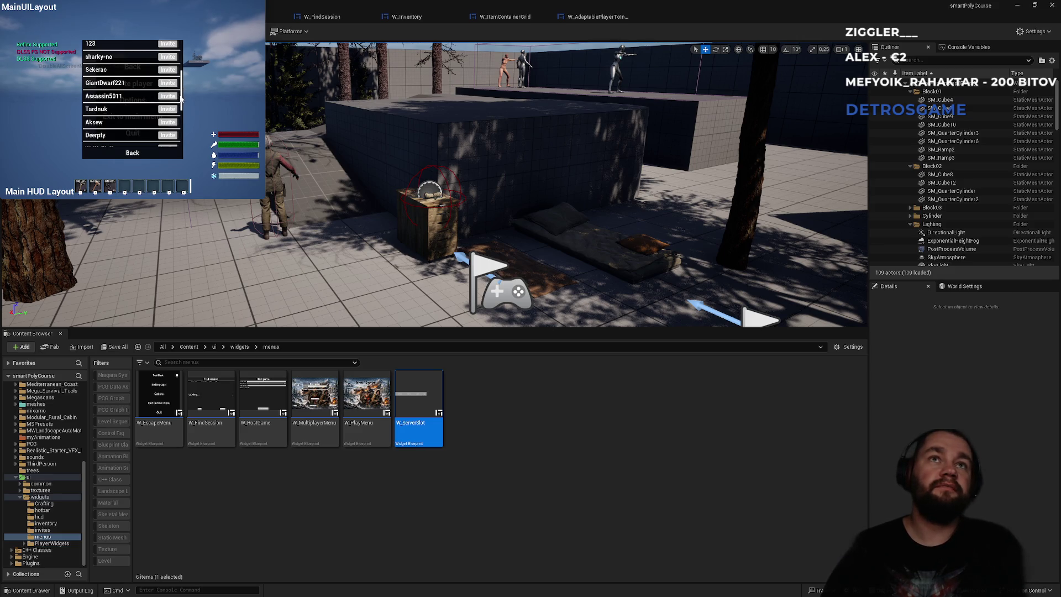
pyautogui.scroll(-3, 182, 98)
pyautogui.click(165, 151)
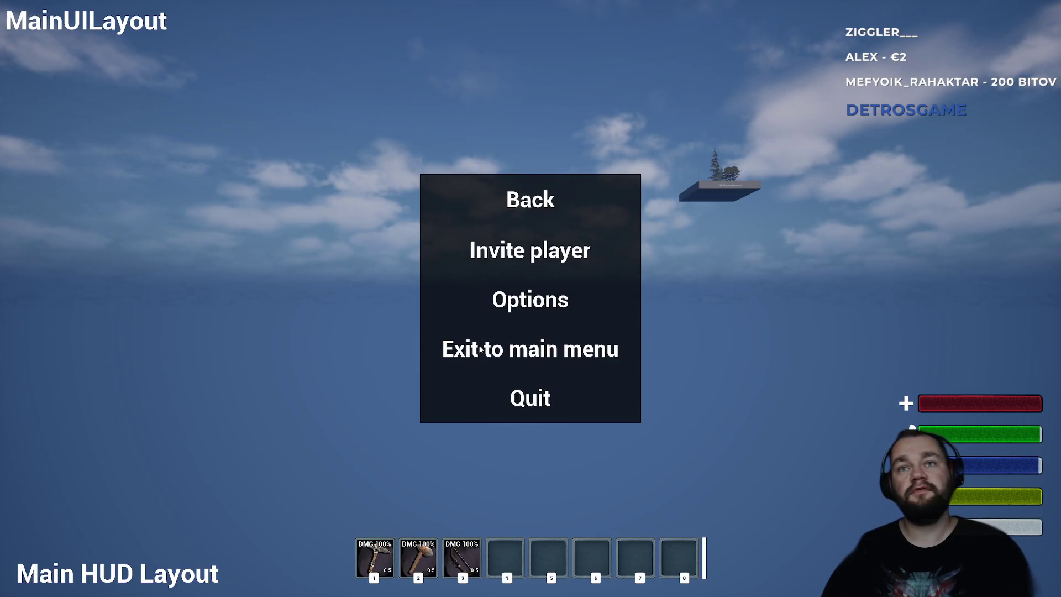
# Exit to the main menu, start playing the forest level, and walk toward the blue box.
pyautogui.click(479, 349)
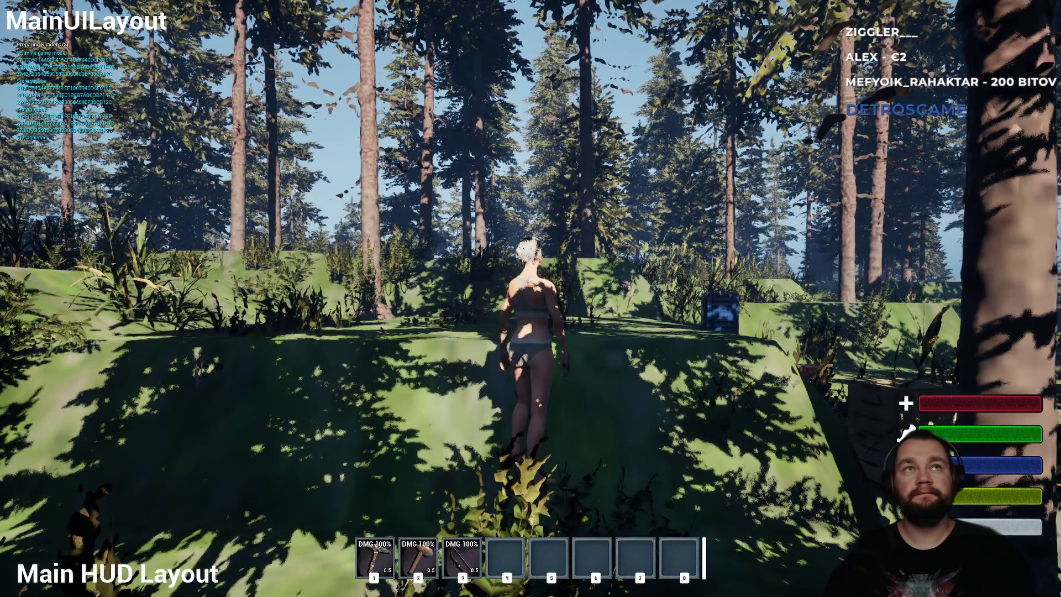
pyautogui.press('w')
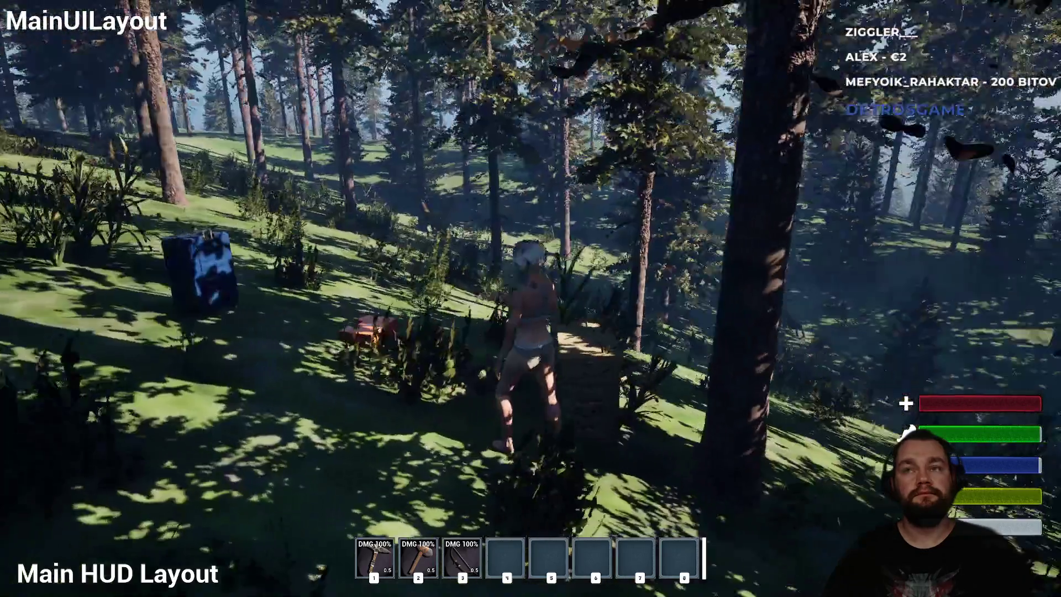
pyautogui.press('Escape')
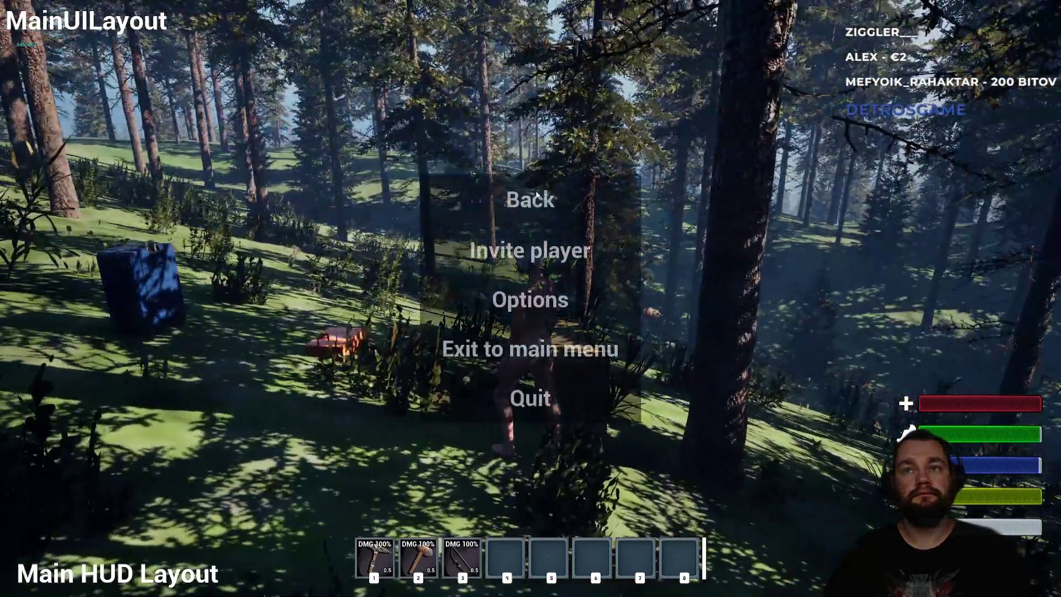
# Open Invite player from the pause menu, scroll the friends list, then quit to the editor.
pyautogui.click(527, 250)
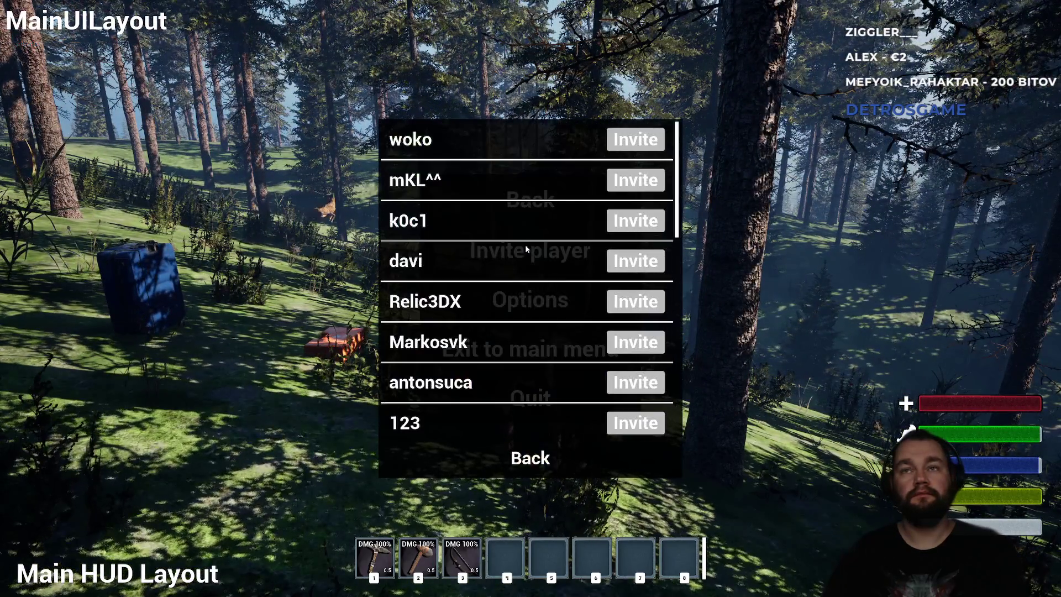
pyautogui.press('Escape')
pyautogui.click(514, 249)
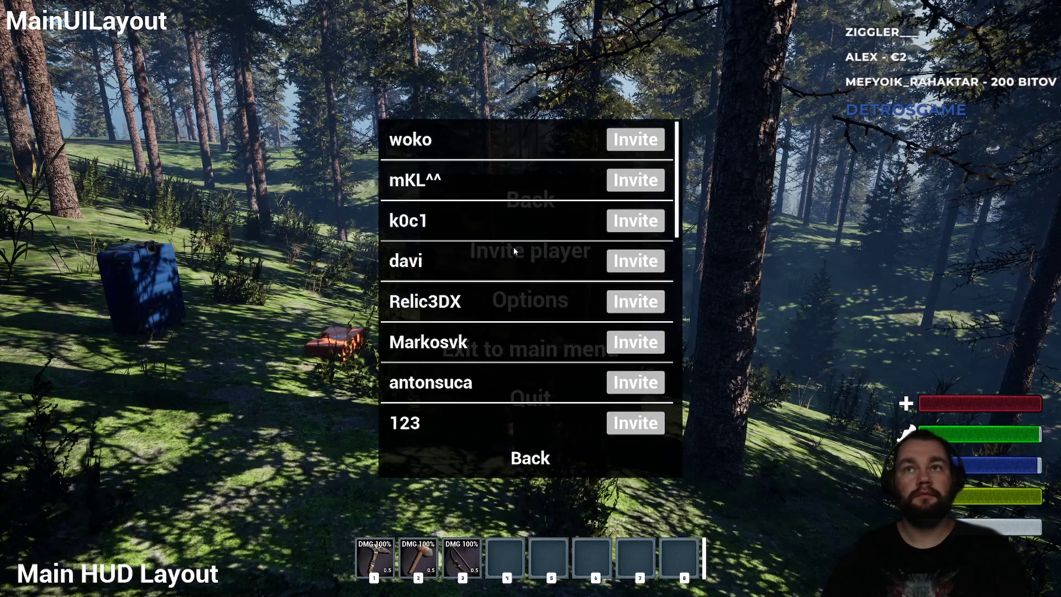
pyautogui.scroll(-3, 559, 296)
pyautogui.scroll(-5, 669, 410)
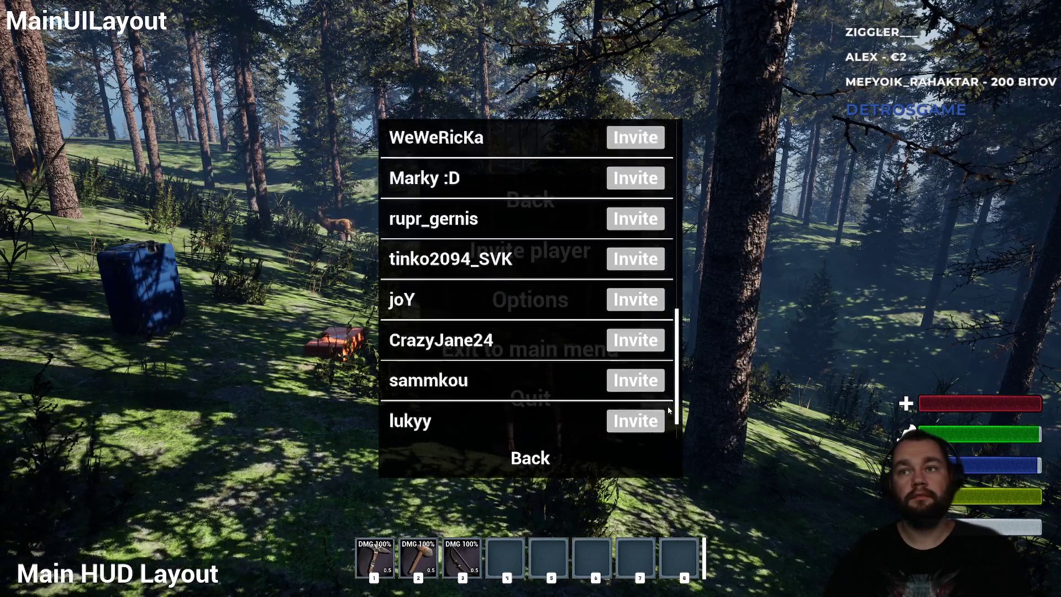
pyautogui.scroll(-1, 669, 410)
pyautogui.scroll(10, 669, 410)
pyautogui.press('Escape')
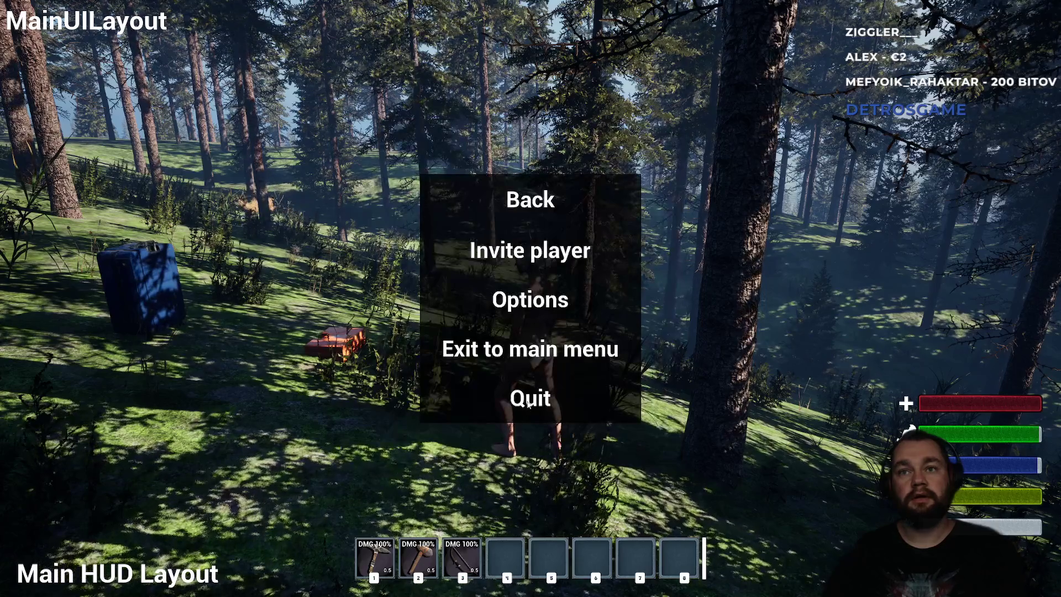
pyautogui.click(528, 402)
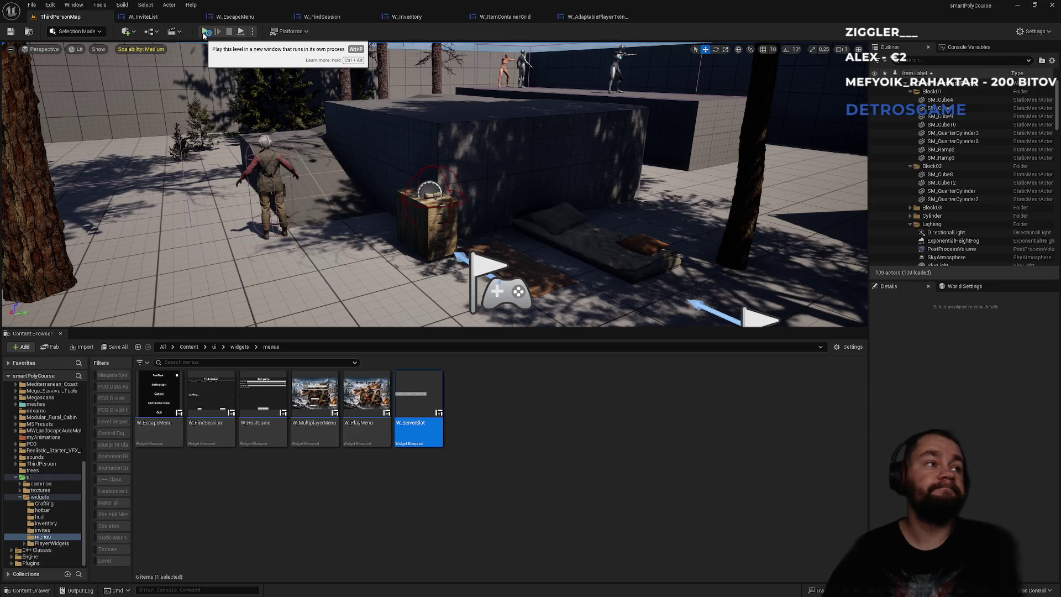
pyautogui.click(204, 32)
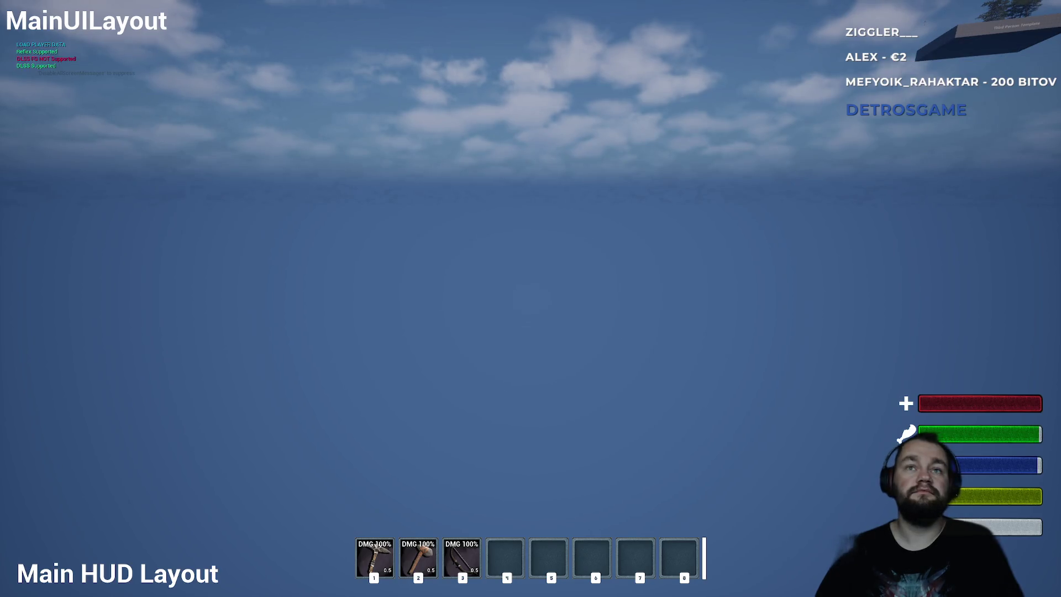
pyautogui.press('Escape')
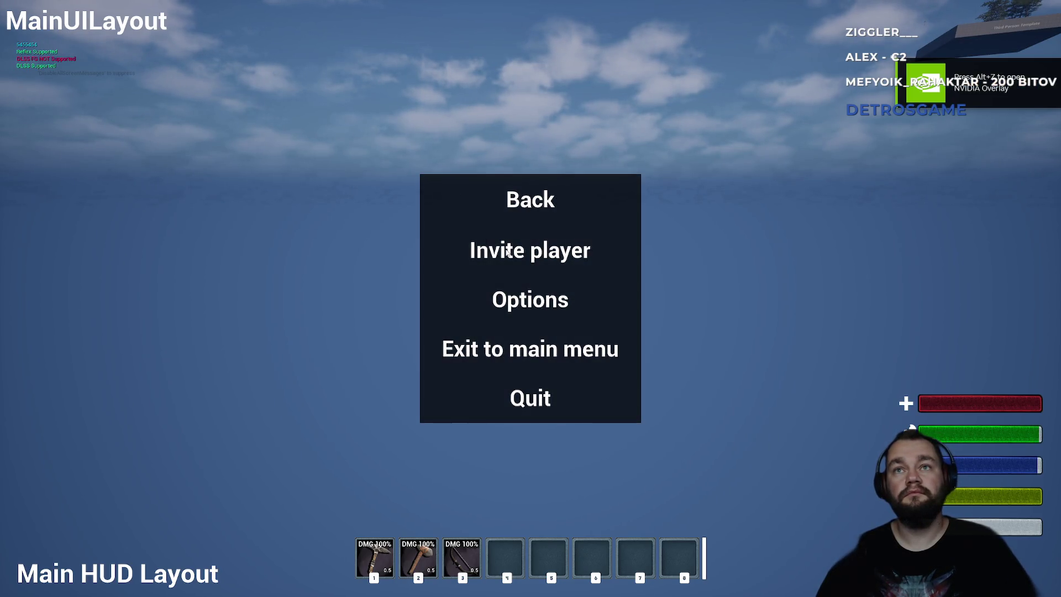
pyautogui.click(509, 250)
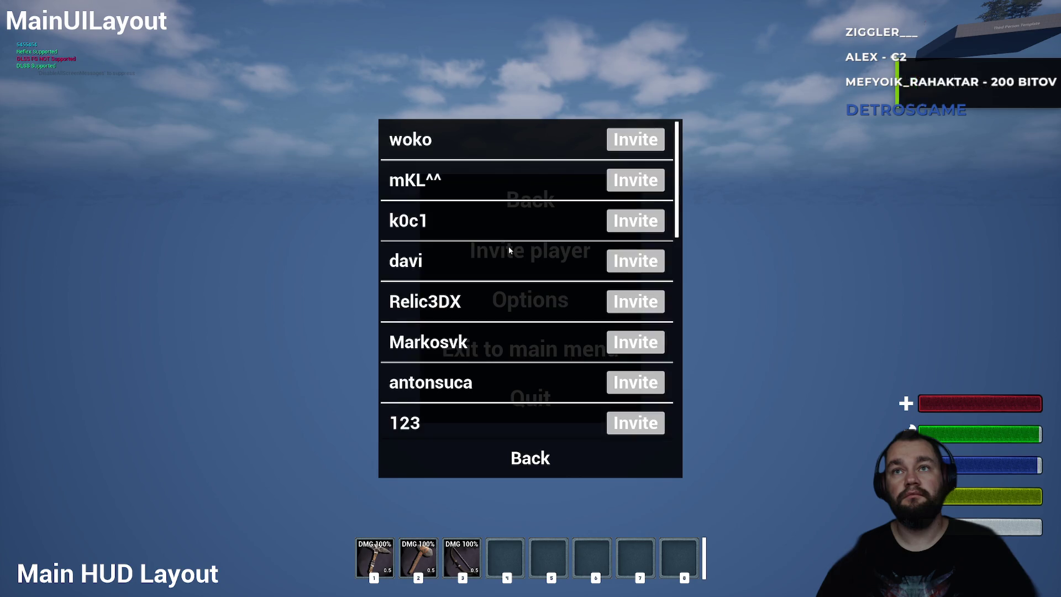
pyautogui.scroll(-4, 542, 381)
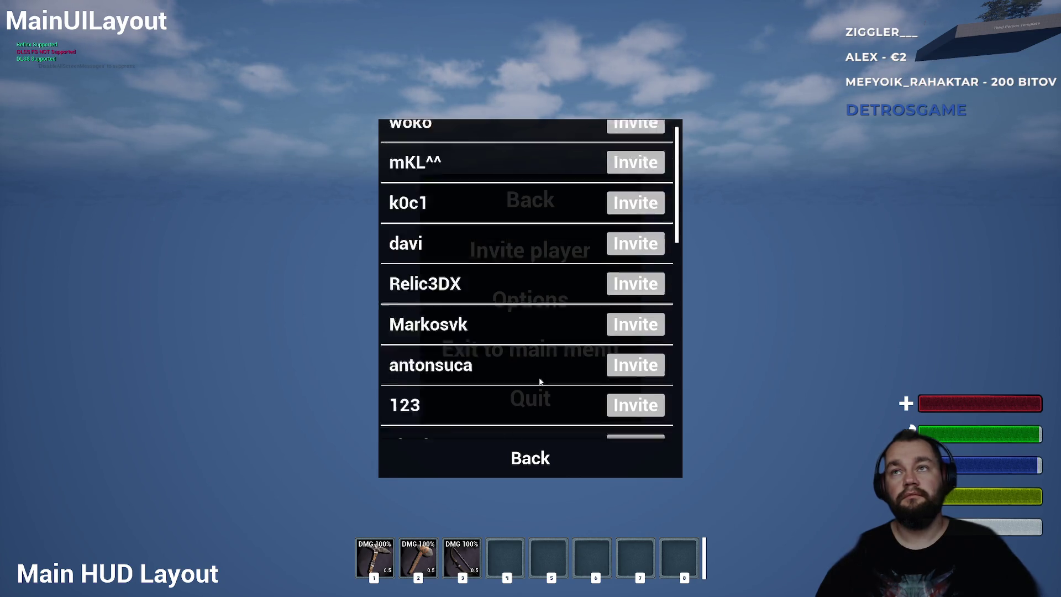
pyautogui.moveTo(682, 289); pyautogui.dragTo(687, 432)
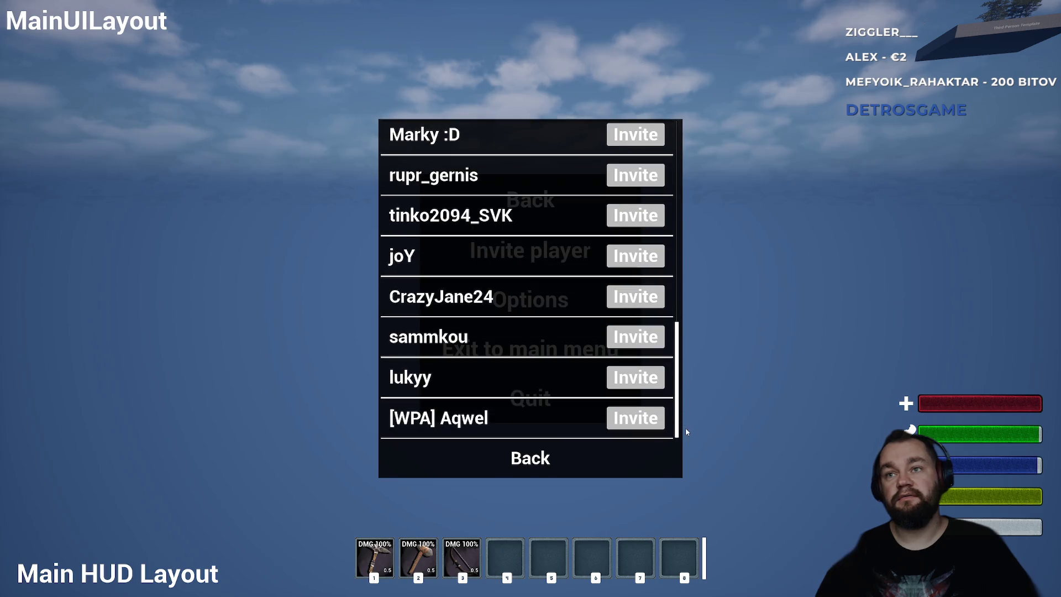
pyautogui.click(521, 472)
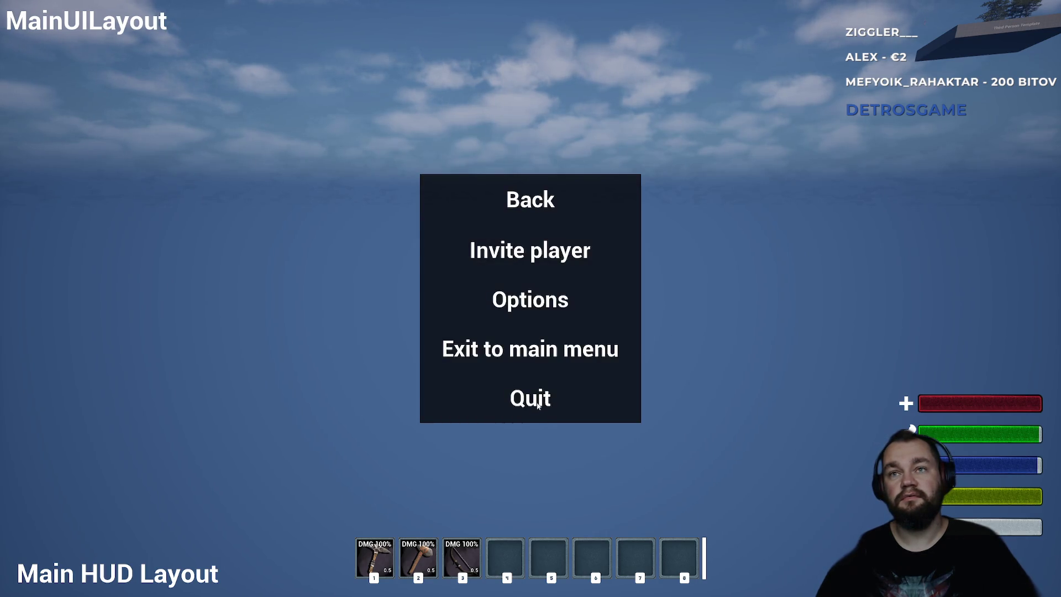
pyautogui.click(538, 405)
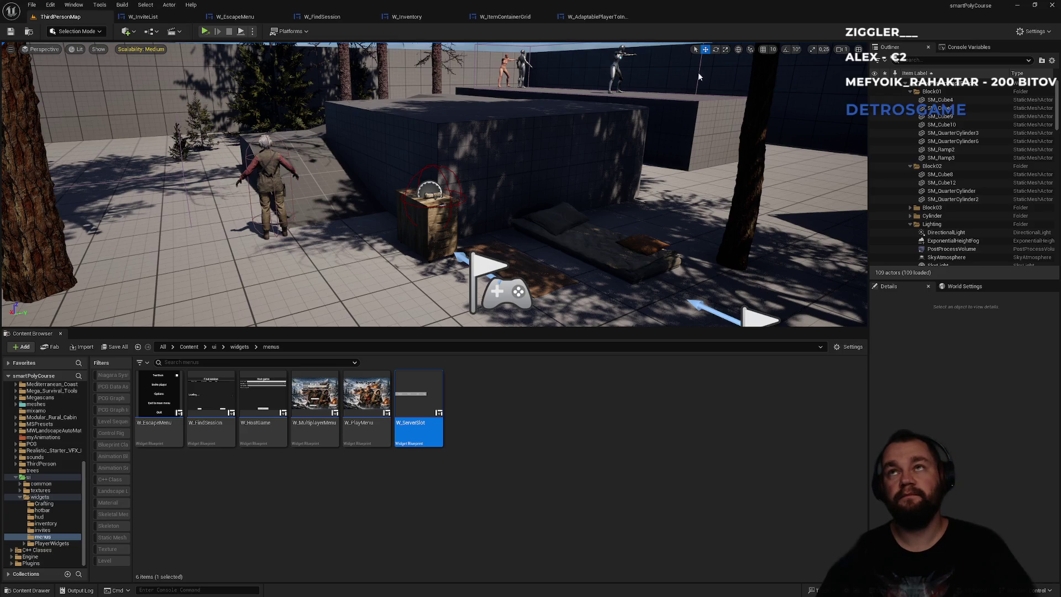
# Cycle through the open widget tabs and return to W_InviteList's designer layout.
pyautogui.click(591, 17)
pyautogui.click(505, 16)
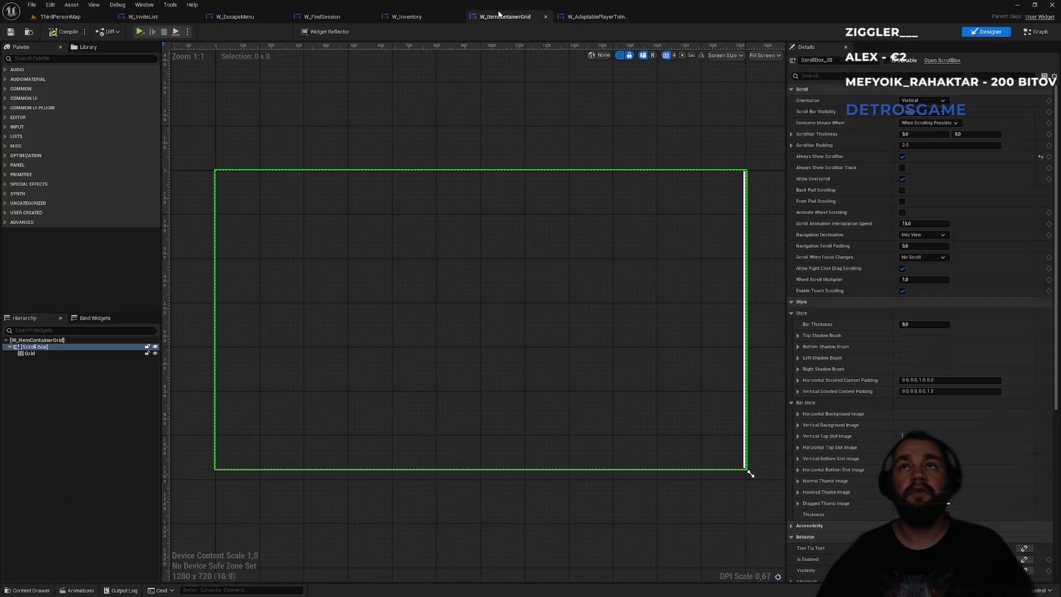
pyautogui.click(420, 16)
pyautogui.click(330, 17)
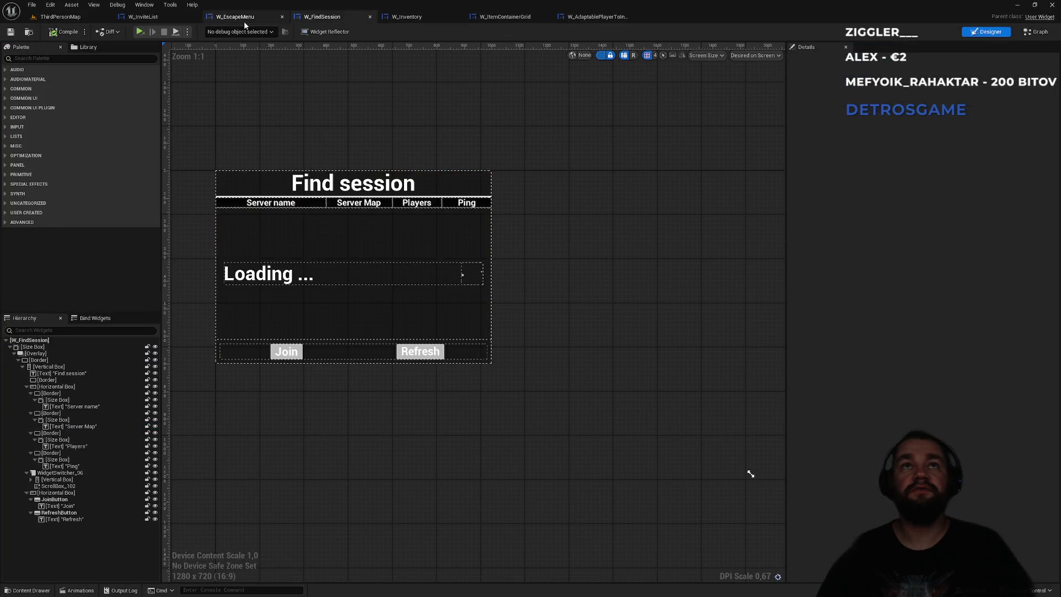
pyautogui.click(244, 18)
pyautogui.click(152, 18)
pyautogui.click(235, 16)
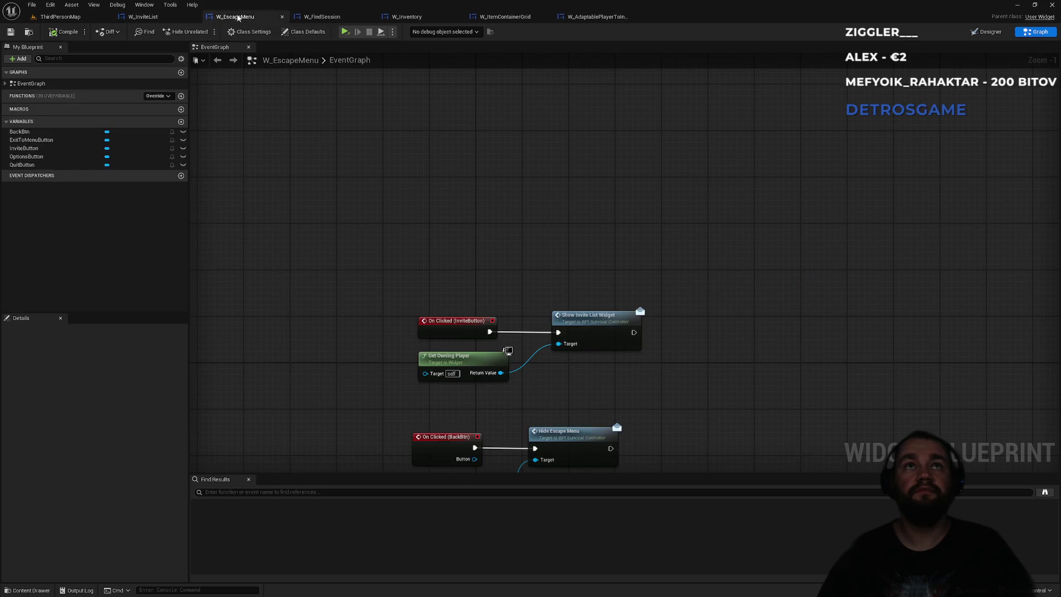
pyautogui.click(175, 20)
pyautogui.click(986, 33)
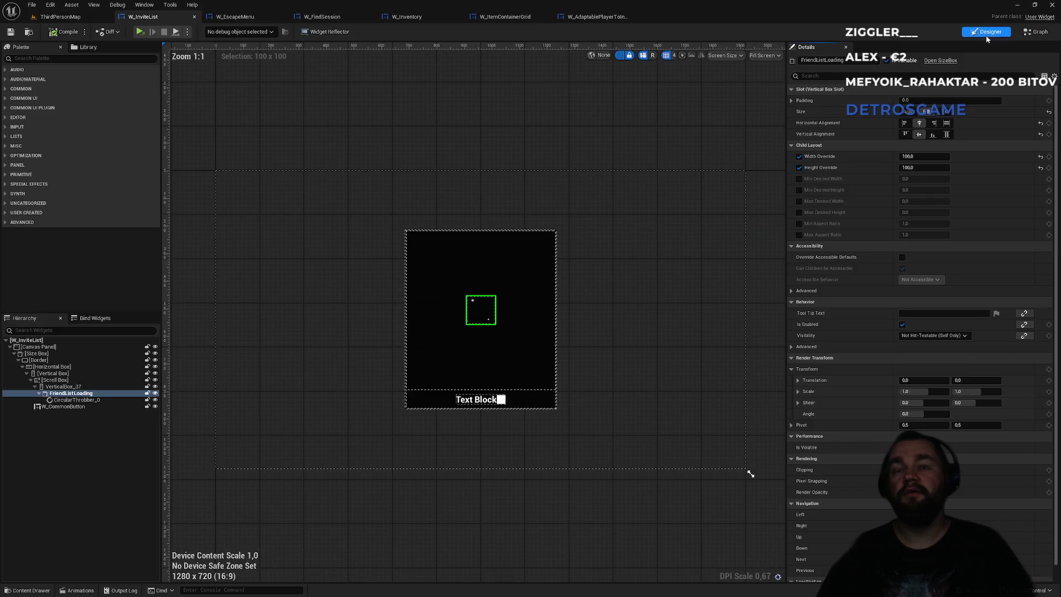
pyautogui.scroll(4, 472, 286)
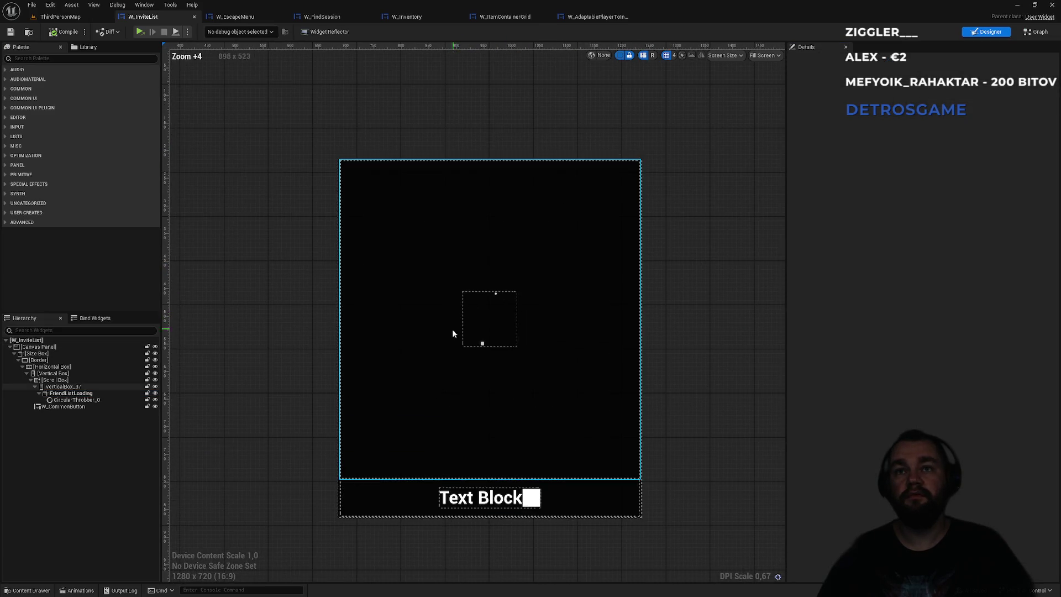
# Select CircularThrobber_0 and set its Period to 2.0.
pyautogui.click(69, 400)
pyautogui.click(69, 400)
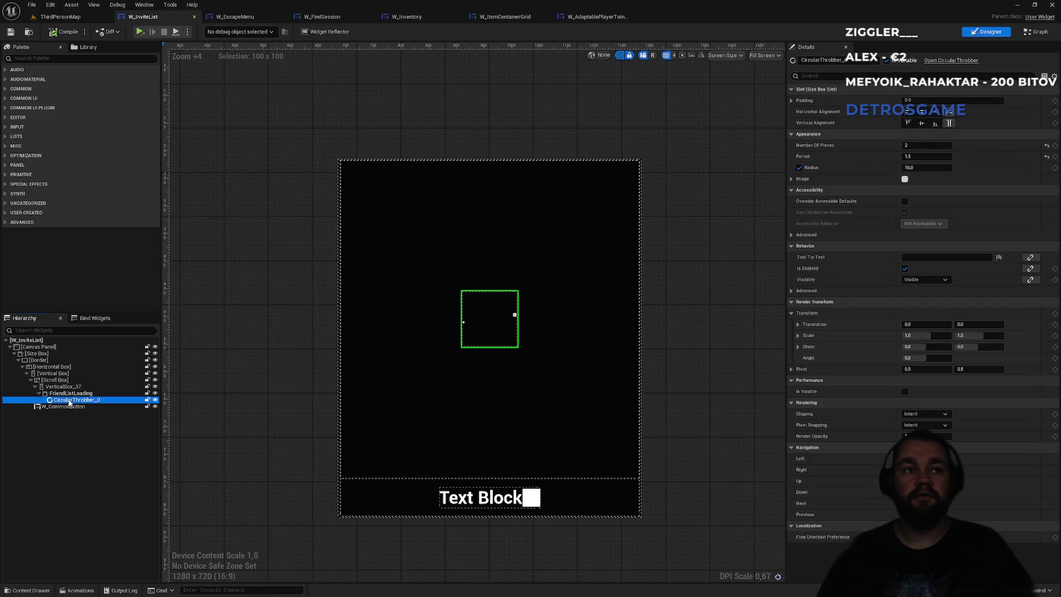
pyautogui.click(910, 146)
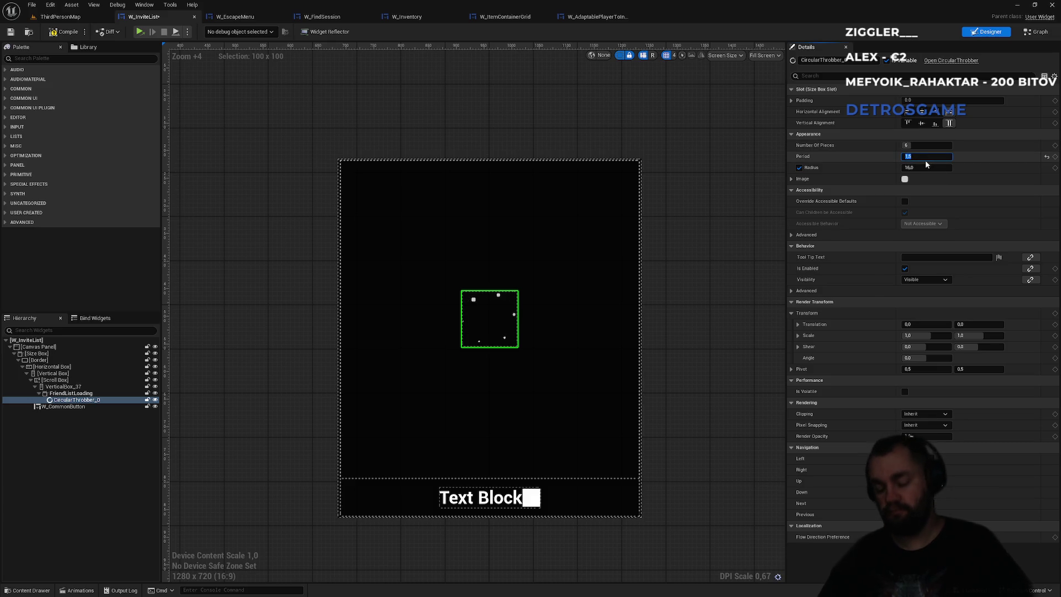
pyautogui.write('2')
pyautogui.press('Return')
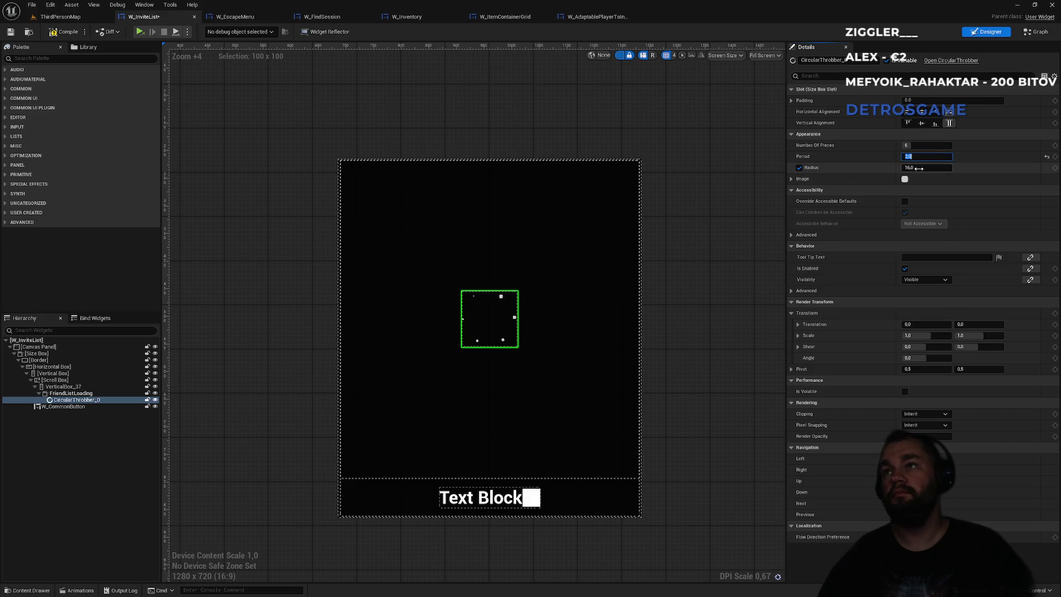
# Try other Radius values, restore Radius to 16, and expand the Image settings.
pyautogui.moveTo(927, 168); pyautogui.dragTo(950, 168)
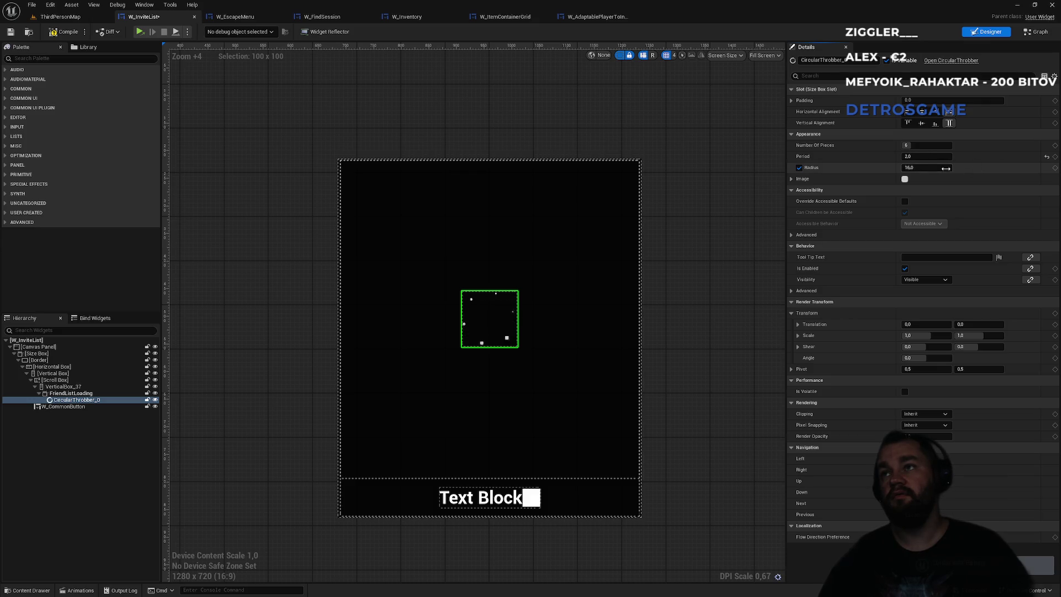
pyautogui.click(1046, 168)
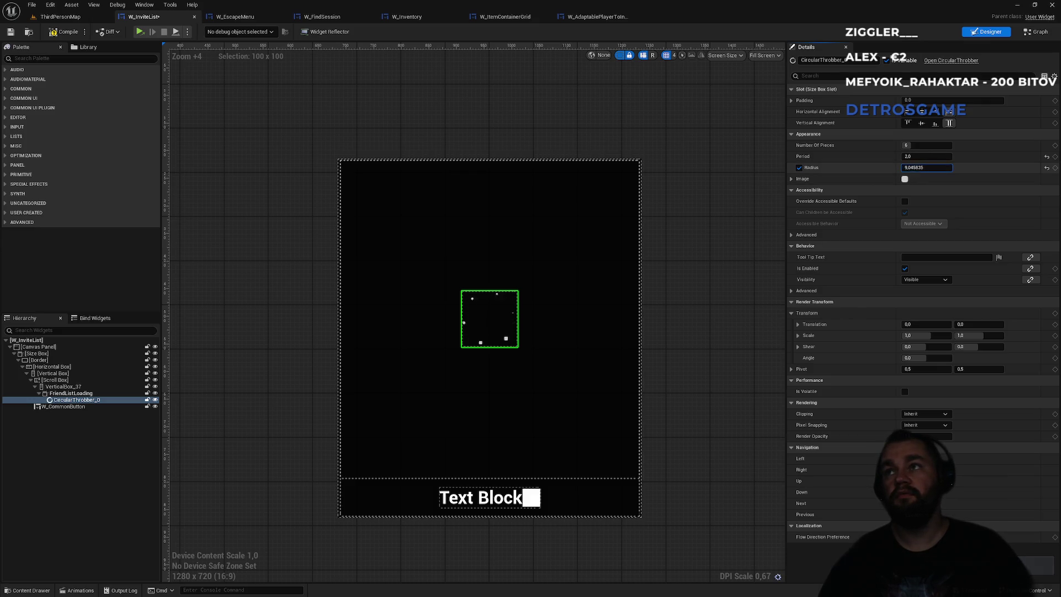
pyautogui.moveTo(927, 168); pyautogui.dragTo(918, 168)
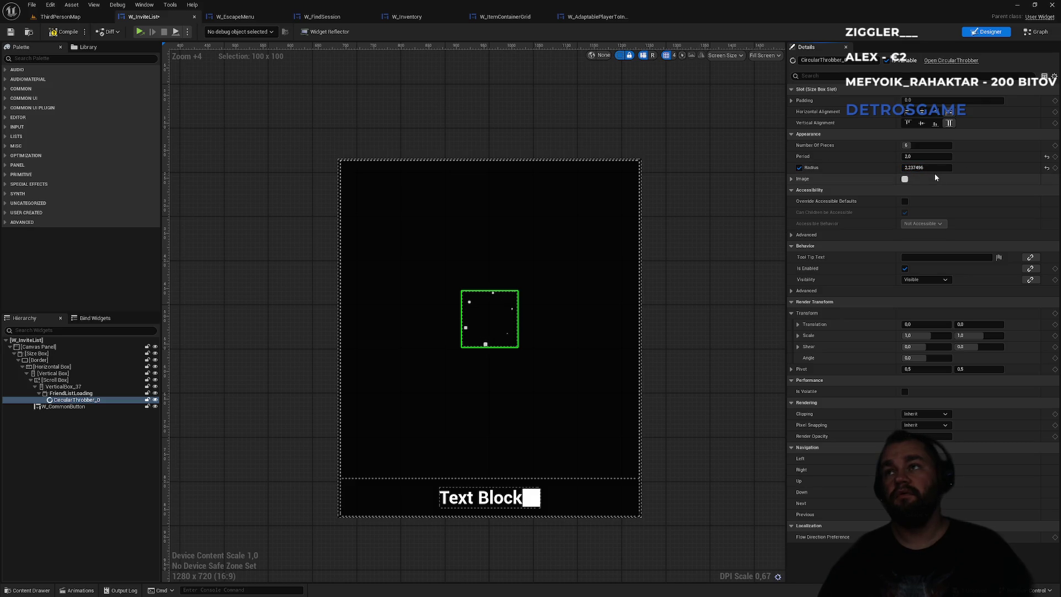
pyautogui.hotkey('ctrl', 'z')
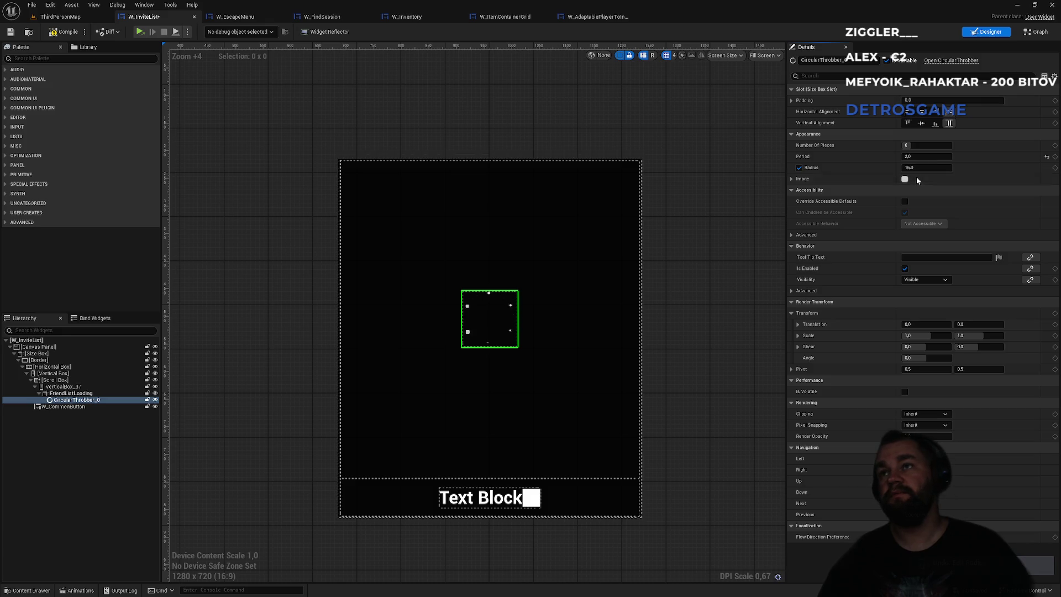
pyautogui.click(791, 179)
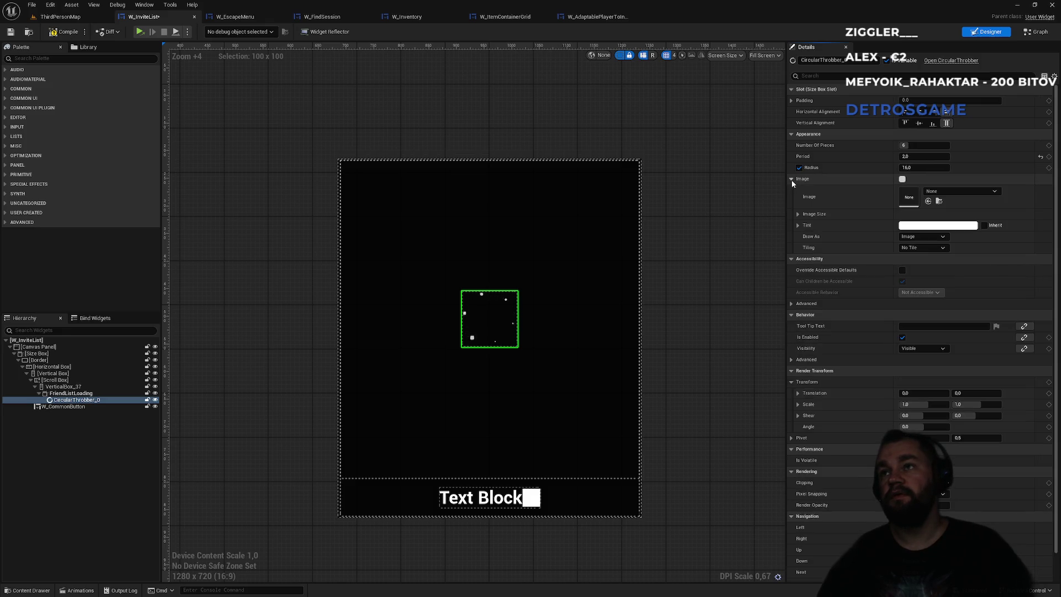
# Briefly try 90Degree_IES as the piece image, undo it, then choose Tex_recipes_01.
pyautogui.click(953, 191)
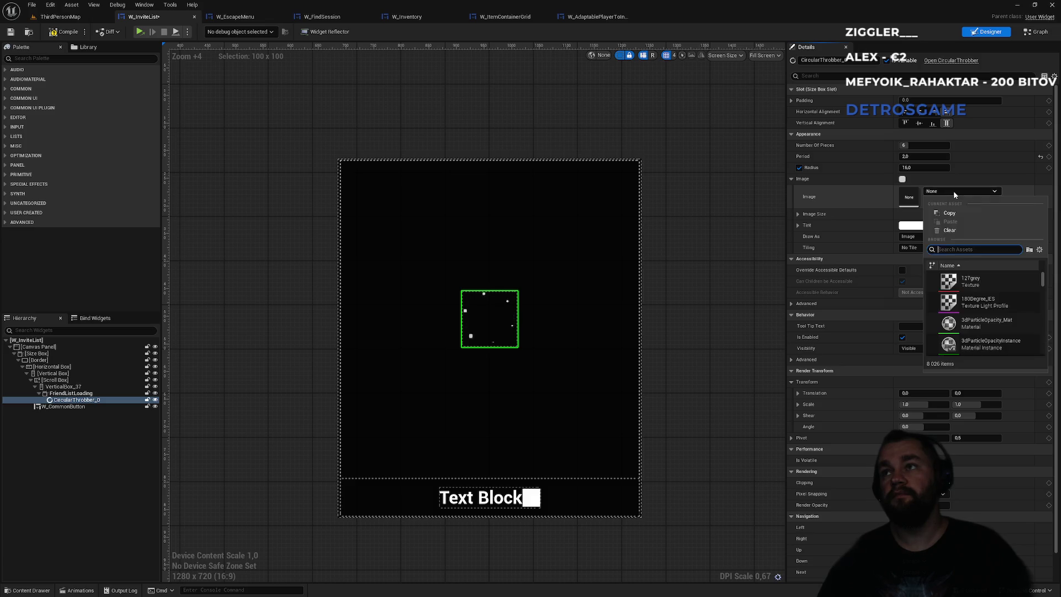
pyautogui.scroll(-2, 973, 331)
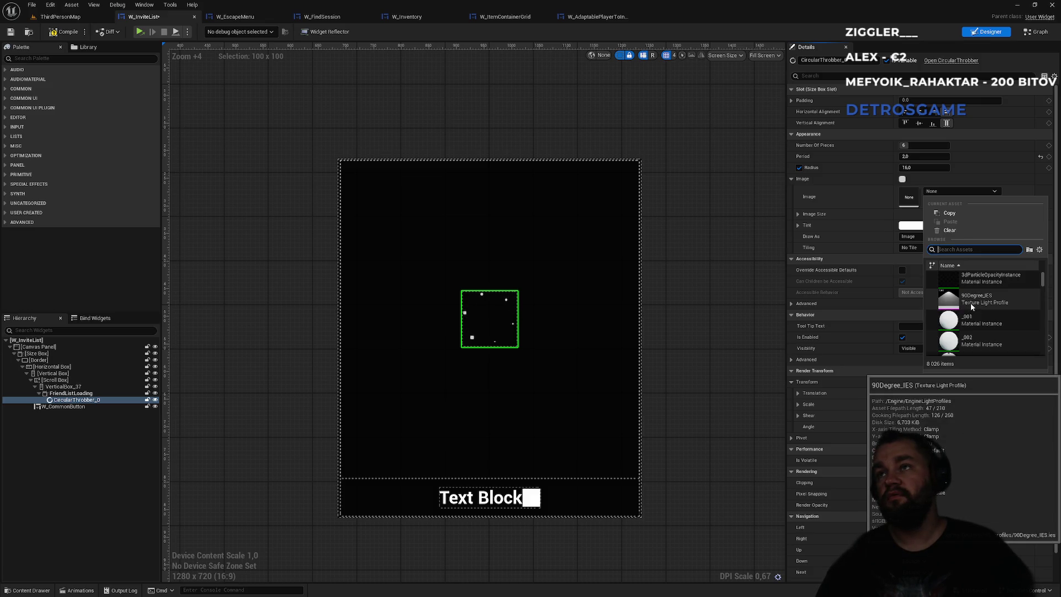
pyautogui.click(970, 303)
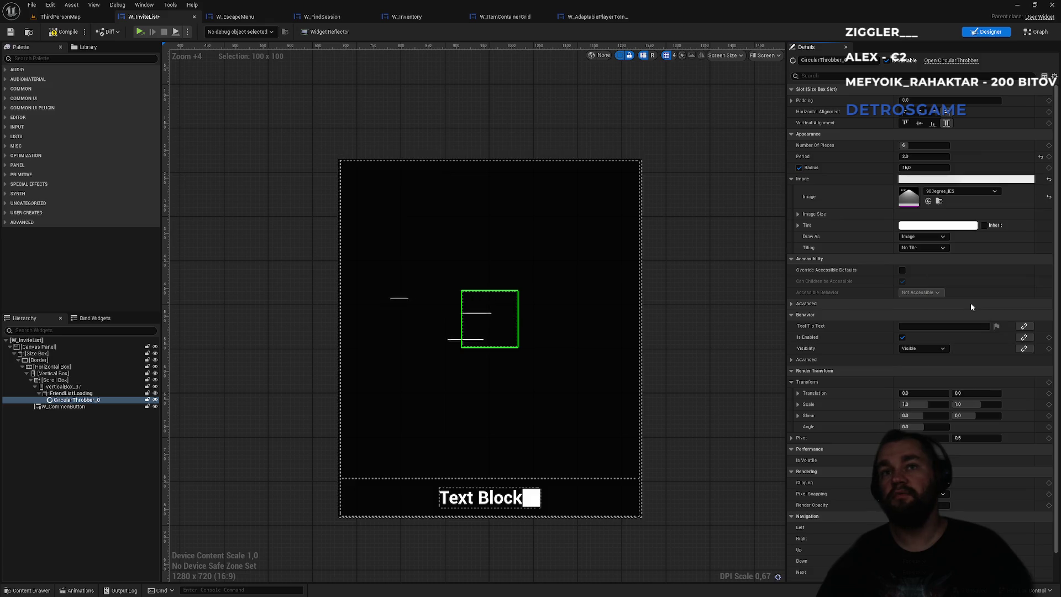
pyautogui.hotkey('ctrl', 'z')
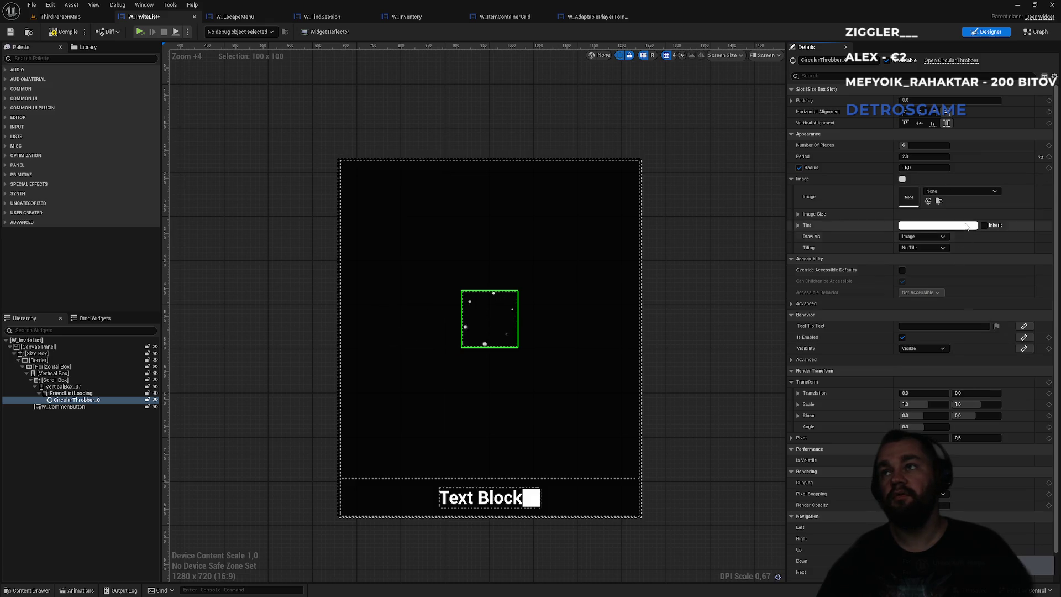
pyautogui.click(963, 192)
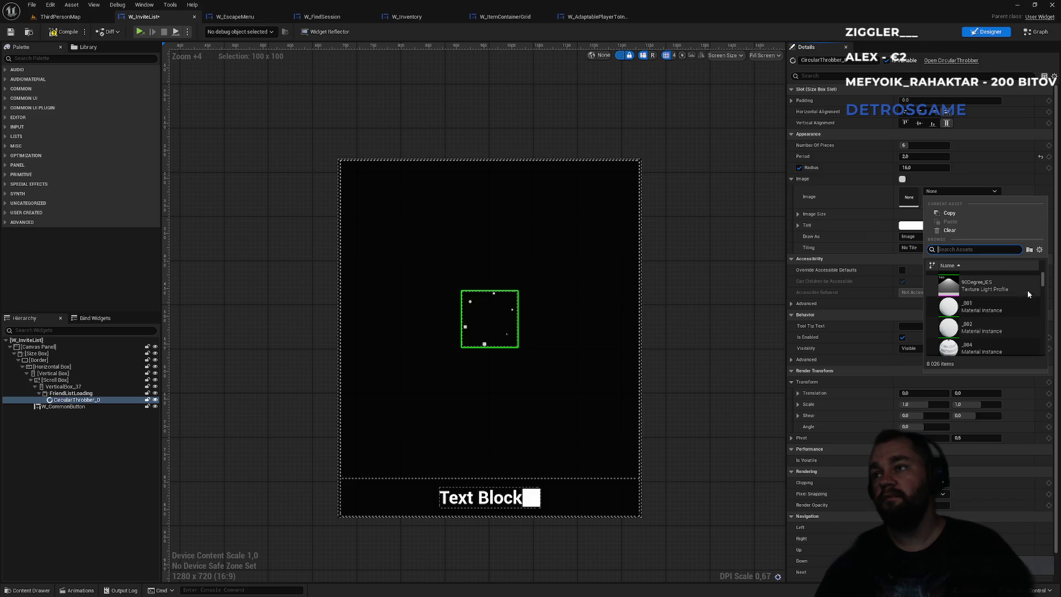
pyautogui.moveTo(1043, 280)
pyautogui.mouseDown()
pyautogui.moveTo(1041, 363)
pyautogui.moveTo(1040, 351)
pyautogui.mouseUp()
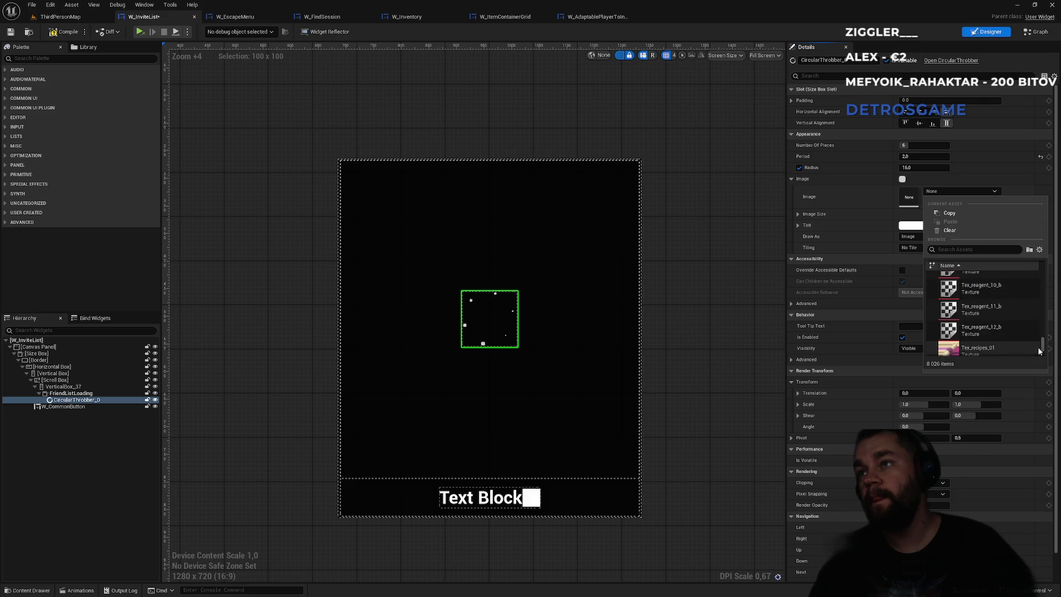
pyautogui.click(993, 333)
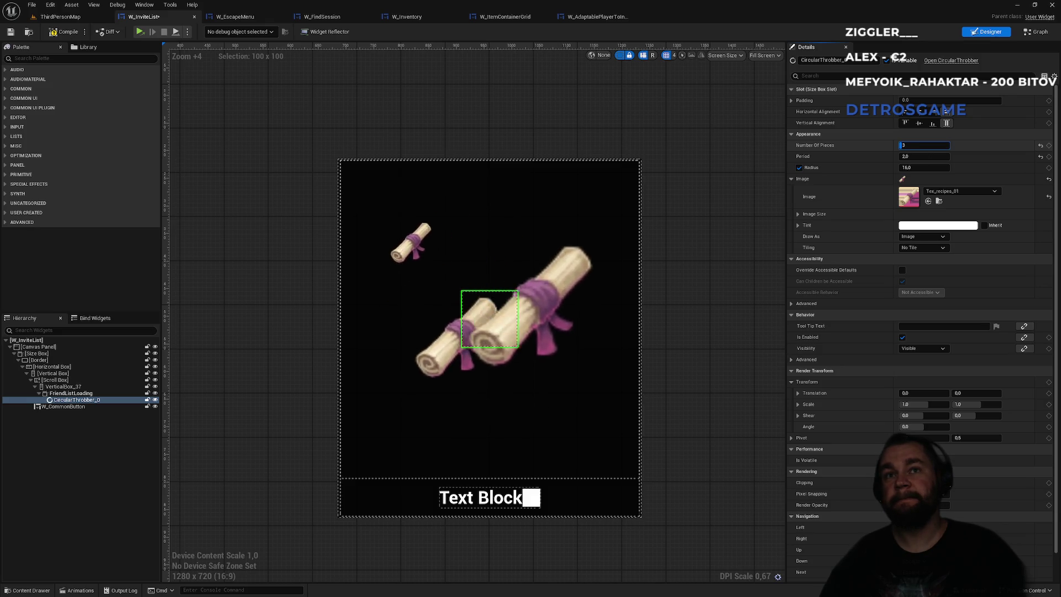
# Set Number Of Pieces to 12 and the piece Image Size to 64 × 64.
pyautogui.moveTo(903, 144)
pyautogui.mouseDown()
pyautogui.moveTo(937, 145)
pyautogui.moveTo(920, 145)
pyautogui.mouseUp()
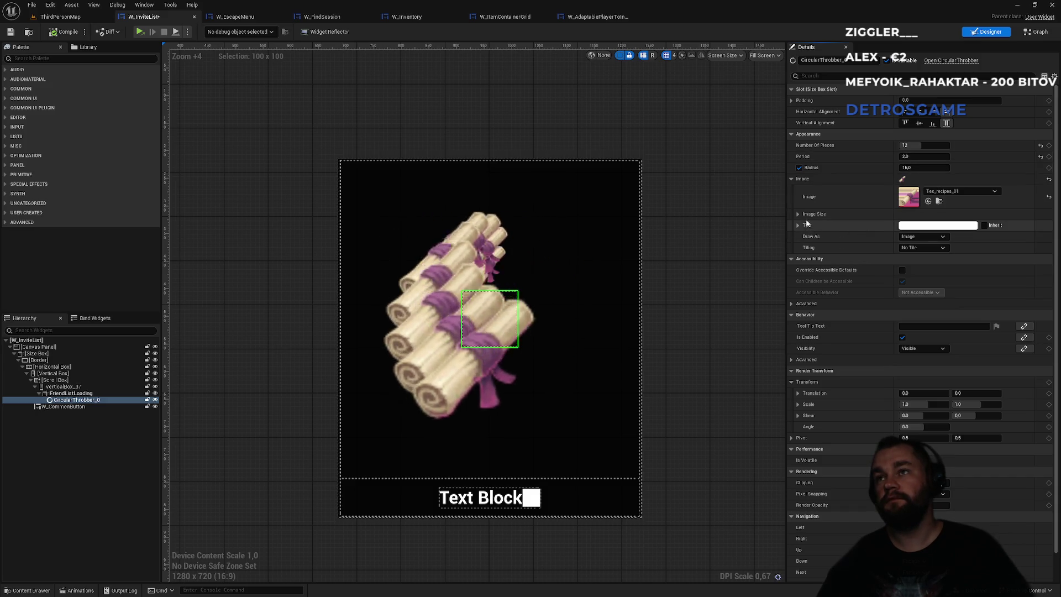
pyautogui.click(798, 214)
pyautogui.click(934, 225)
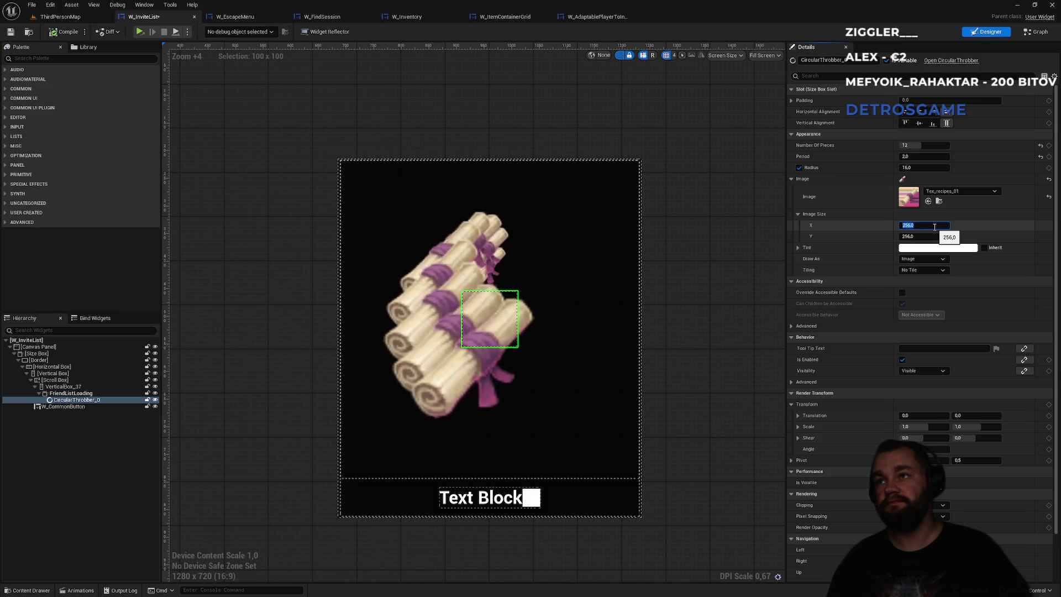
pyautogui.write('64')
pyautogui.press('Tab')
pyautogui.write('64')
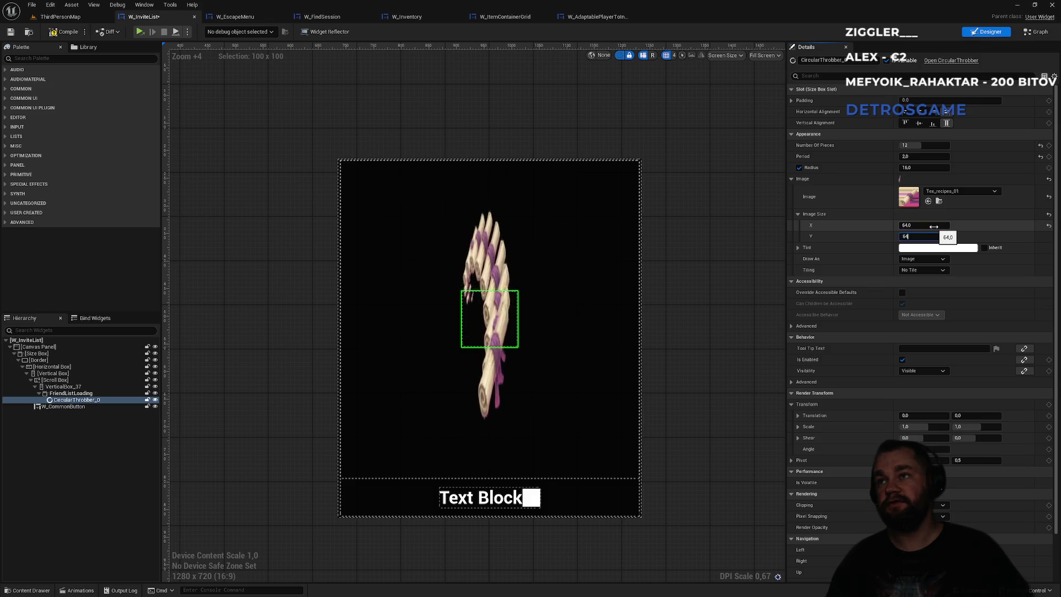
pyautogui.press('Return')
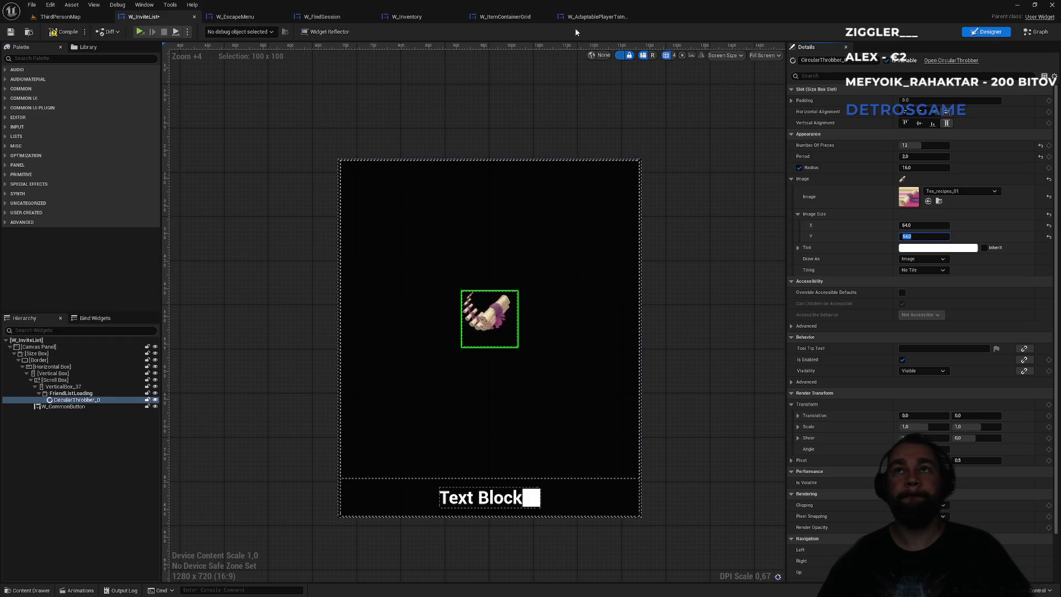
pyautogui.click(520, 17)
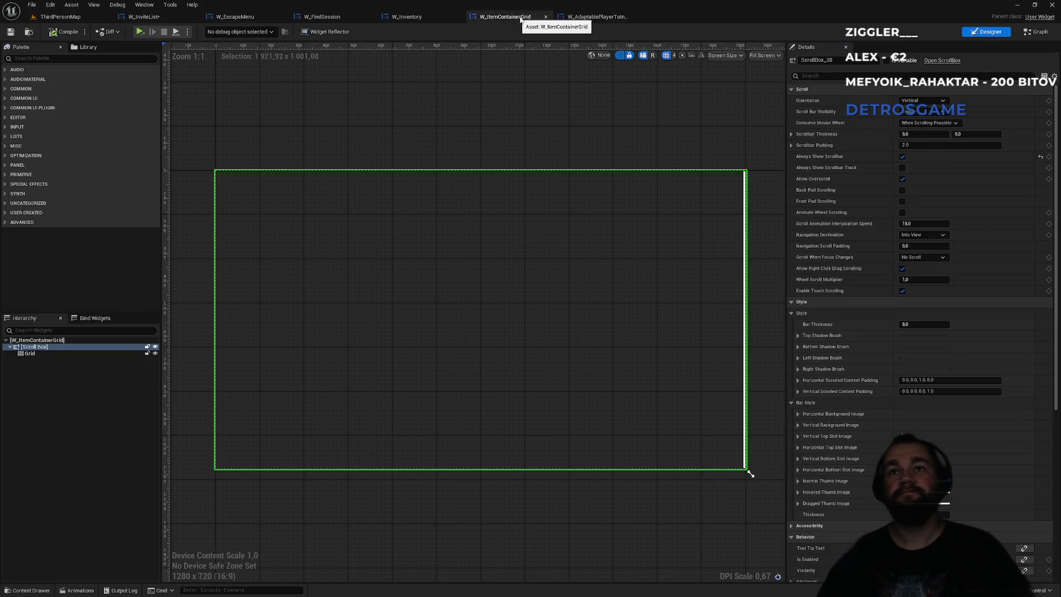
pyautogui.click(600, 18)
pyautogui.click(407, 17)
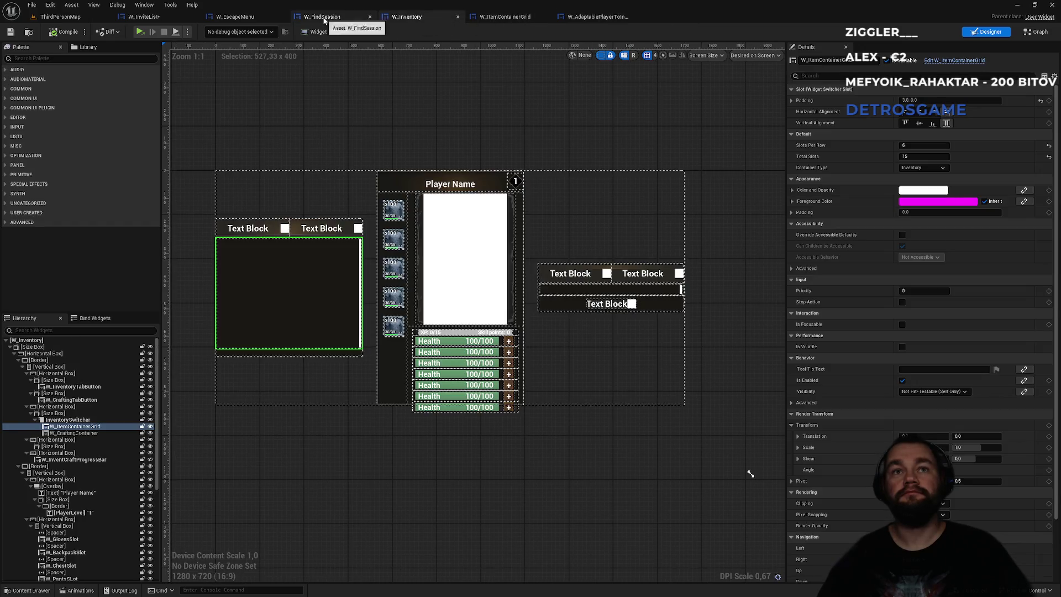
pyautogui.click(323, 17)
pyautogui.click(234, 17)
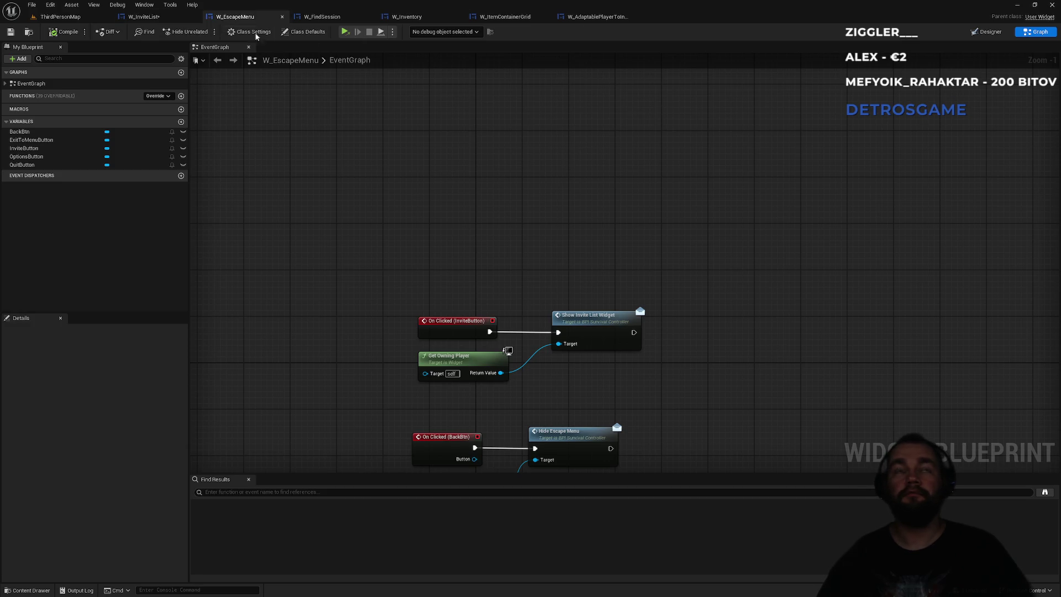
pyautogui.click(597, 17)
pyautogui.click(502, 16)
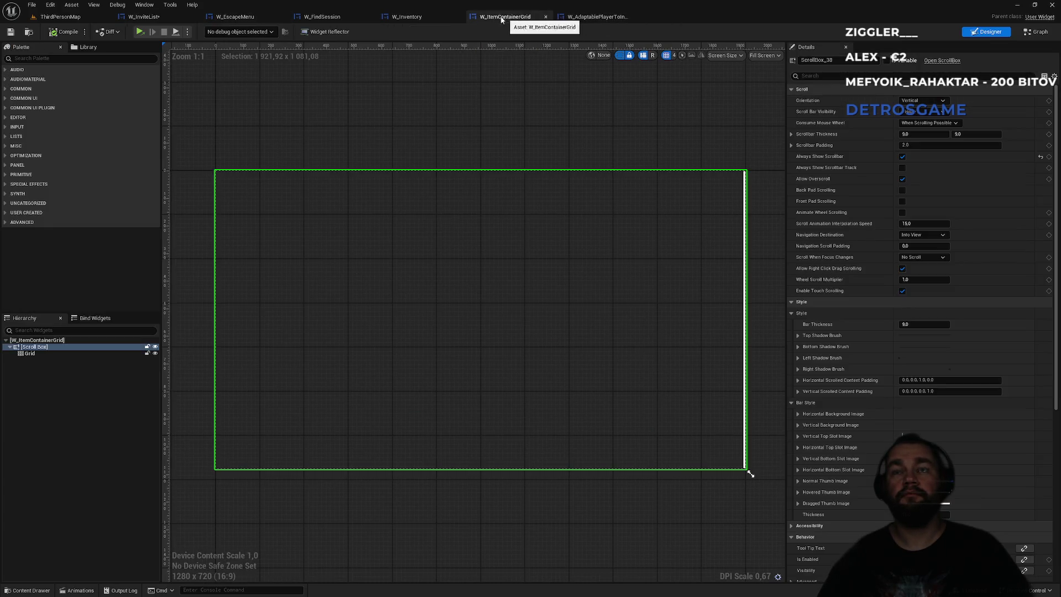
pyautogui.click(407, 17)
pyautogui.click(323, 16)
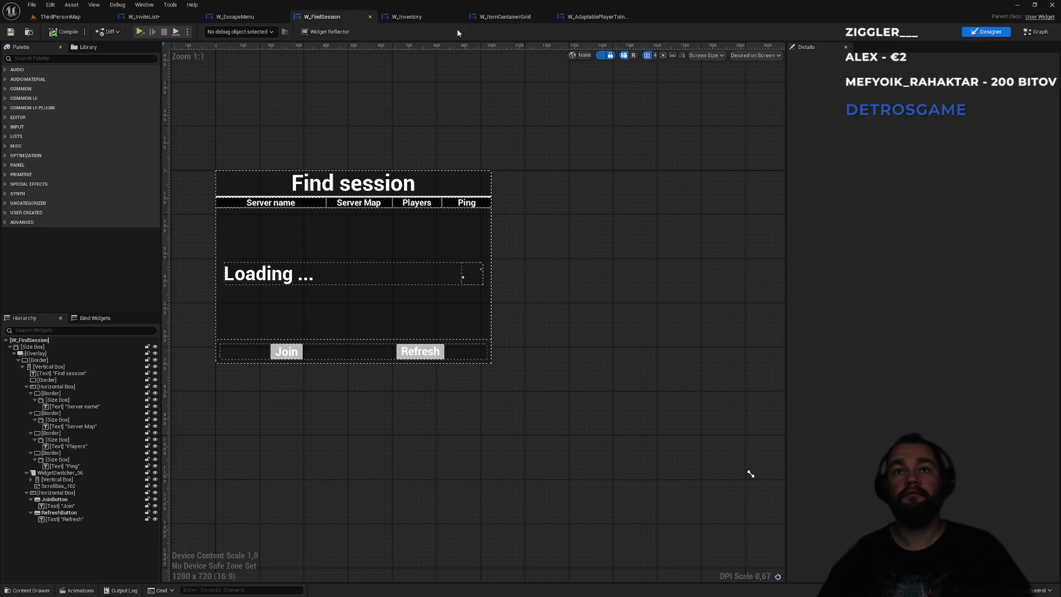
pyautogui.click(585, 18)
pyautogui.click(504, 16)
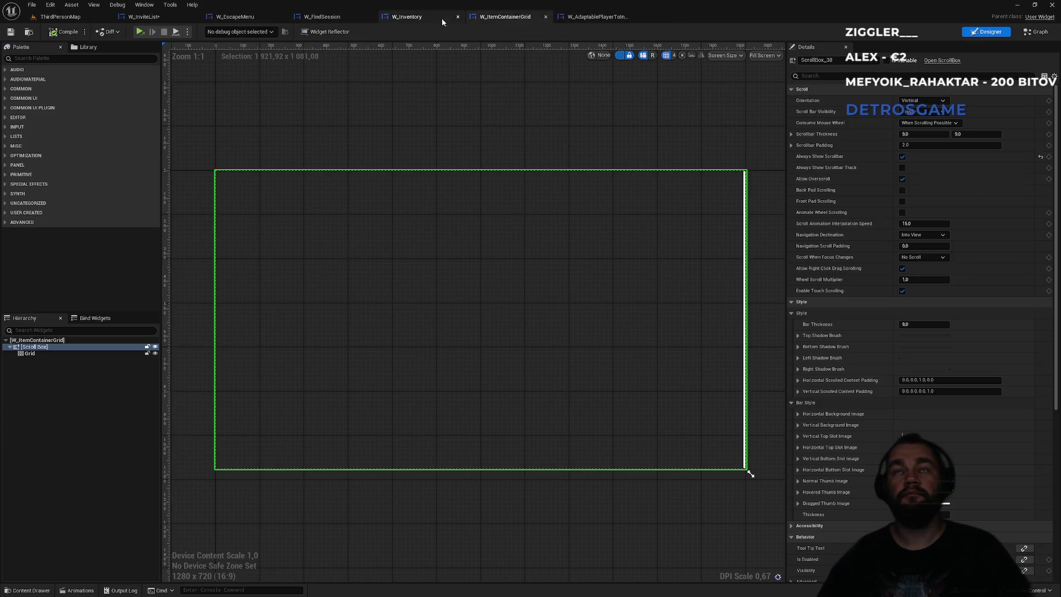
pyautogui.click(422, 17)
pyautogui.click(597, 16)
pyautogui.click(504, 17)
pyautogui.click(407, 16)
pyautogui.click(340, 17)
pyautogui.click(258, 18)
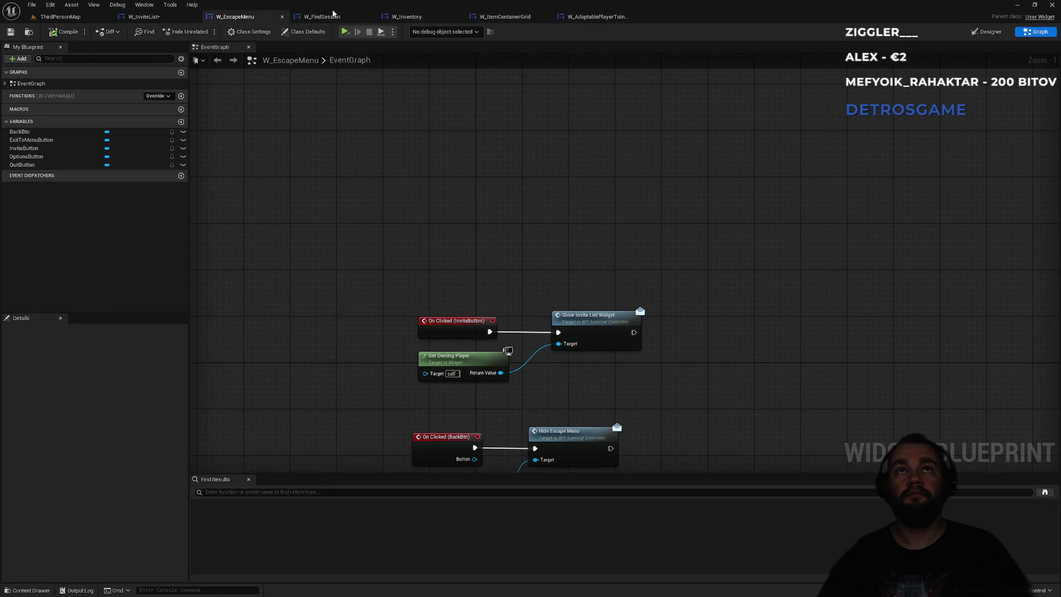
pyautogui.click(334, 17)
pyautogui.click(143, 16)
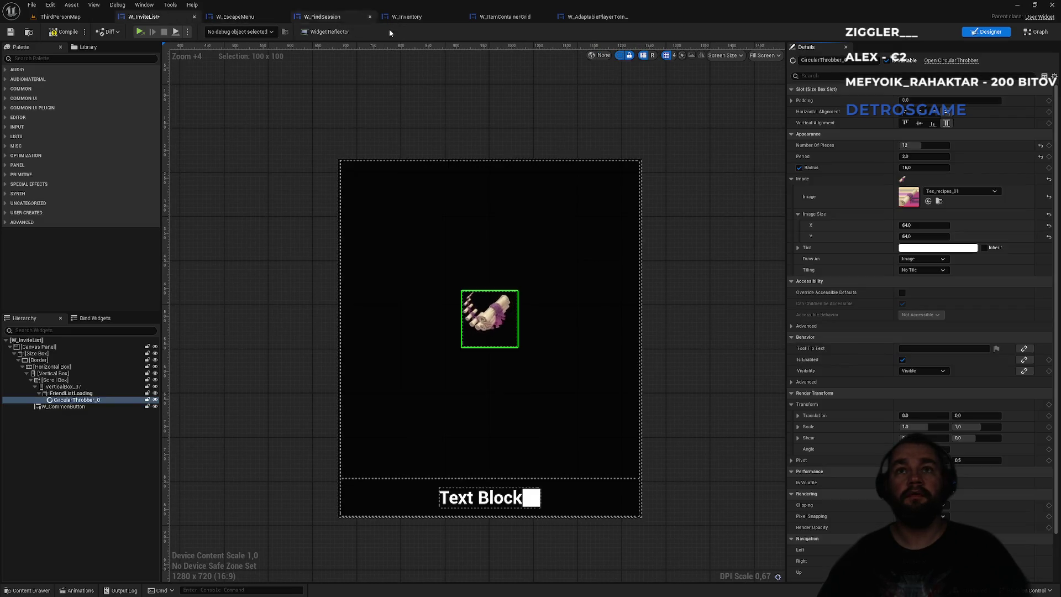
# Unlink Event Construct from the friends fetch and rearrange the Set Visibility and Friend List Loading nodes.
pyautogui.hotkey('ctrl', 'shift', 'g')
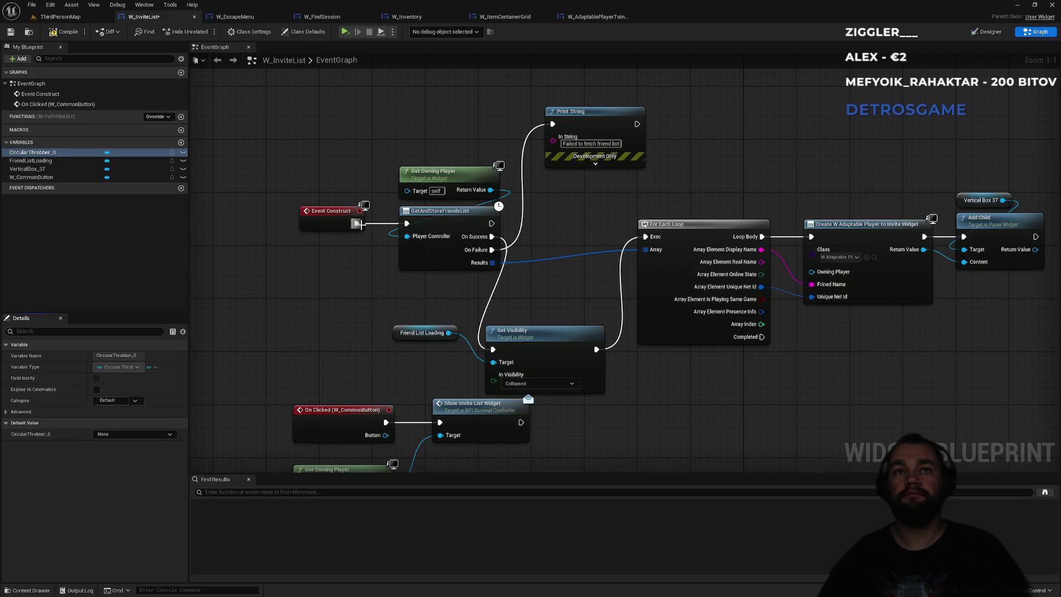
pyautogui.keyDown('alt'); pyautogui.click(358, 223); pyautogui.keyUp('alt')
pyautogui.moveTo(322, 217); pyautogui.dragTo(270, 219)
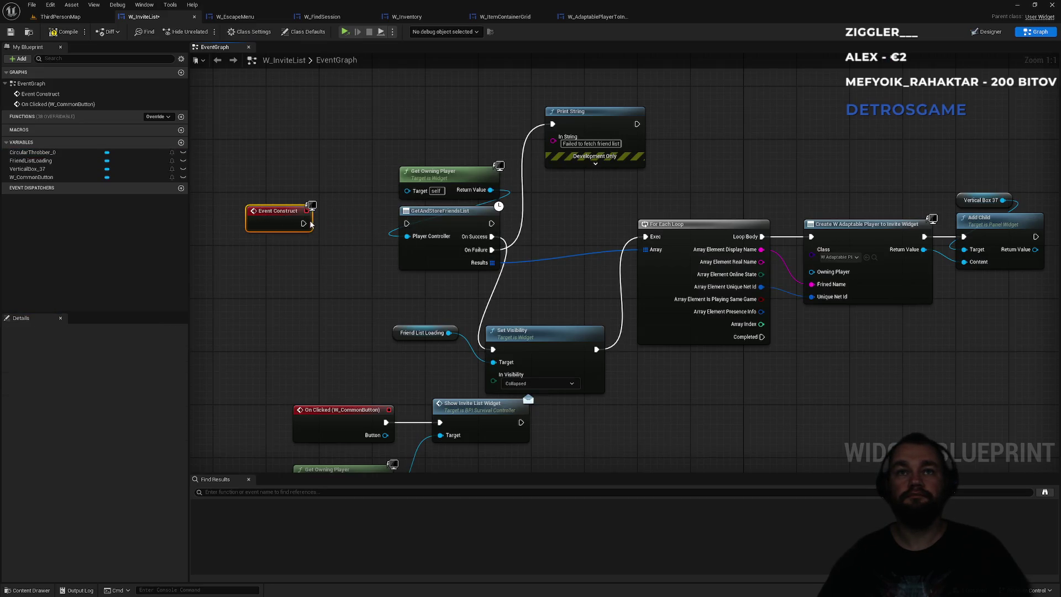
pyautogui.moveTo(540, 336)
pyautogui.mouseDown()
pyautogui.moveTo(565, 231)
pyautogui.moveTo(556, 228)
pyautogui.mouseUp()
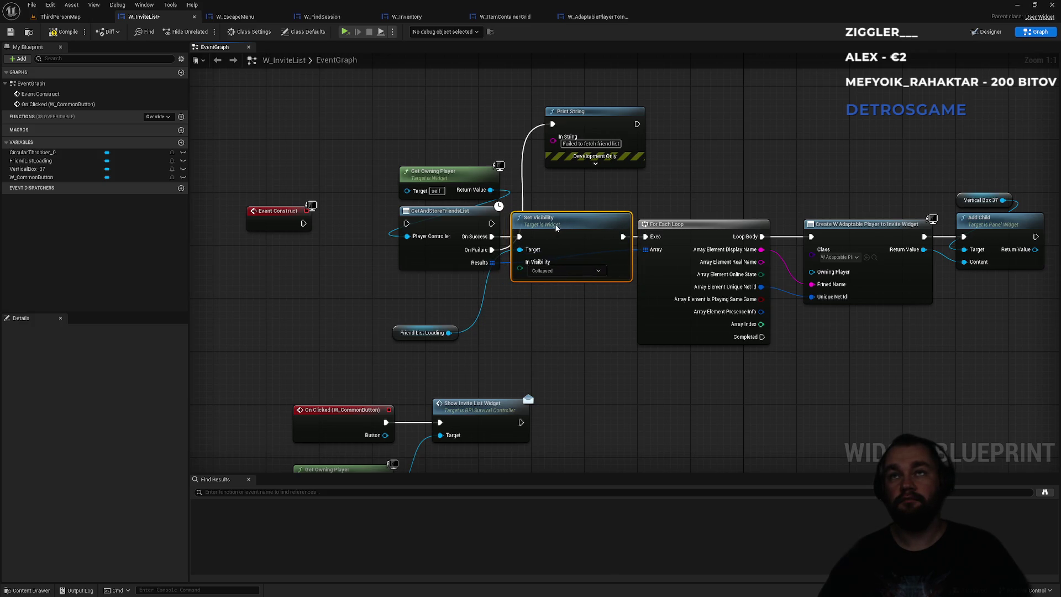
pyautogui.moveTo(397, 334); pyautogui.dragTo(544, 204)
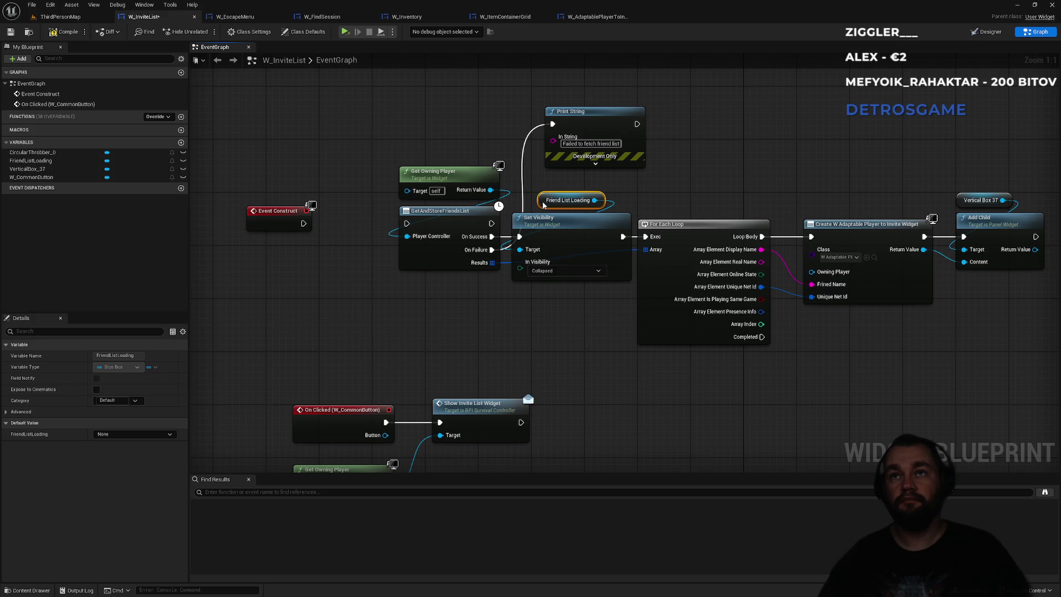
# Add a 3-second Delay after Event Construct, wired to GetAndStoreFriendsList.
pyautogui.moveTo(304, 223); pyautogui.dragTo(313, 298)
pyautogui.write('delay')
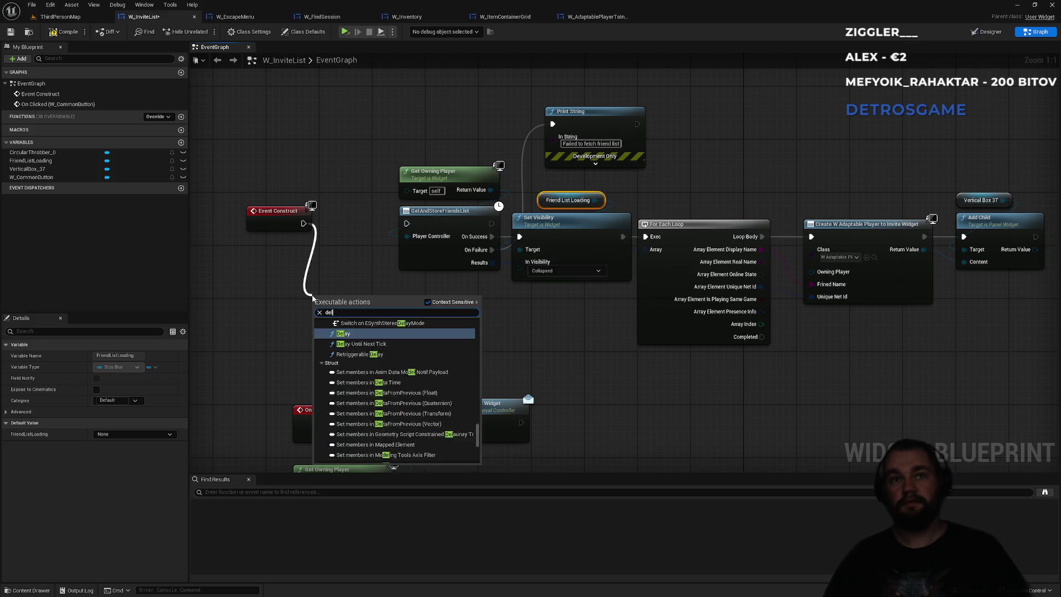
pyautogui.press('Return')
pyautogui.click(353, 323)
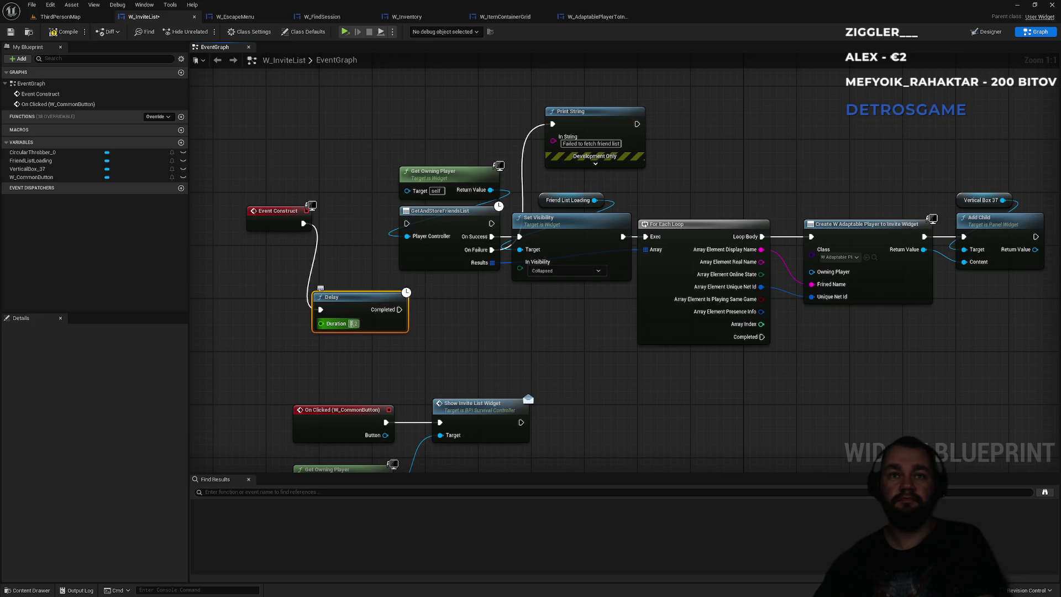
pyautogui.write('3')
pyautogui.moveTo(399, 310); pyautogui.dragTo(407, 223)
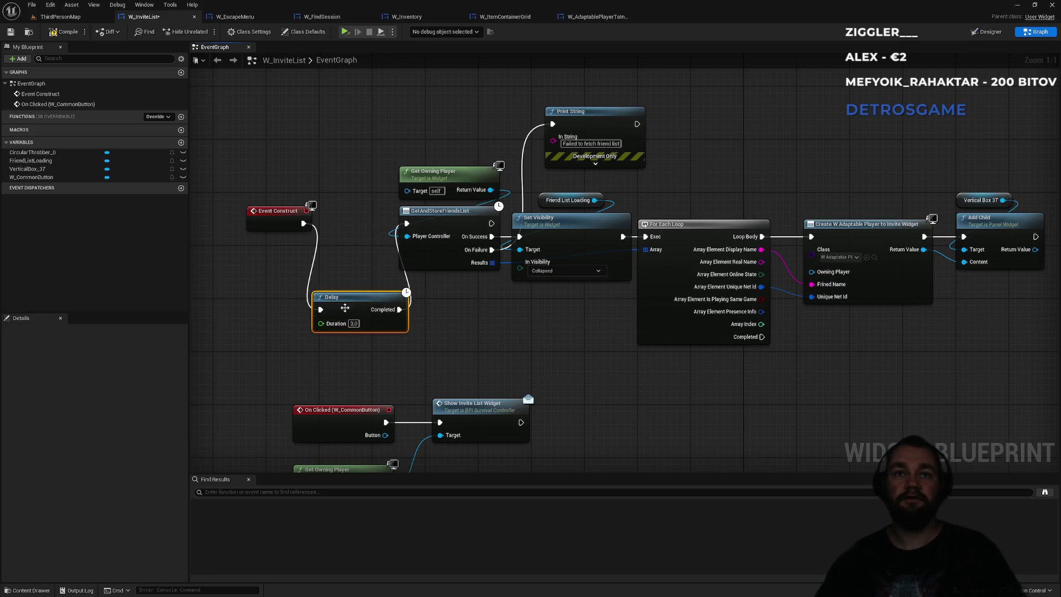
pyautogui.moveTo(348, 305)
pyautogui.mouseDown()
pyautogui.moveTo(354, 212)
pyautogui.moveTo(309, 213)
pyautogui.mouseUp()
# Return to ThirdPersonMap, start playing, and open Invite player from the pause menu.
pyautogui.click(66, 17)
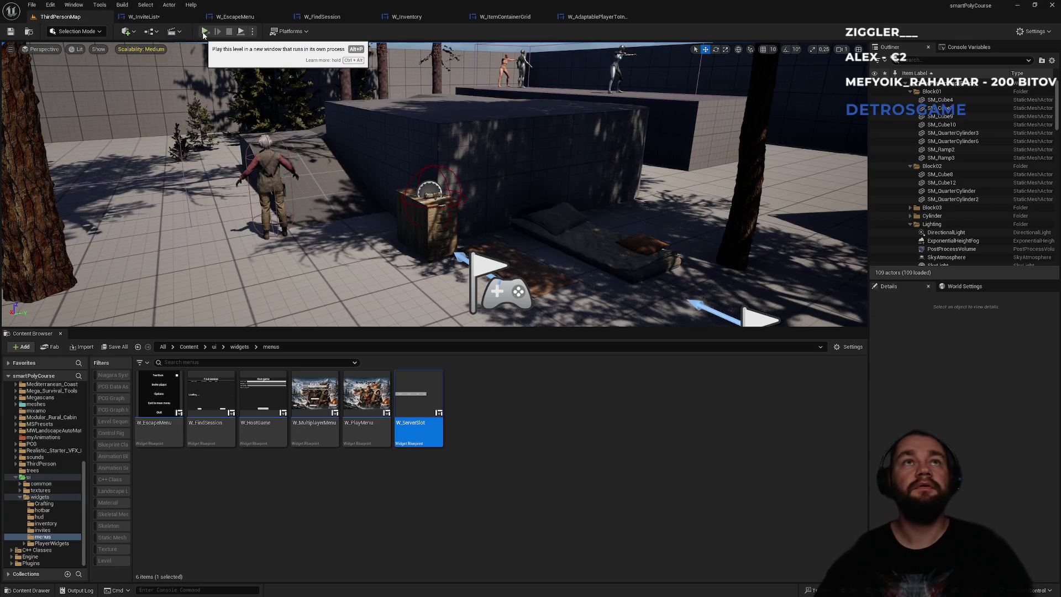
pyautogui.click(252, 31)
pyautogui.click(214, 45)
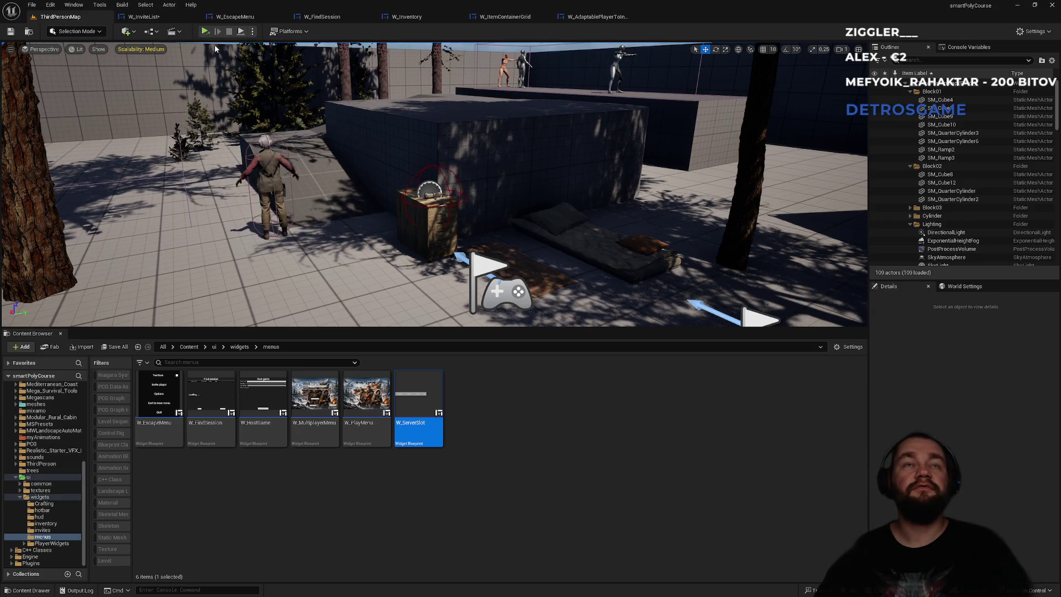
pyautogui.press('Escape')
pyautogui.click(423, 160)
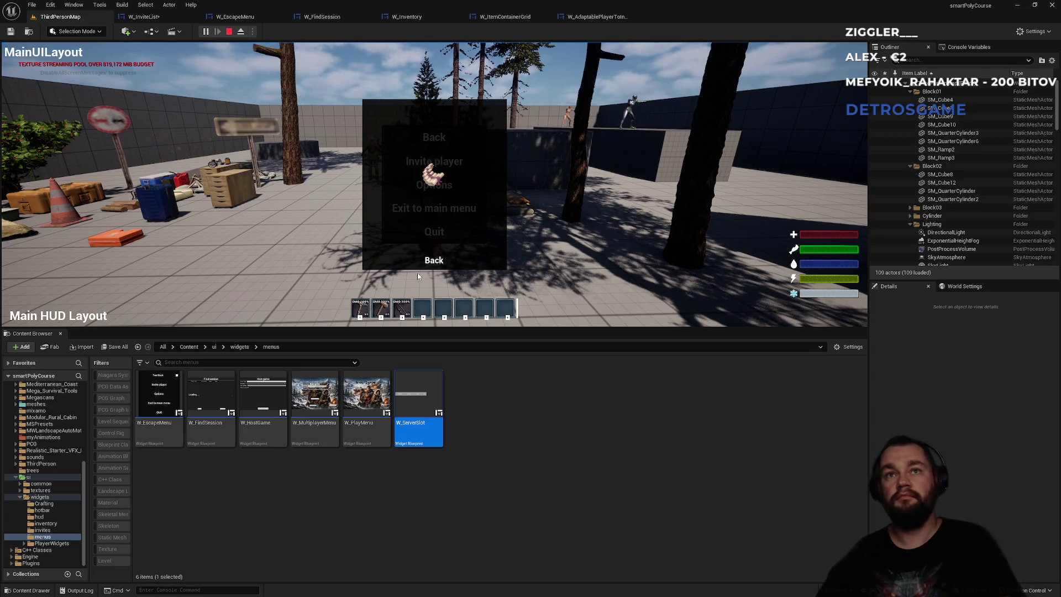
# Close the panel, go fullscreen with F11, and reopen Invite player from the pause menu.
pyautogui.click(434, 268)
pyautogui.press('F11')
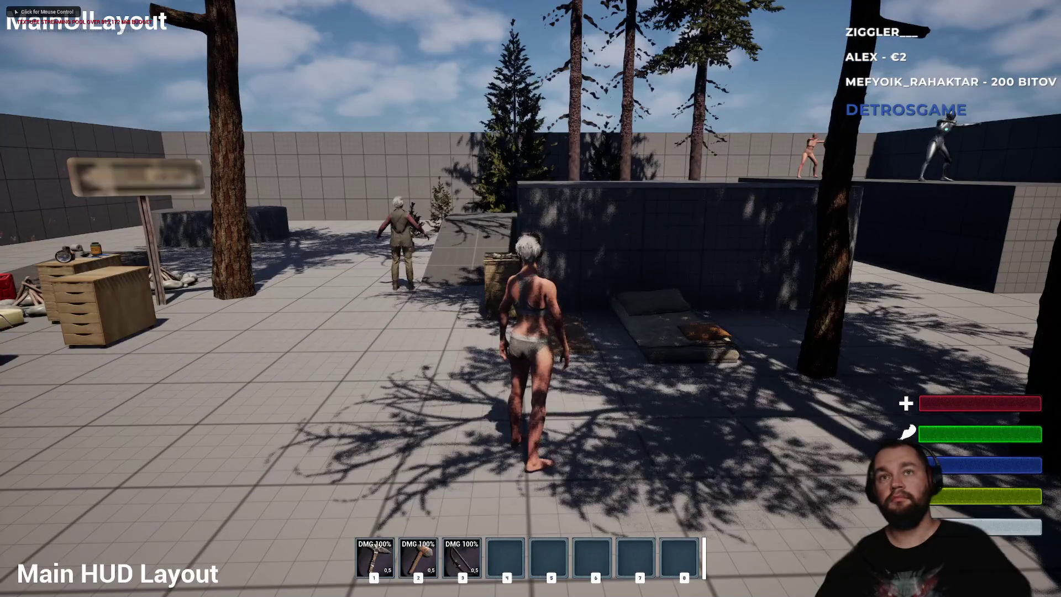
pyautogui.press('Escape')
pyautogui.click(495, 248)
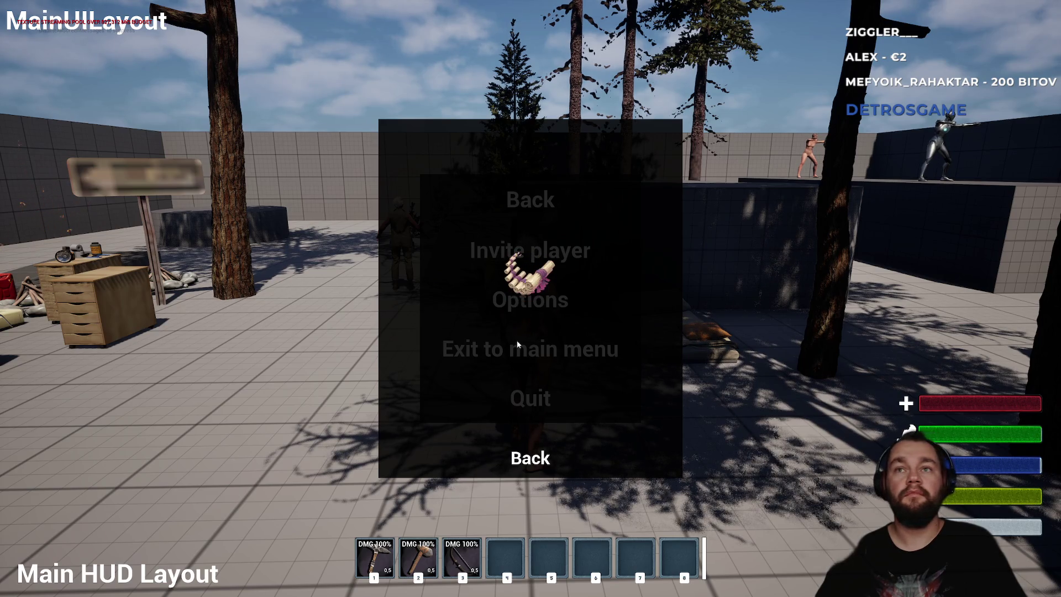
# Search for notepad from the Windows key and launch it.
pyautogui.press('super')
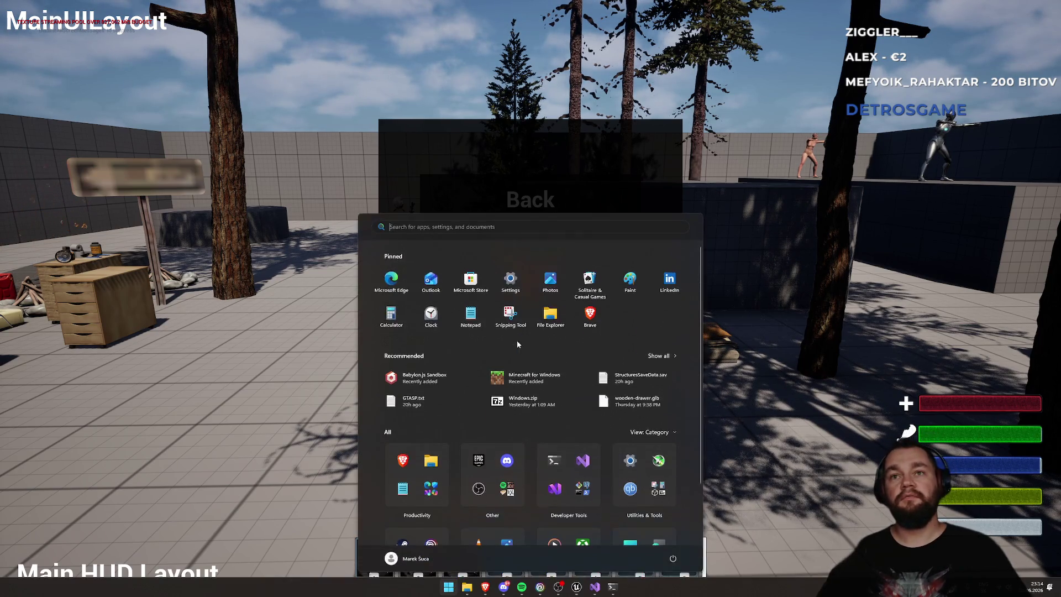
pyautogui.write('w')
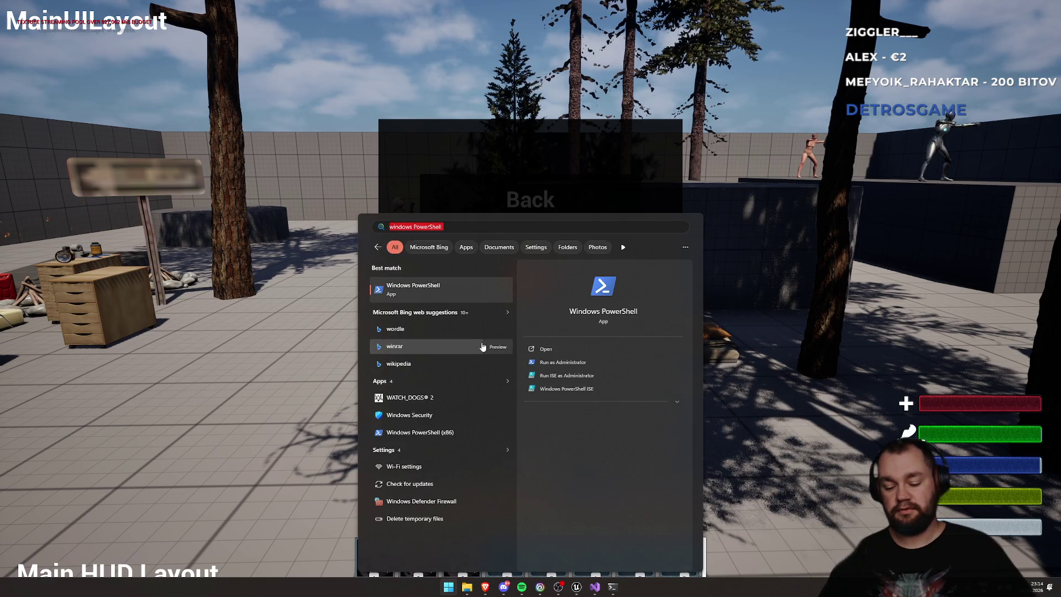
pyautogui.write('in')
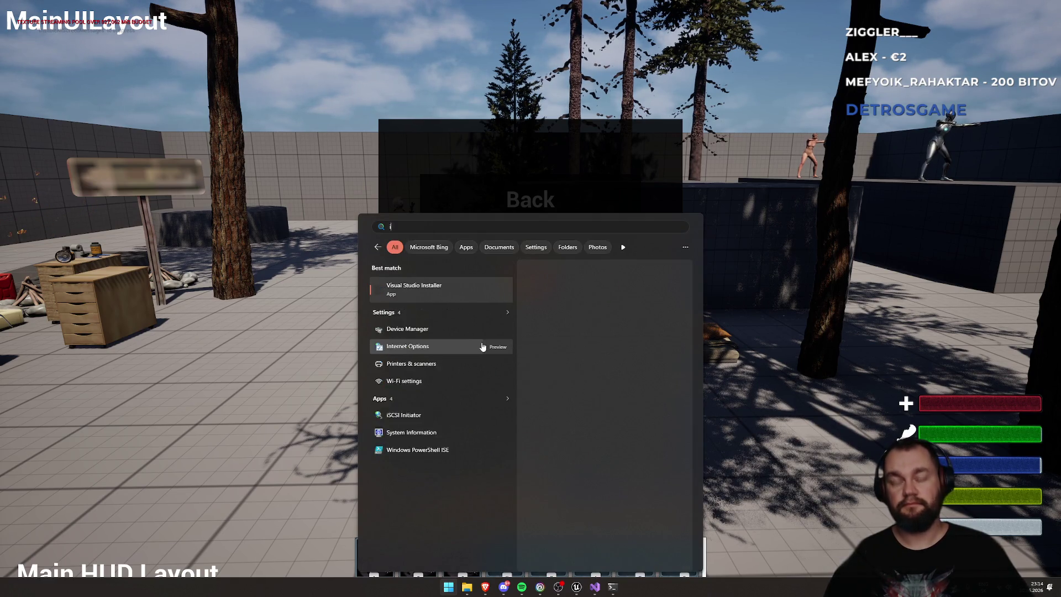
pyautogui.press('BackSpace')
pyautogui.press('BackSpace')
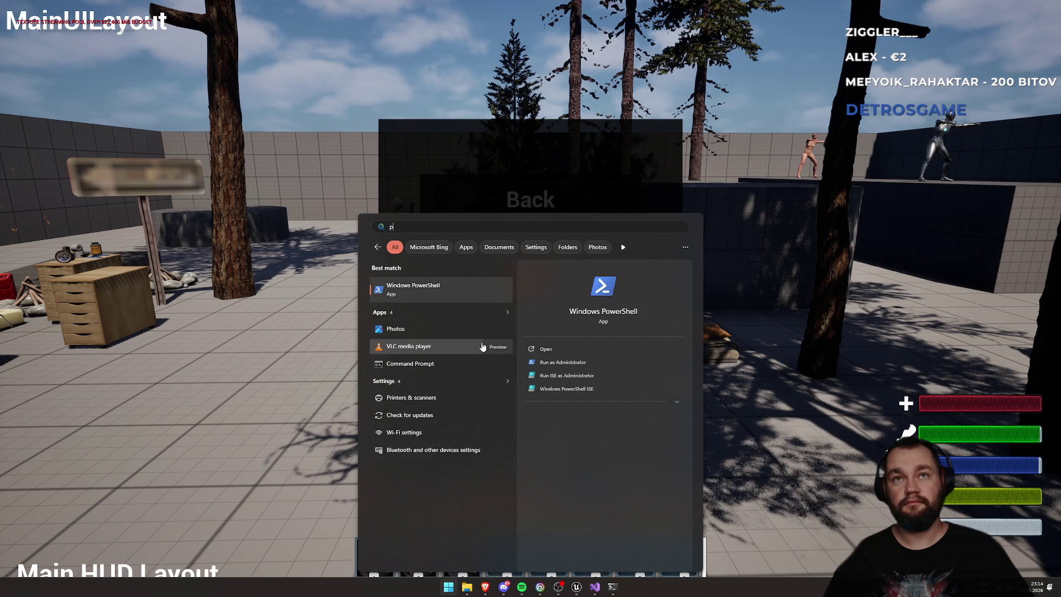
pyautogui.write('notepad')
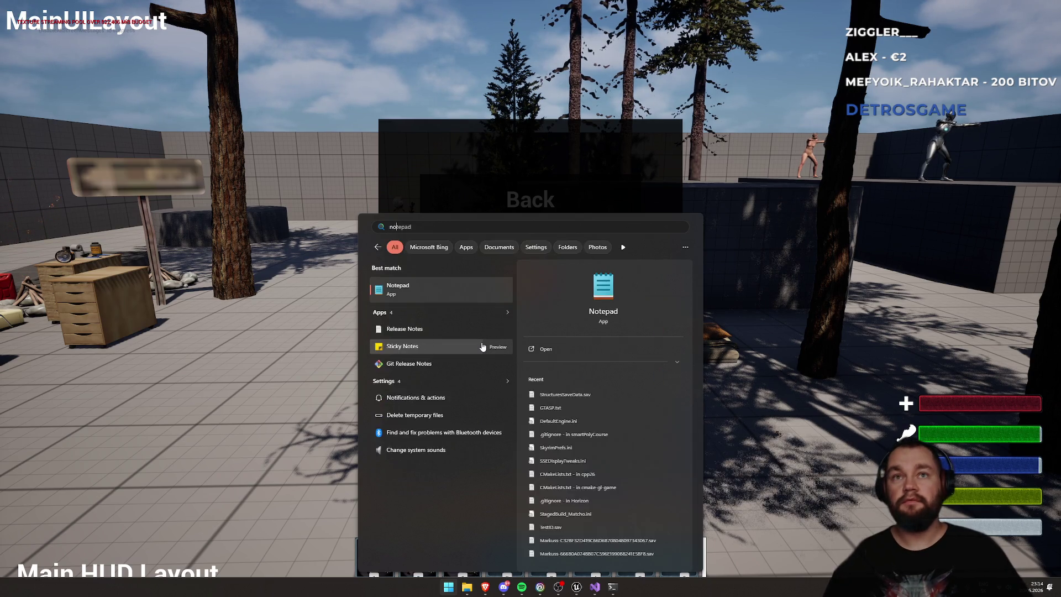
pyautogui.press('Return')
# Replace the note text with 'Káva' and move the window to the lower right.
pyautogui.write('wc')
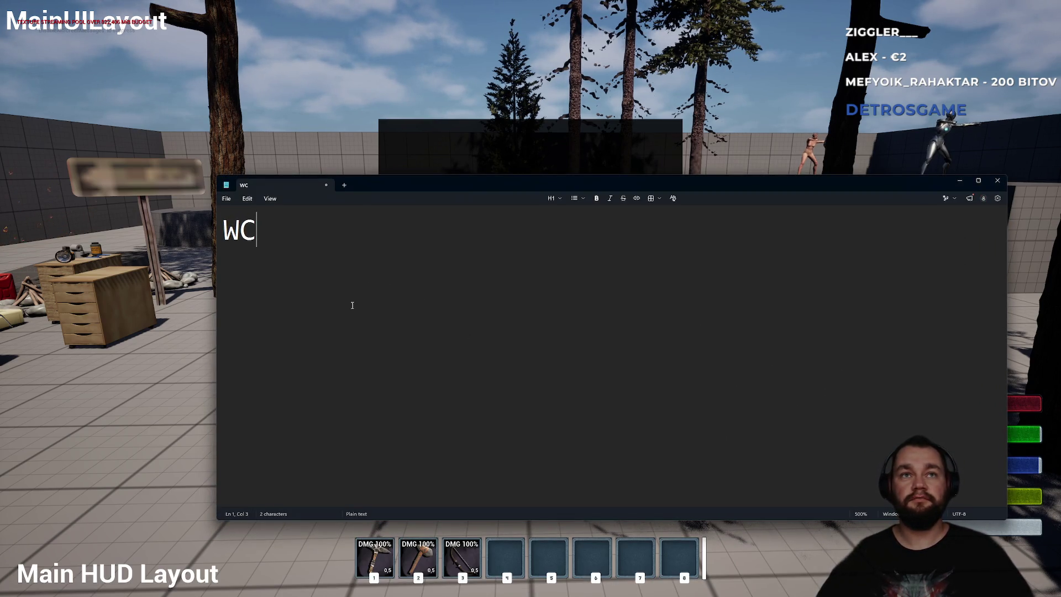
pyautogui.hotkey('ctrl', 'a')
pyautogui.write('k')
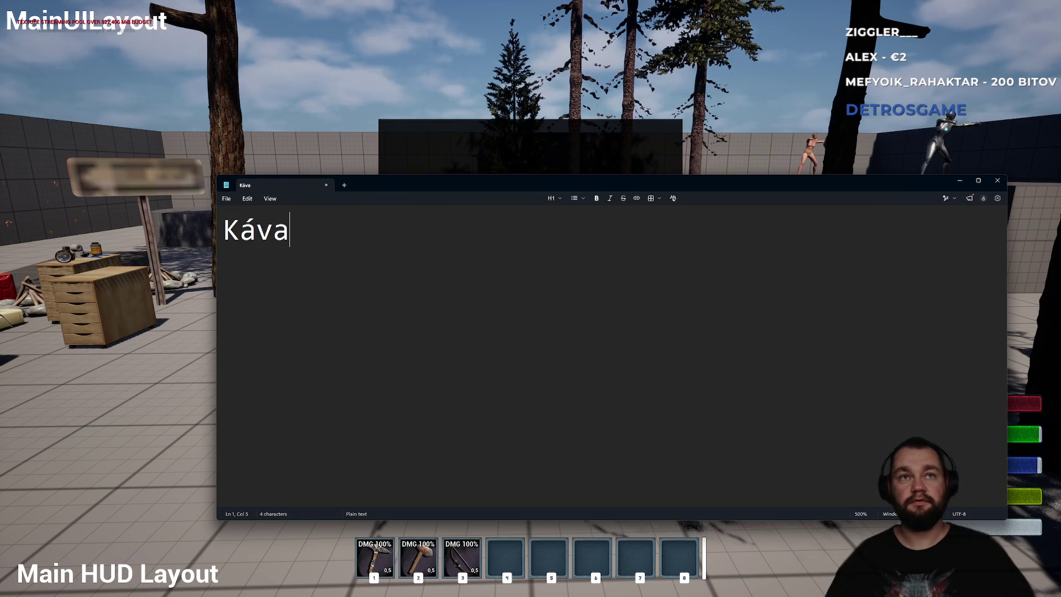
pyautogui.moveTo(461, 182)
pyautogui.mouseDown()
pyautogui.moveTo(513, 300)
pyautogui.moveTo(548, 313)
pyautogui.mouseUp()
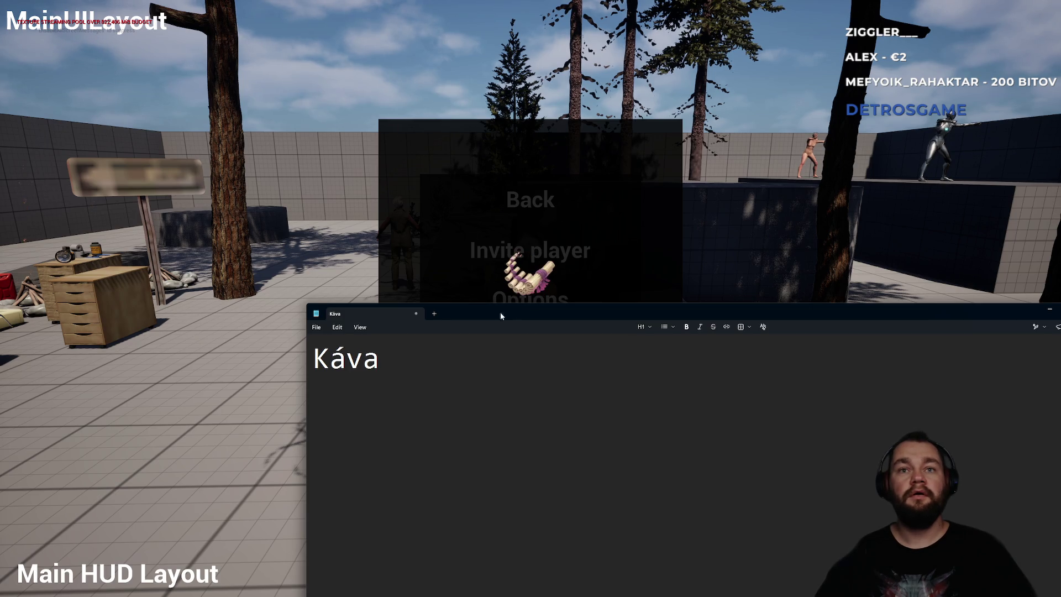
# Append ' - stand by' so the note reads 'Káva - stand by'.
pyautogui.write(' - stand by')
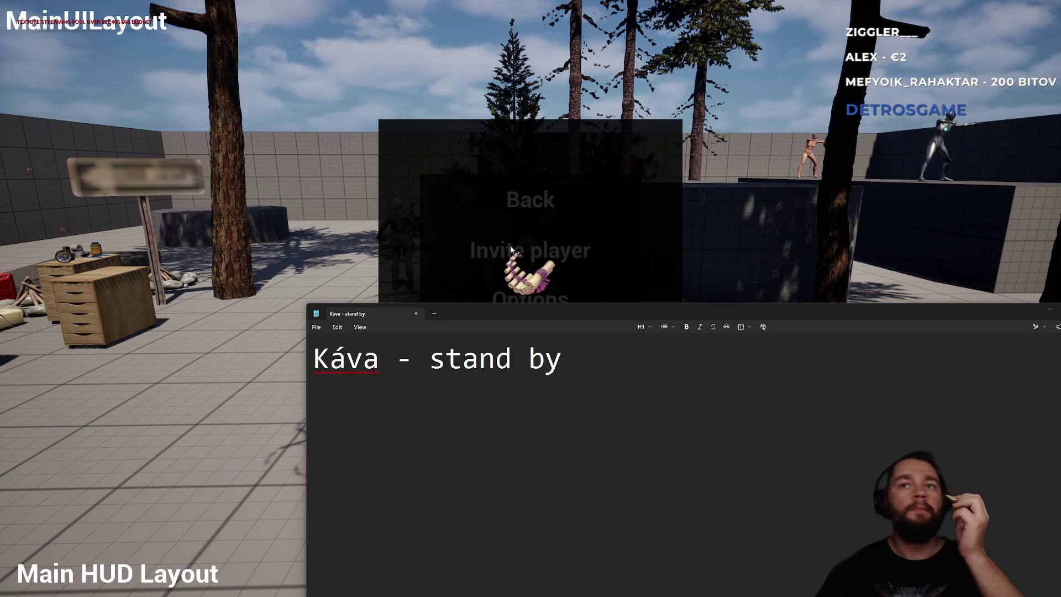
# Minimize the note, open the invite list from the pause menu, and stop play.
pyautogui.click(1049, 311)
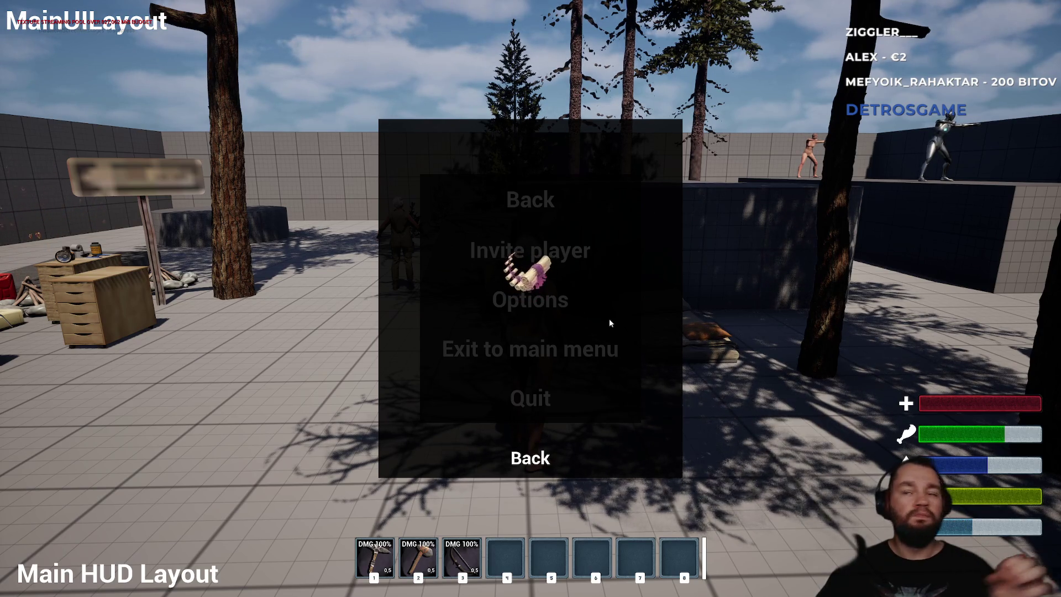
pyautogui.click(550, 259)
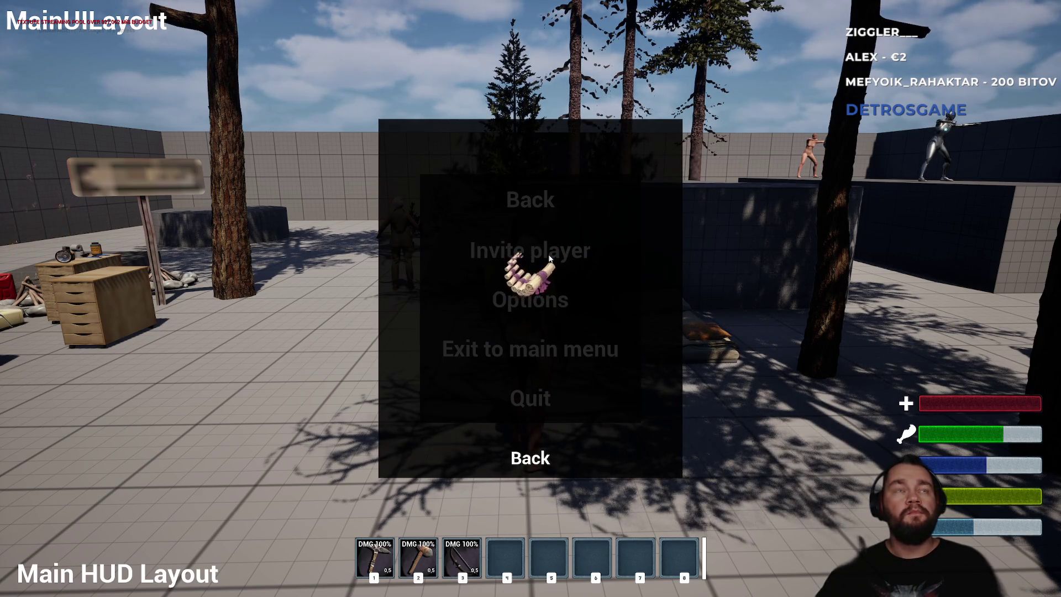
pyautogui.press('Escape')
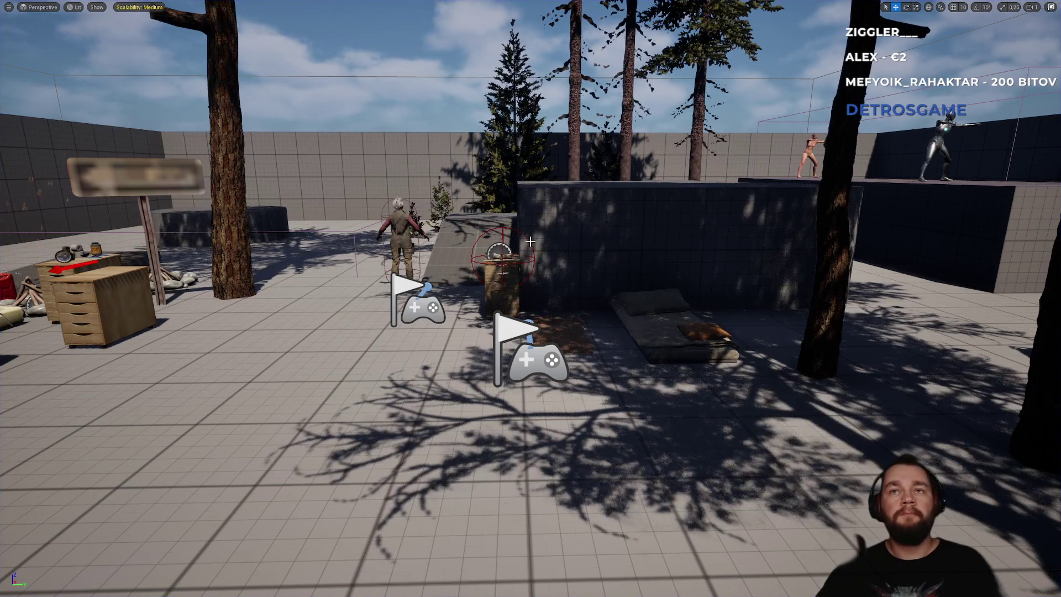
# Restart play with Alt+P, open Invite player from the pause menu, then end the session.
pyautogui.hotkey('alt', 'p')
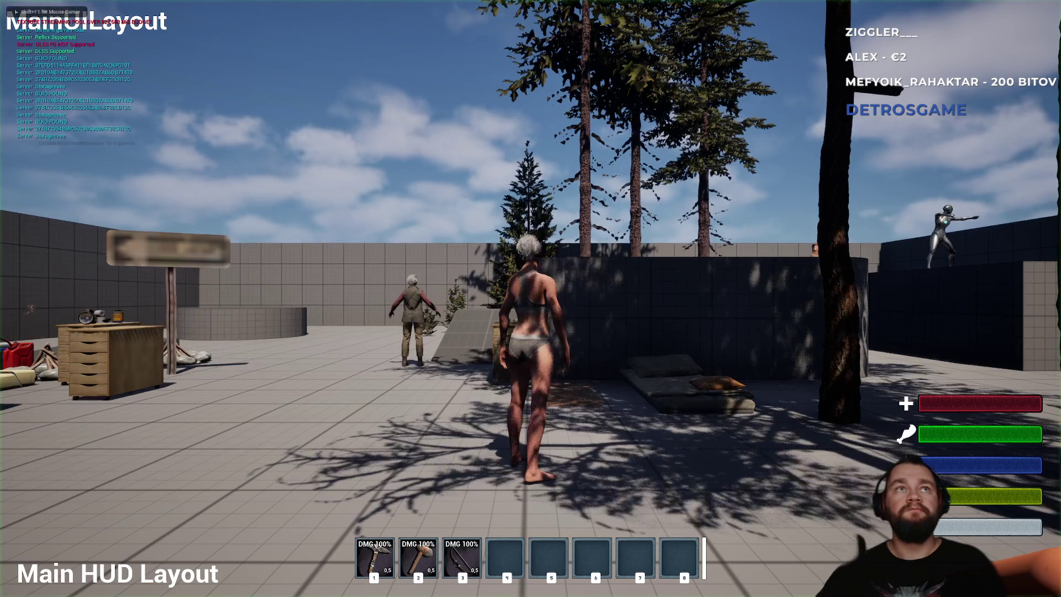
pyautogui.press('Escape')
pyautogui.click(530, 244)
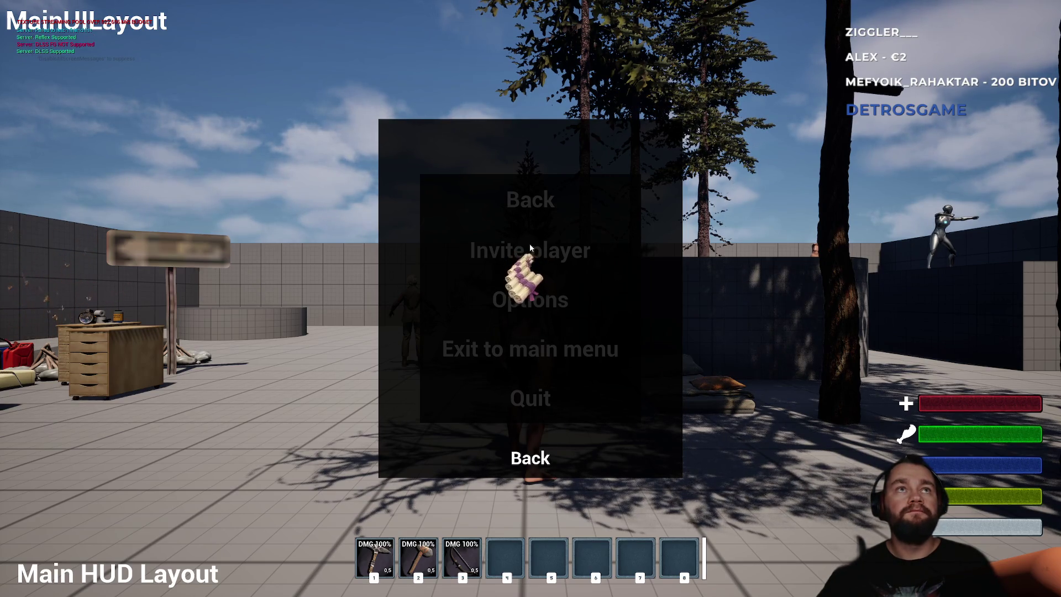
pyautogui.press('Escape')
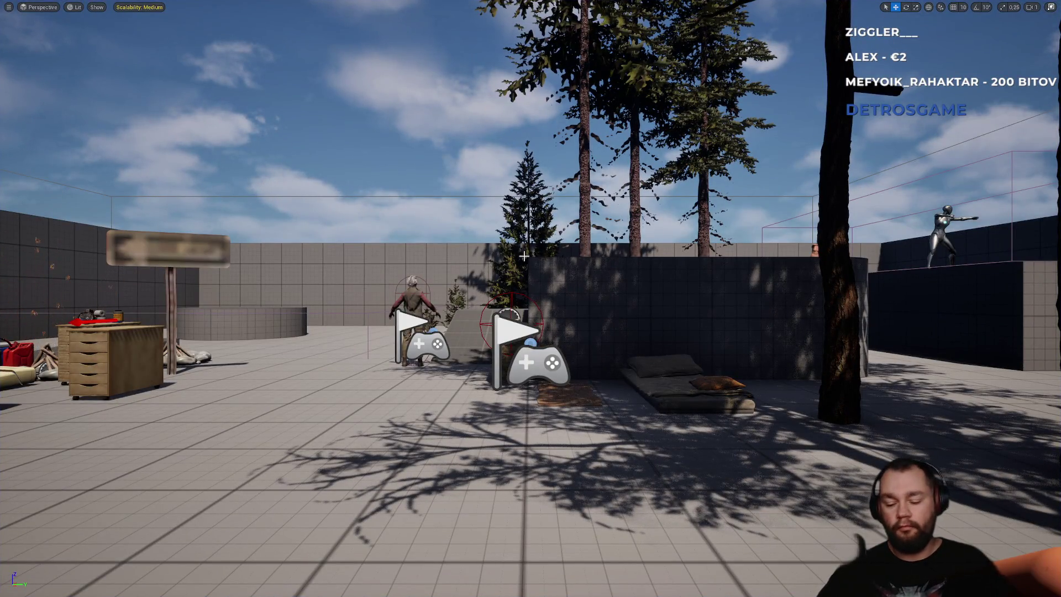
# Start another session, open the invite list twice to check loading speed, then stop.
pyautogui.hotkey('alt', 'p')
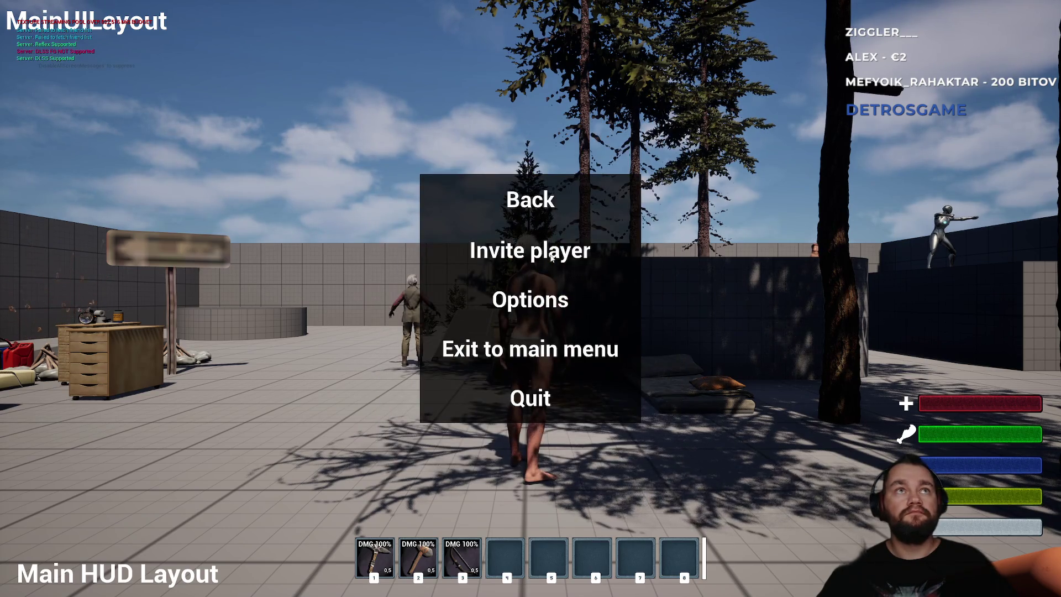
pyautogui.click(551, 257)
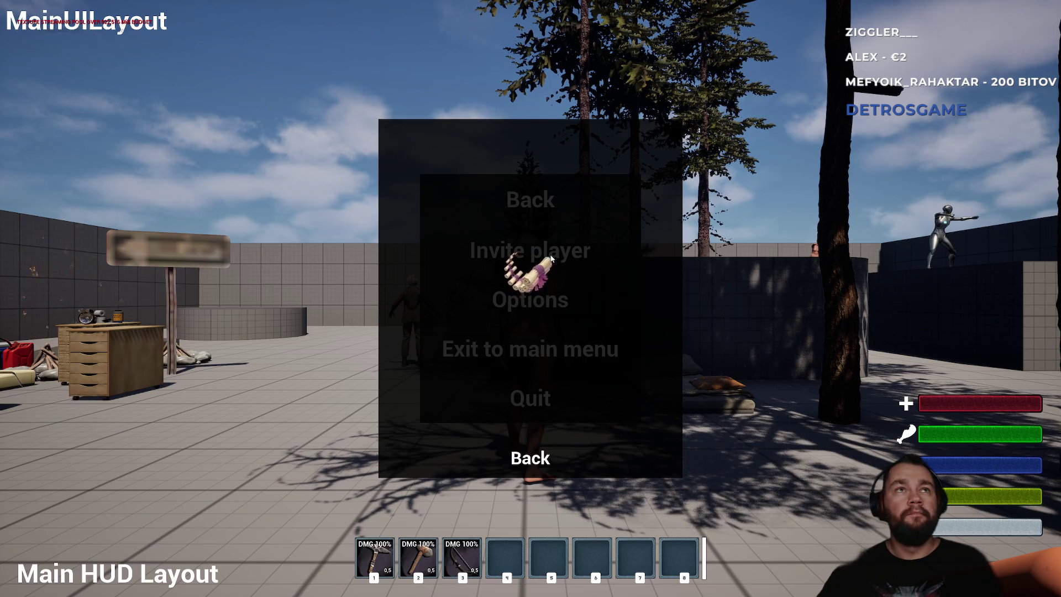
pyautogui.click(551, 257)
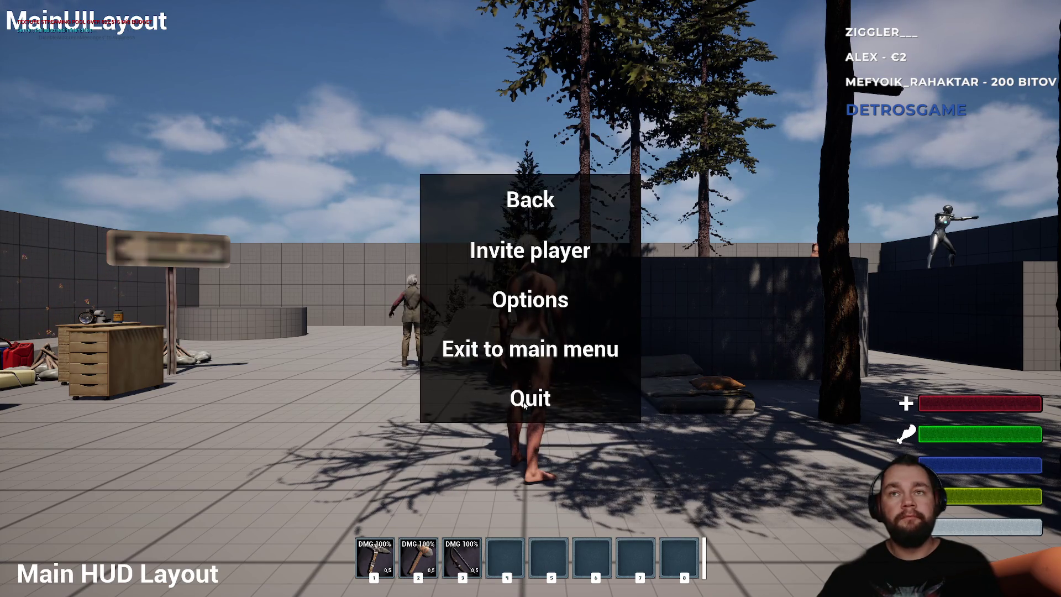
pyautogui.press('Escape')
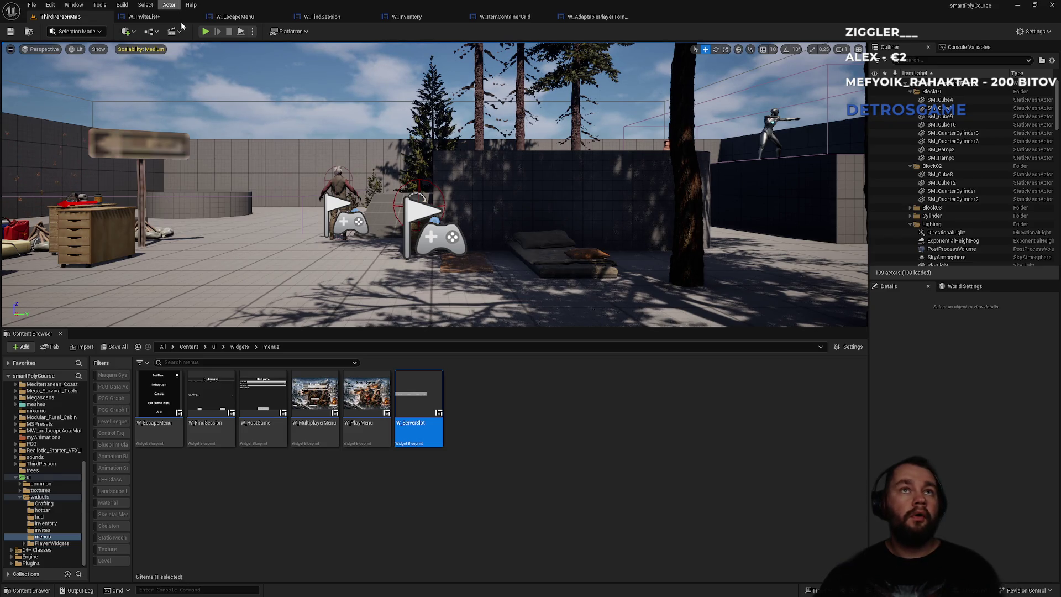
# Set play mode to Standalone Game and save the W_InviteList widget.
pyautogui.click(253, 32)
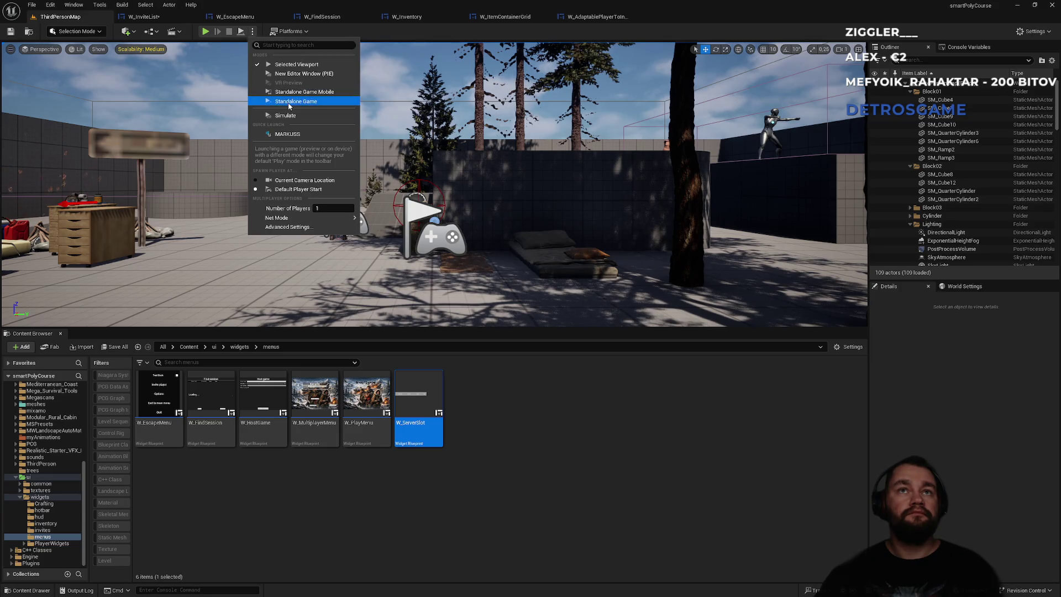
pyautogui.click(288, 105)
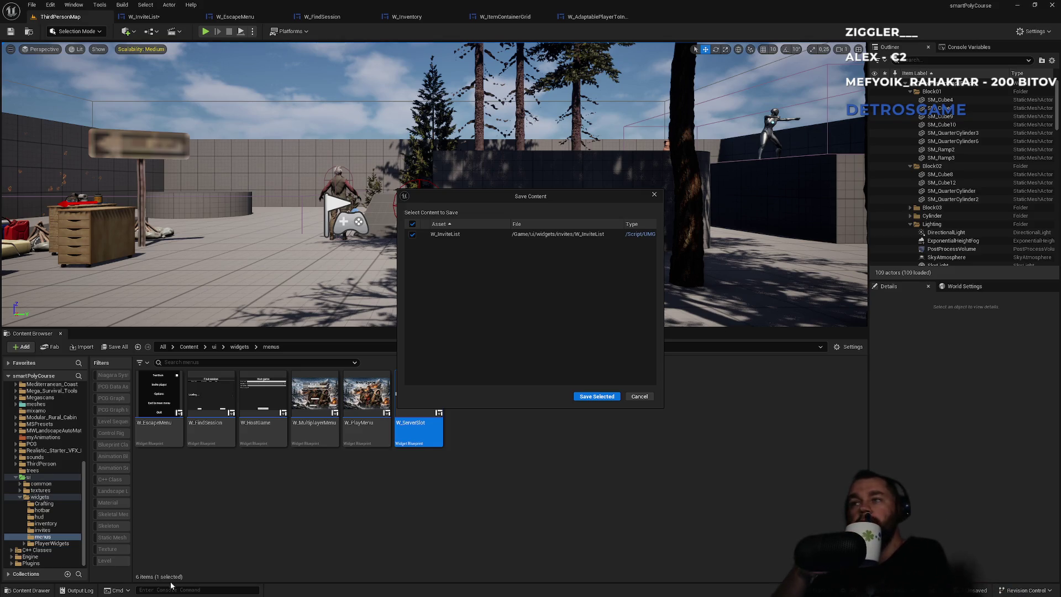
pyautogui.click(600, 397)
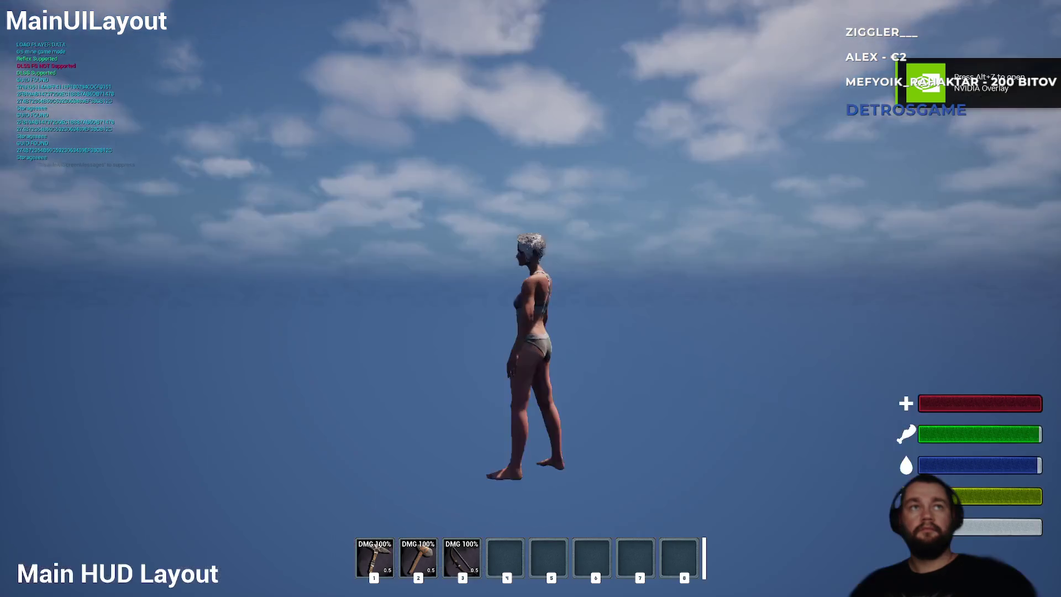
# In game, open Invite player, scroll the populated friends list, then close menus and stop play.
pyautogui.press('Escape')
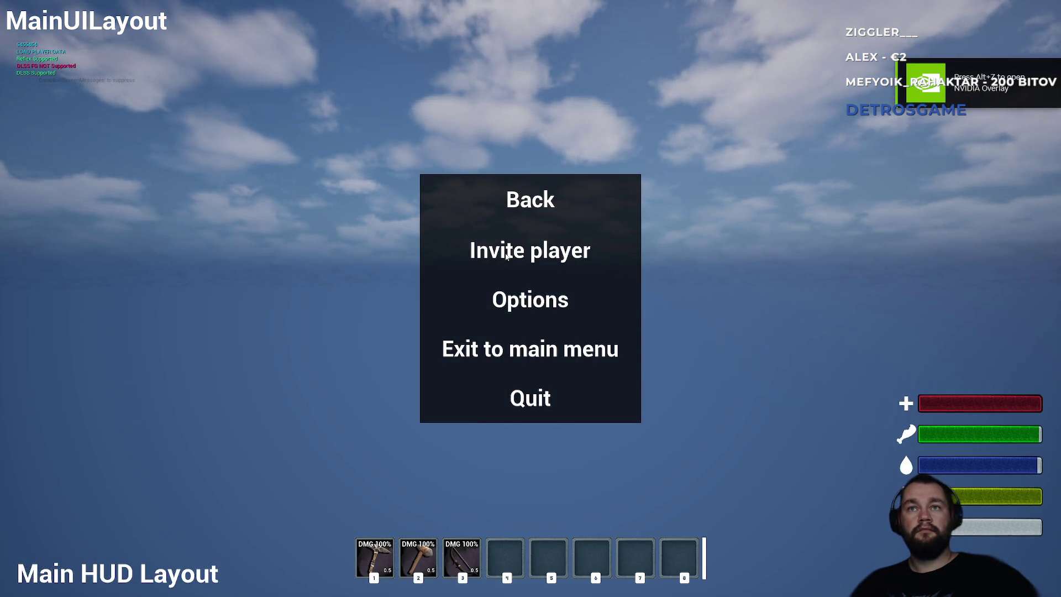
pyautogui.click(505, 253)
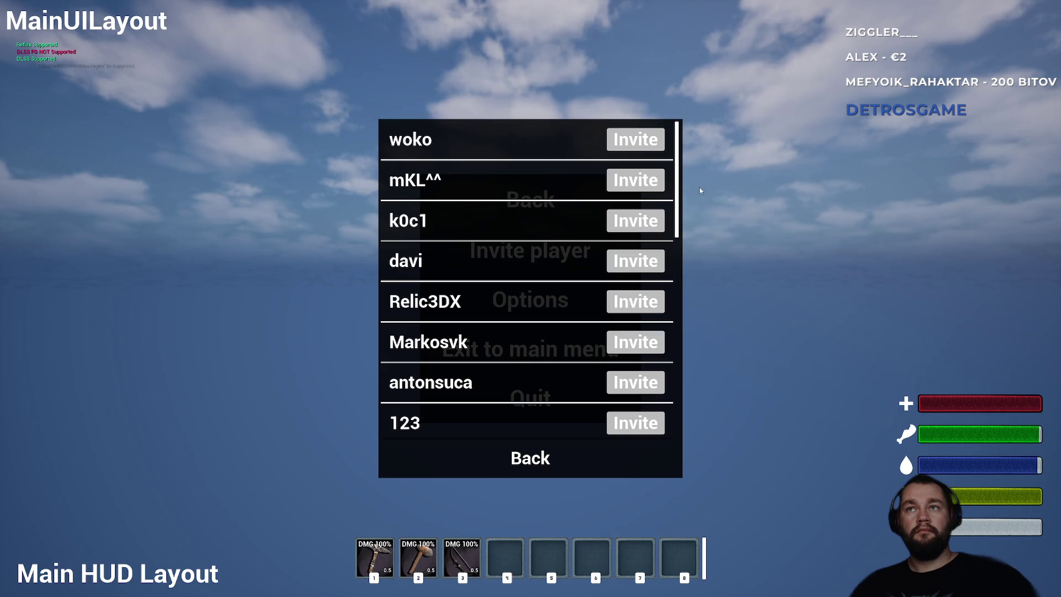
pyautogui.moveTo(681, 181)
pyautogui.mouseDown()
pyautogui.moveTo(685, 363)
pyautogui.moveTo(679, 162)
pyautogui.mouseUp()
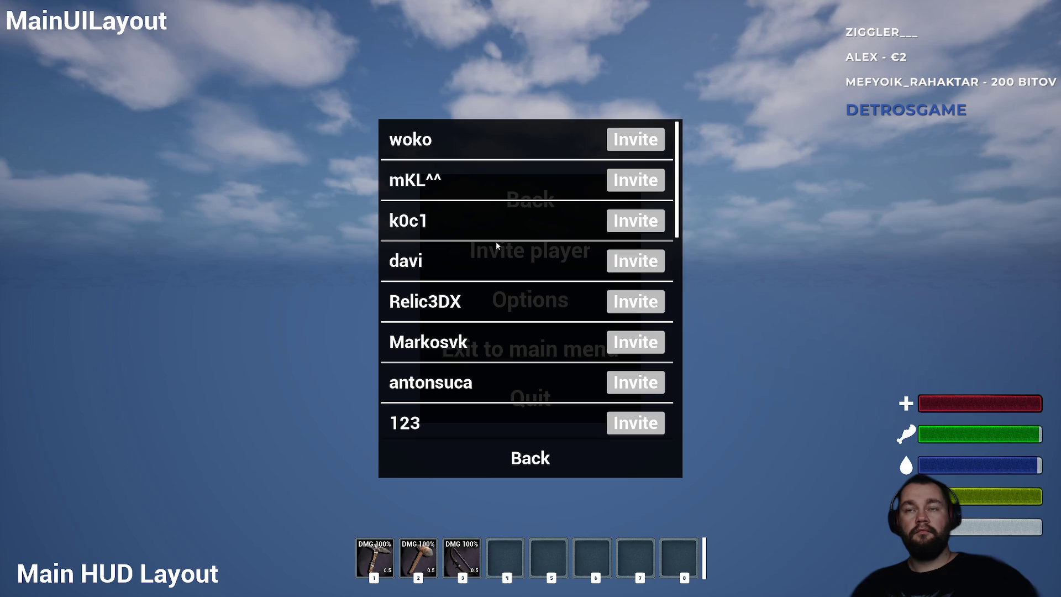
pyautogui.press('Escape')
pyautogui.press('Escape')
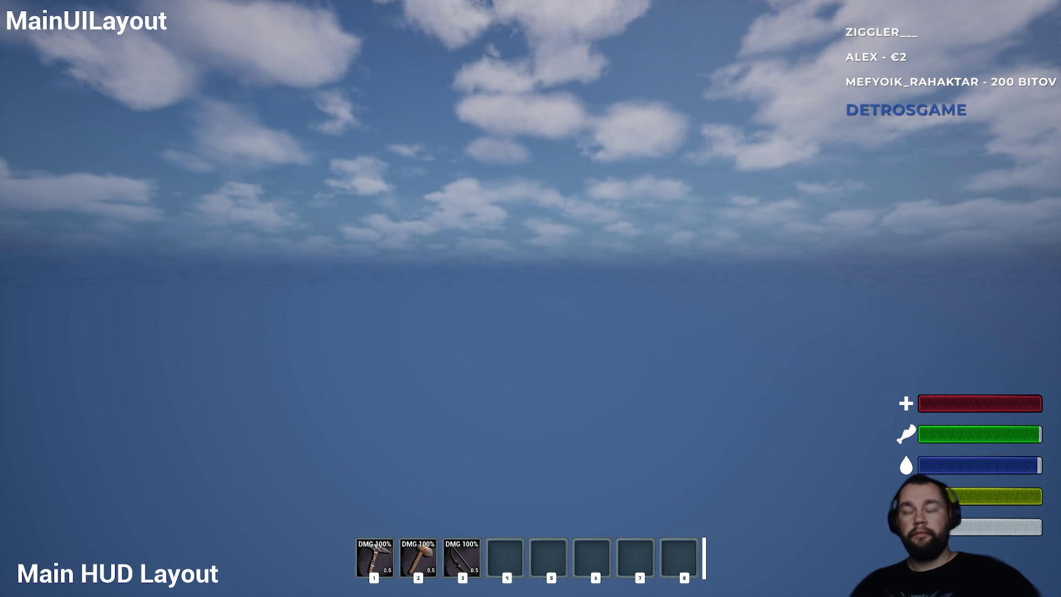
pyautogui.press('Escape')
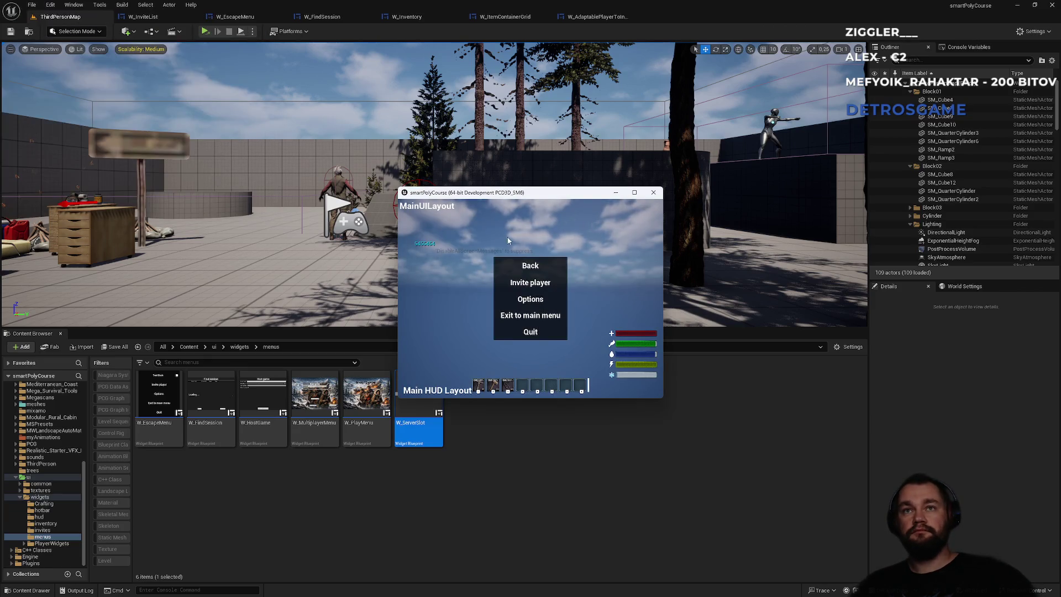
pyautogui.click(653, 193)
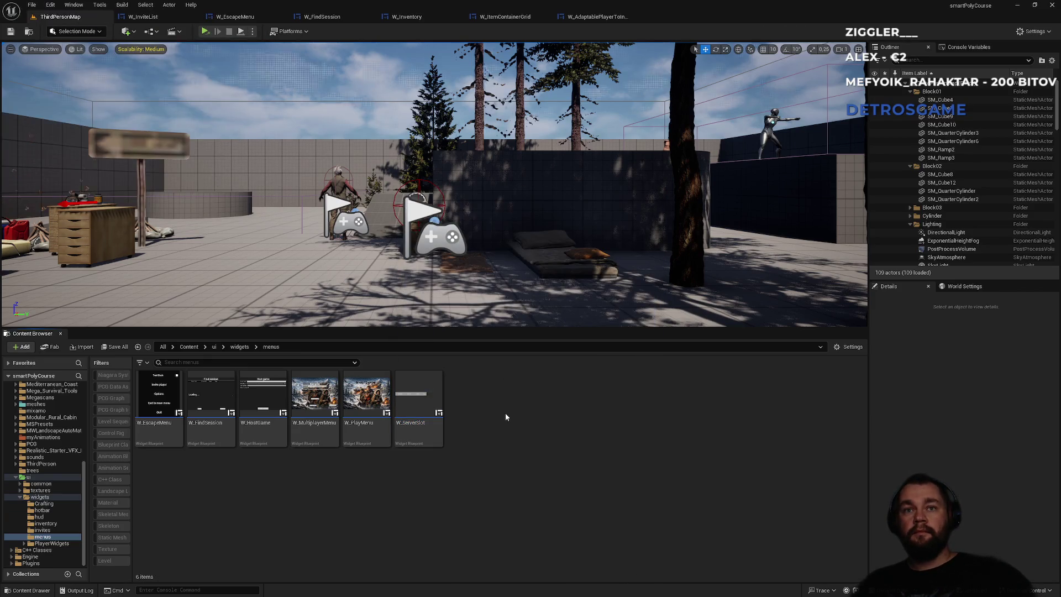
# Look through the open widget tabs and settle on W_InviteList's event graph.
pyautogui.click(583, 16)
pyautogui.click(505, 16)
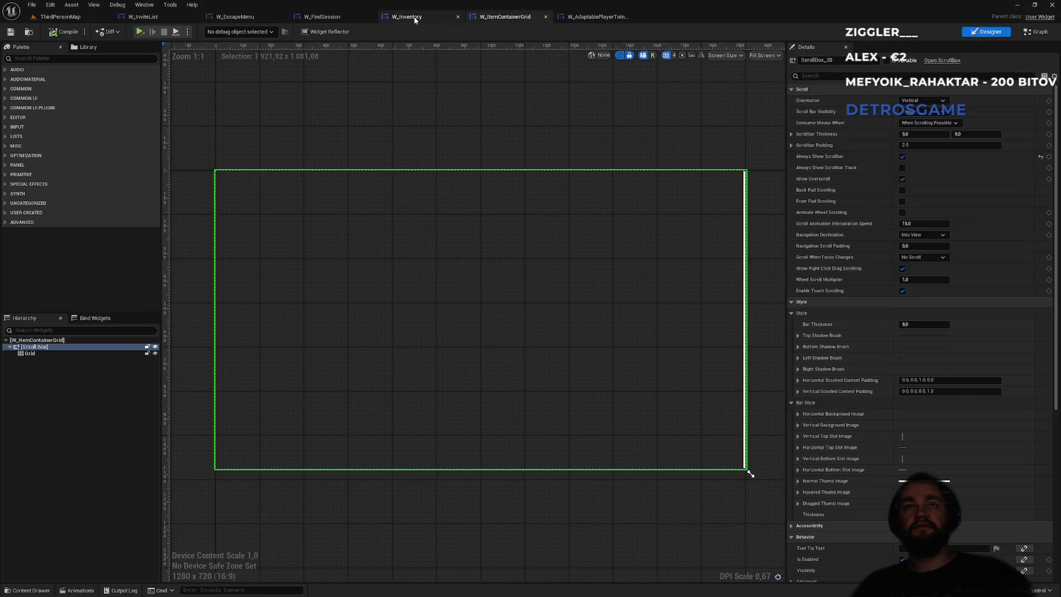
pyautogui.click(407, 17)
pyautogui.click(238, 17)
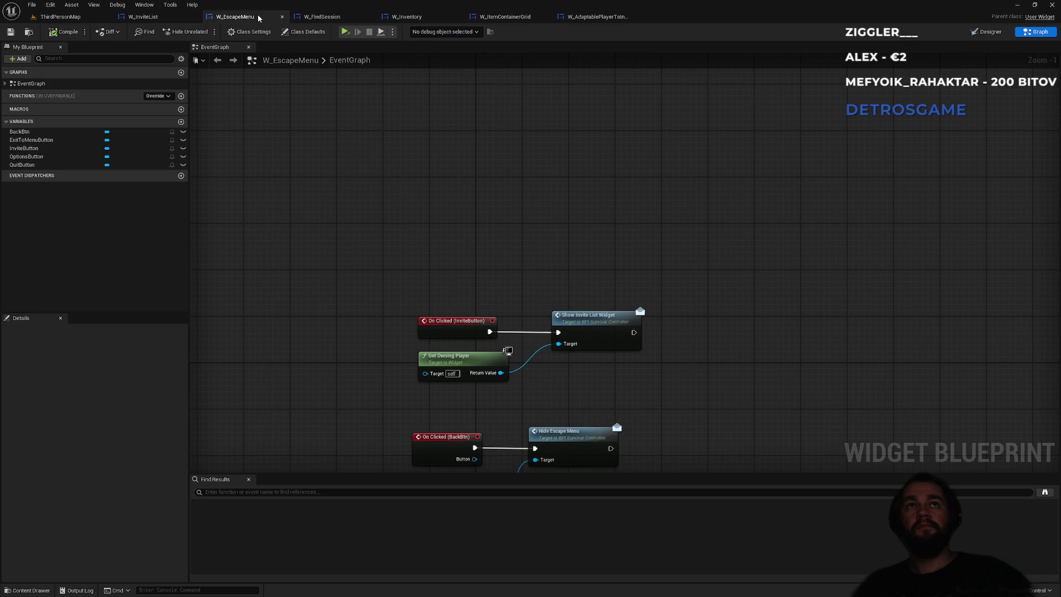
pyautogui.click(312, 19)
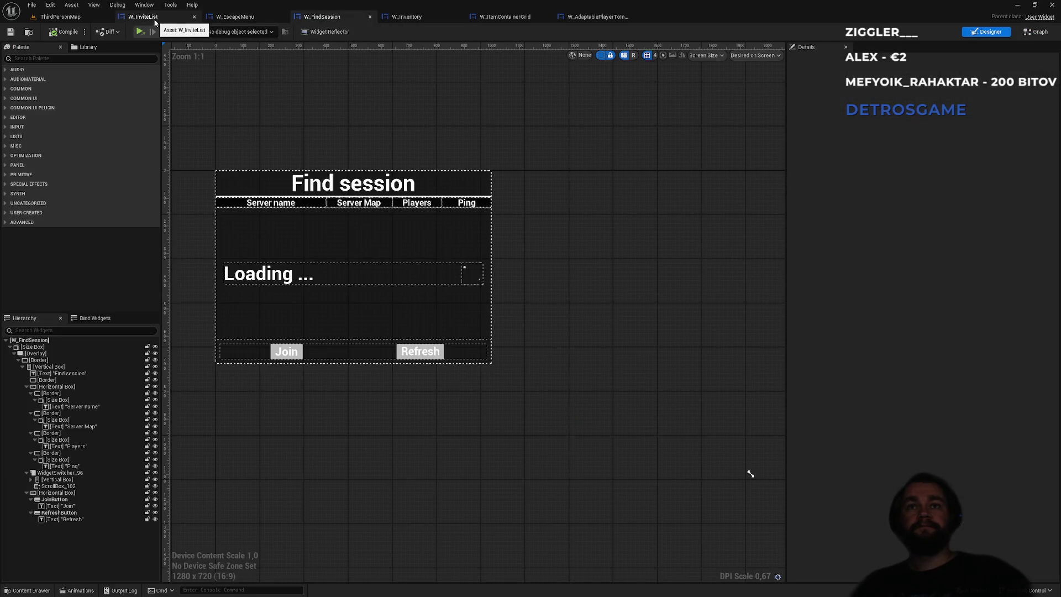
pyautogui.click(237, 18)
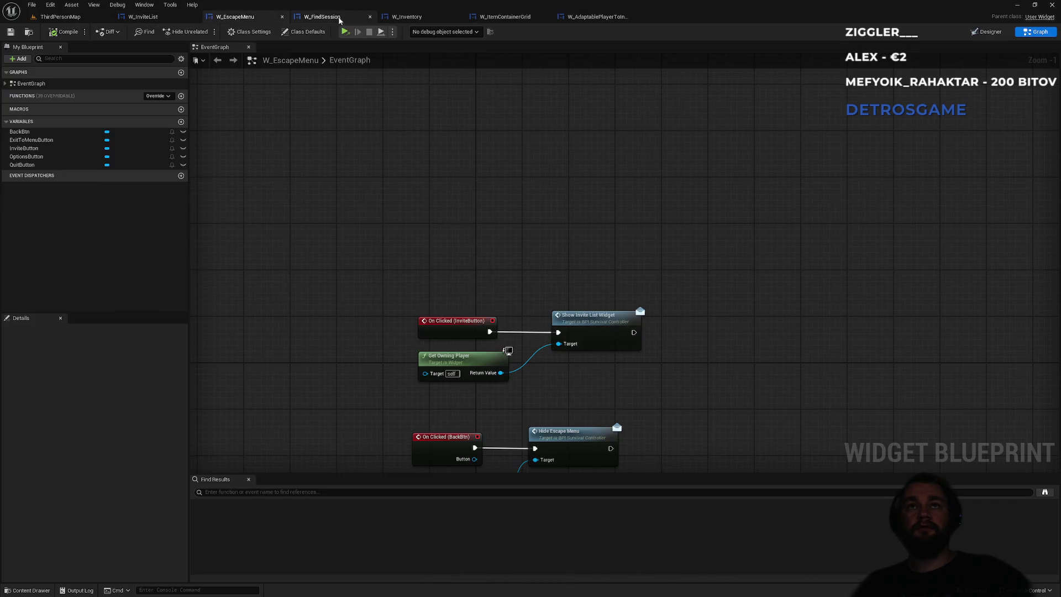
pyautogui.click(142, 16)
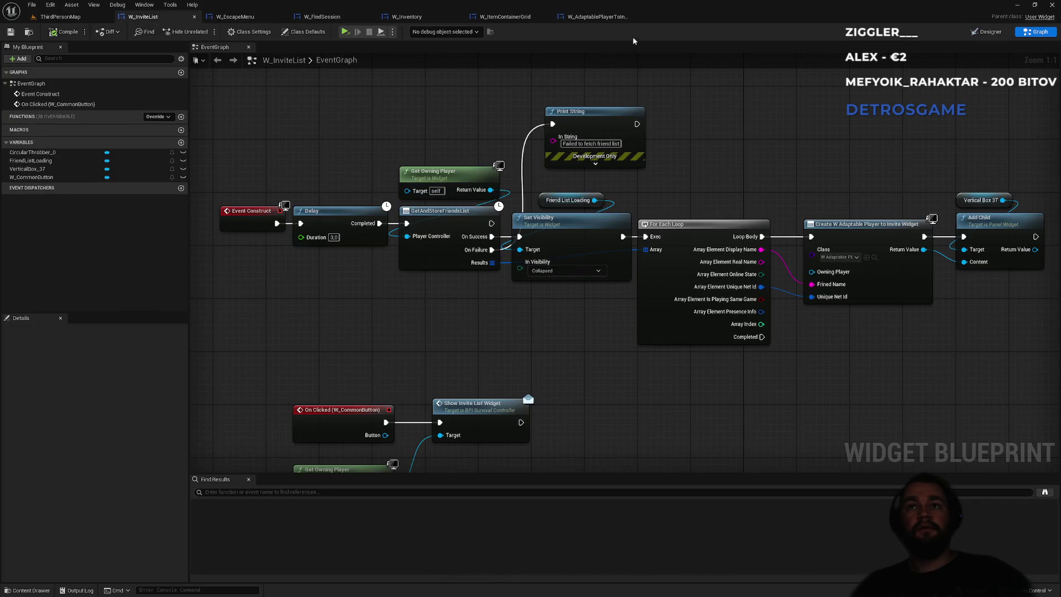
# Set FriendListLoading's Visibility to Collapsed in the W_InviteList Designer, then compile.
pyautogui.click(987, 32)
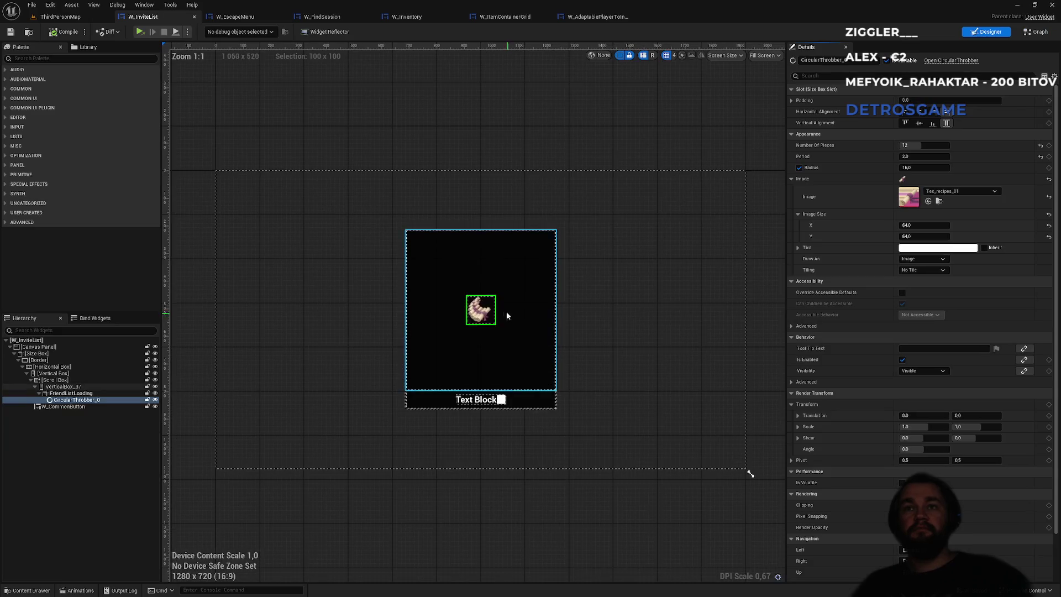
pyautogui.click(70, 393)
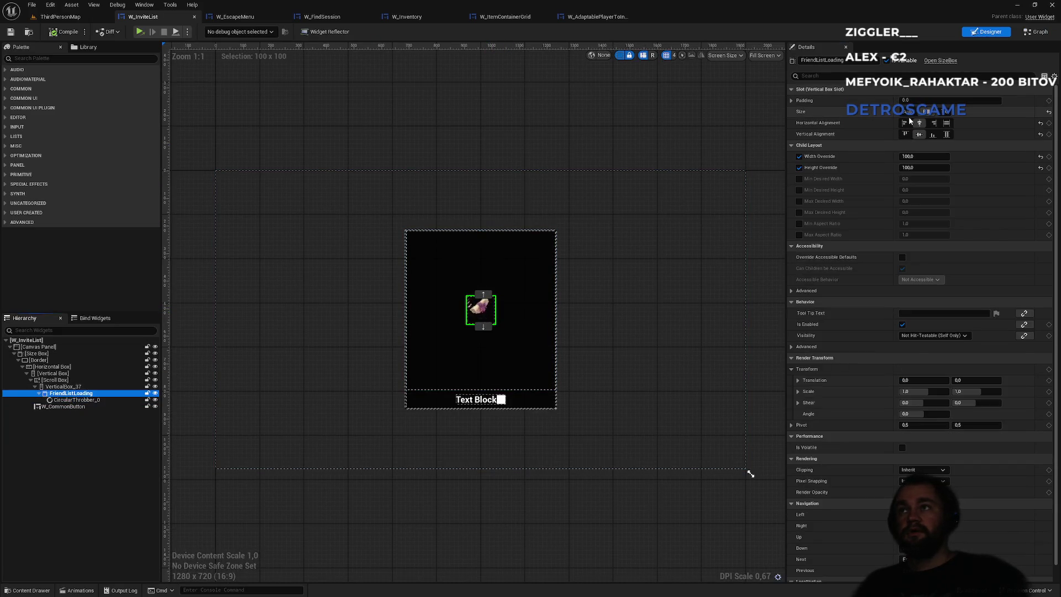
pyautogui.click(830, 77)
pyautogui.write('vis')
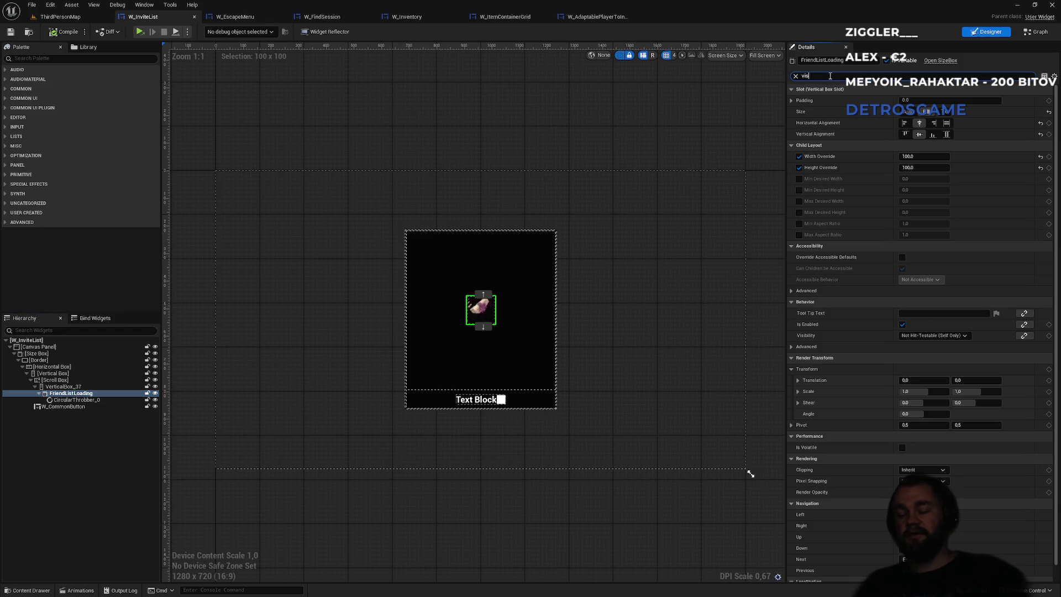
pyautogui.click(936, 100)
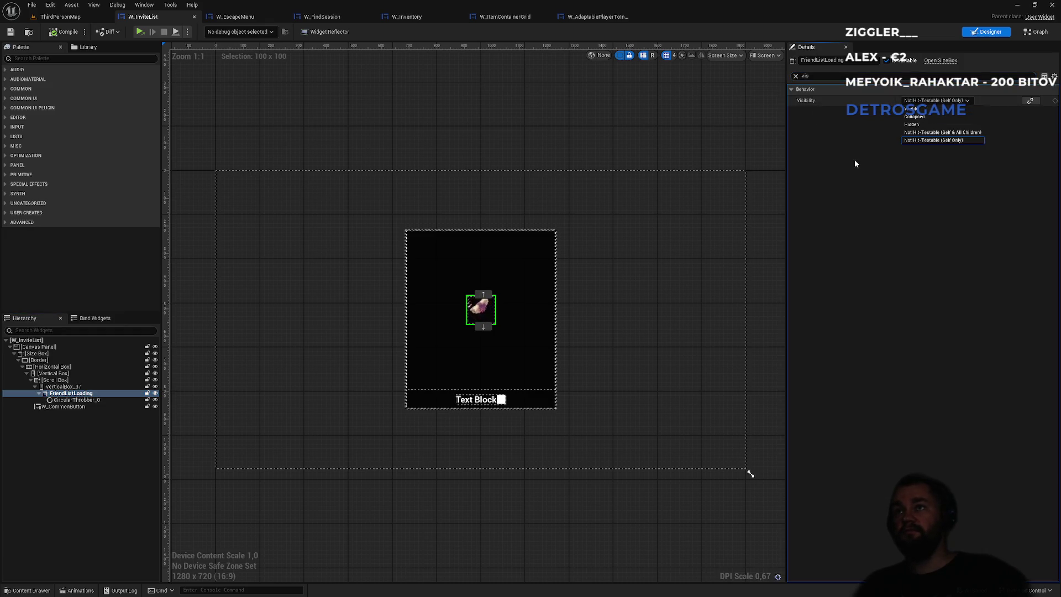
pyautogui.click(915, 117)
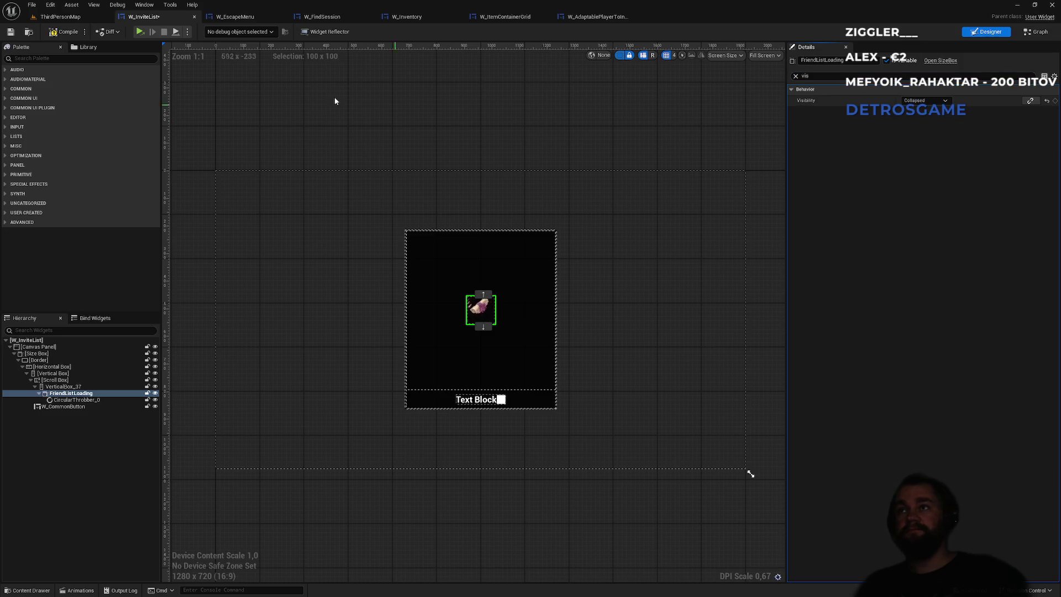
pyautogui.click(51, 34)
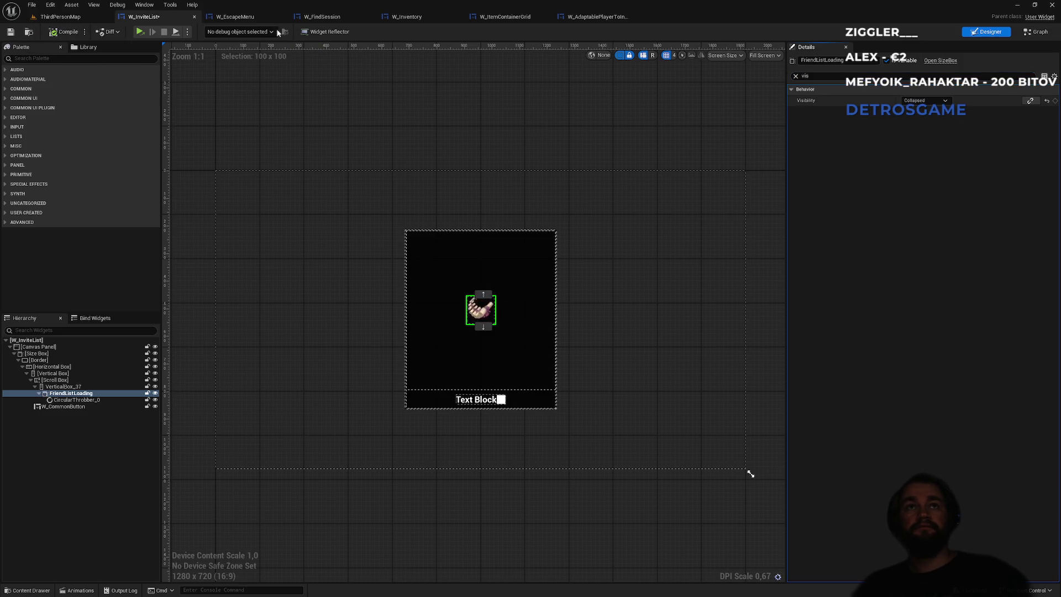
# Close the W_AdaptablePlayerToInvite, W_ItemContainerGrid, W_Inventory, W_FindSession and W_EscapeMenu tabs.
pyautogui.click(582, 17)
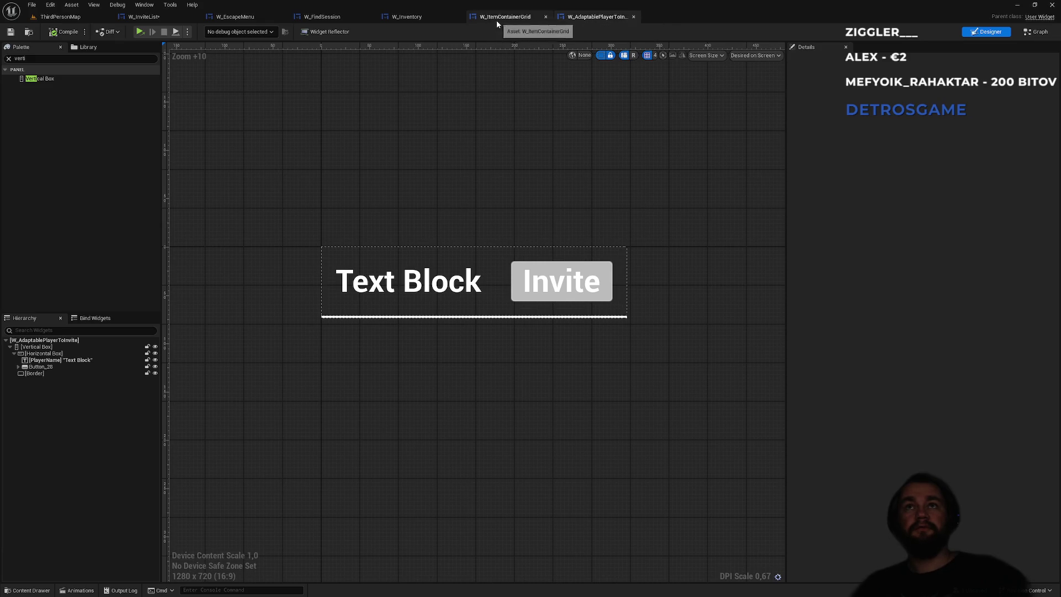
pyautogui.click(496, 16)
pyautogui.middleClick(585, 19)
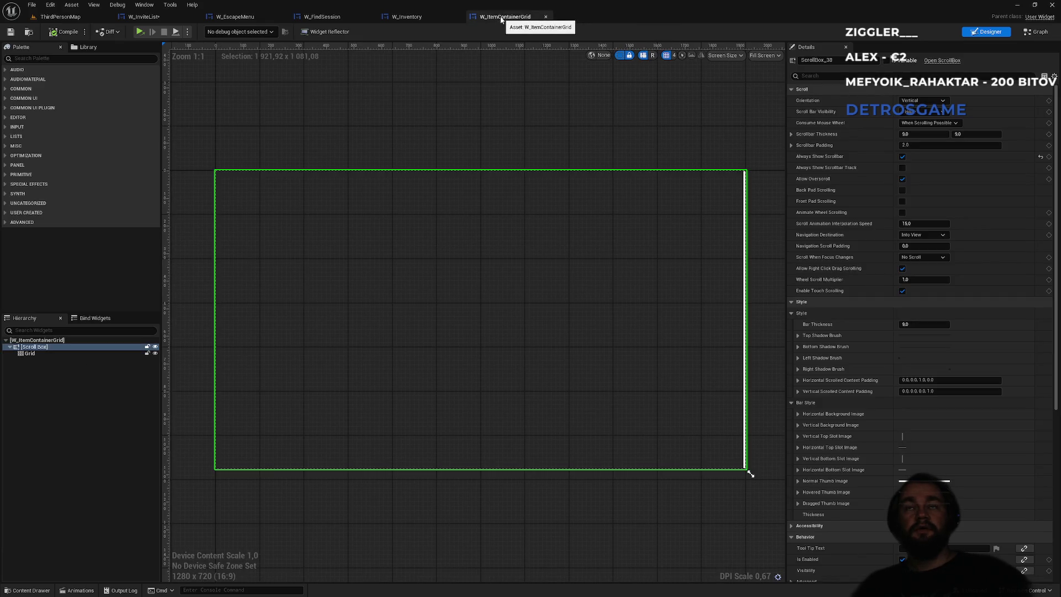
pyautogui.middleClick(501, 19)
pyautogui.middleClick(413, 20)
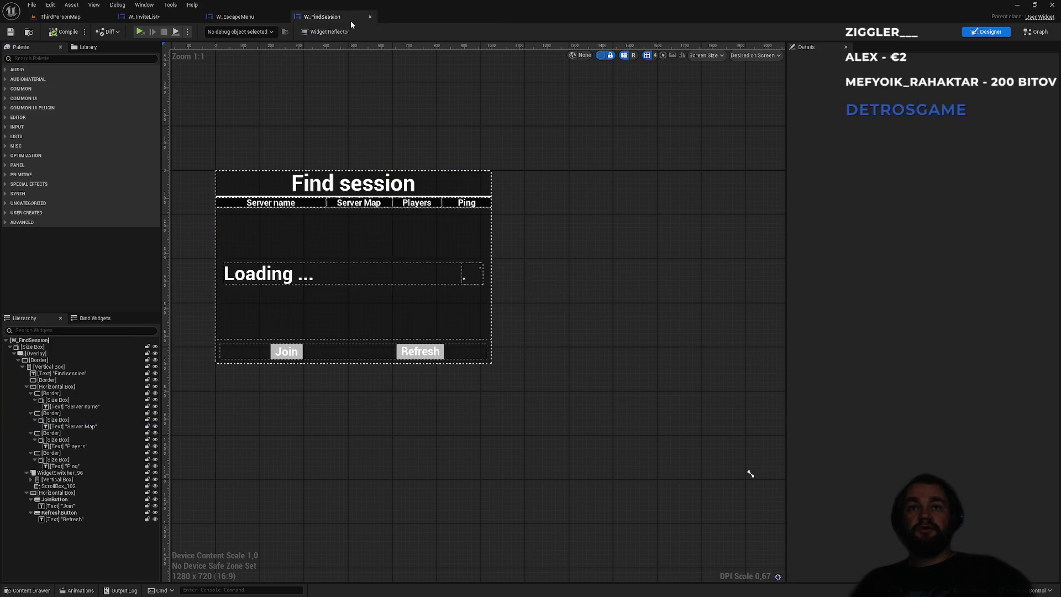
pyautogui.middleClick(347, 18)
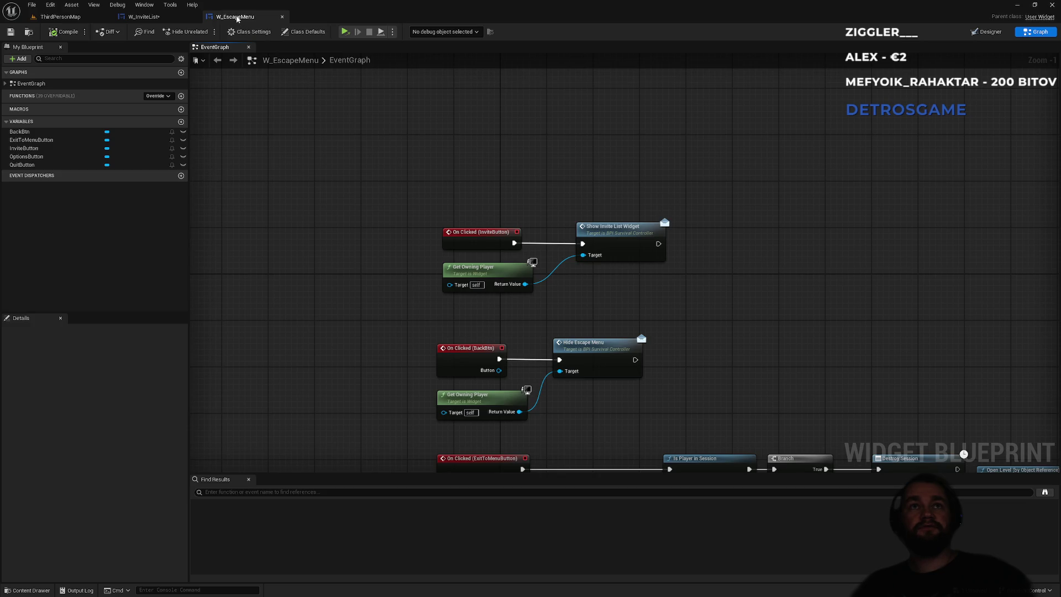
pyautogui.middleClick(236, 19)
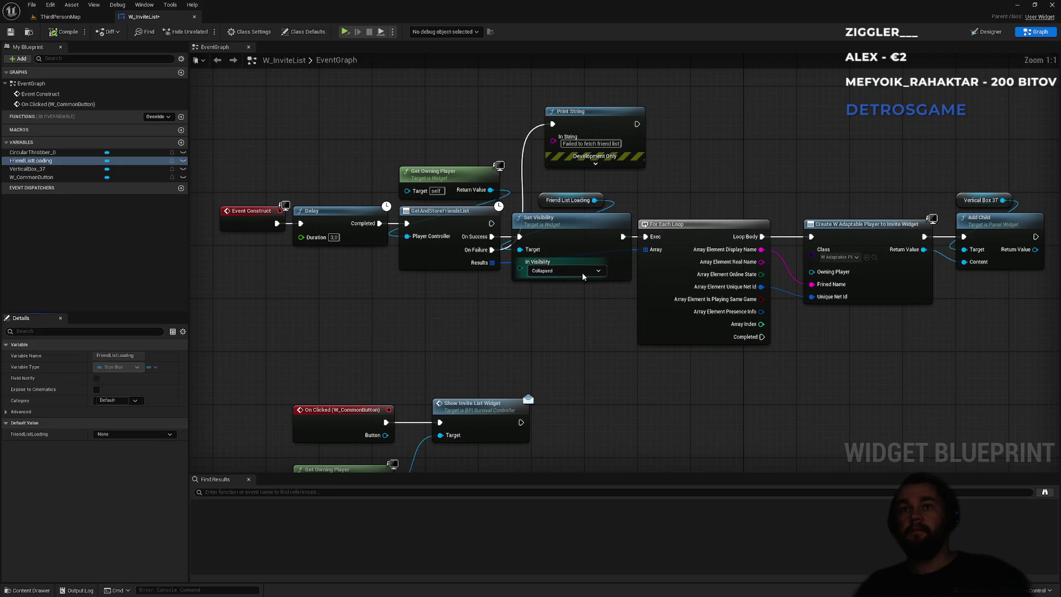
# Pull the Set Visibility node out of the chain and wire On Success straight into For Each Loop.
pyautogui.click(576, 246)
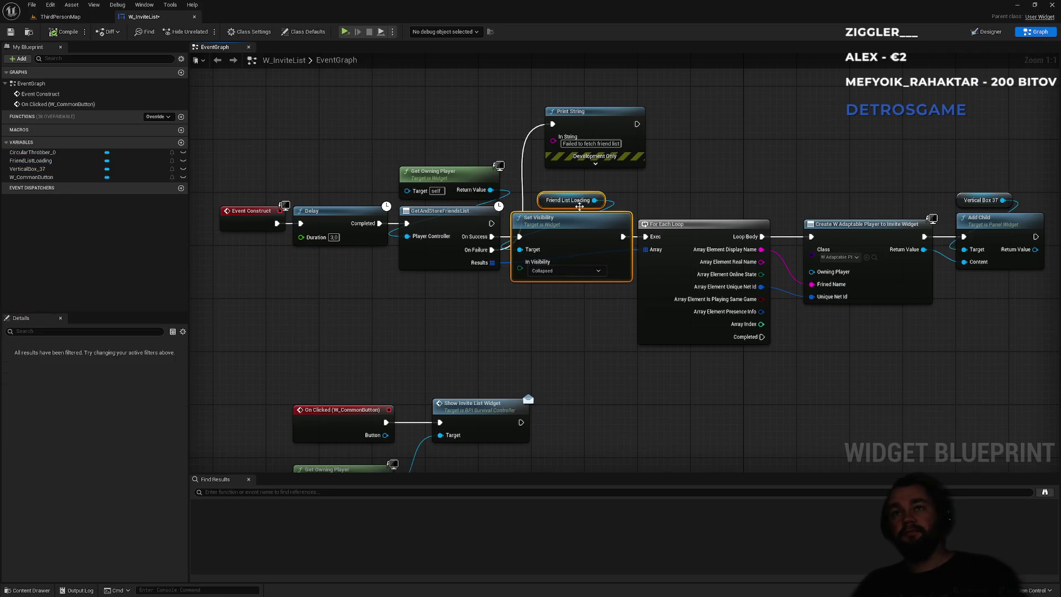
pyautogui.moveTo(569, 221)
pyautogui.mouseDown()
pyautogui.moveTo(578, 191)
pyautogui.moveTo(436, 222)
pyautogui.moveTo(419, 211)
pyautogui.mouseUp()
pyautogui.keyDown('alt'); pyautogui.click(411, 312); pyautogui.keyUp('alt')
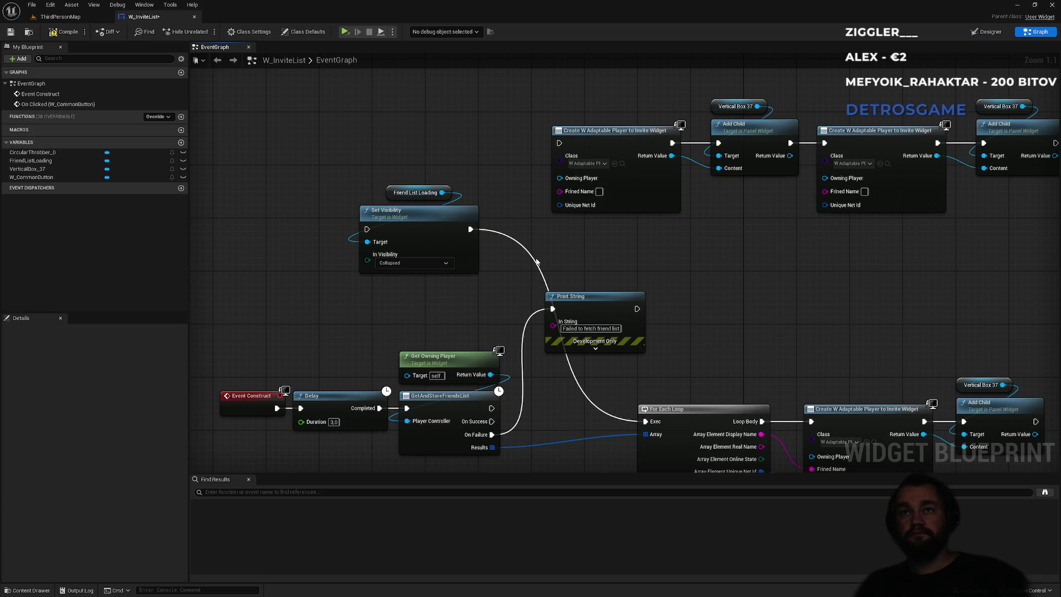
pyautogui.keyDown('alt'); pyautogui.click(535, 263); pyautogui.keyUp('alt')
pyautogui.moveTo(491, 421); pyautogui.dragTo(645, 421)
# Delete the Delay node, connect Event Construct directly to GetAndStoreFriendsList, and compile.
pyautogui.moveTo(332, 458); pyautogui.dragTo(338, 397)
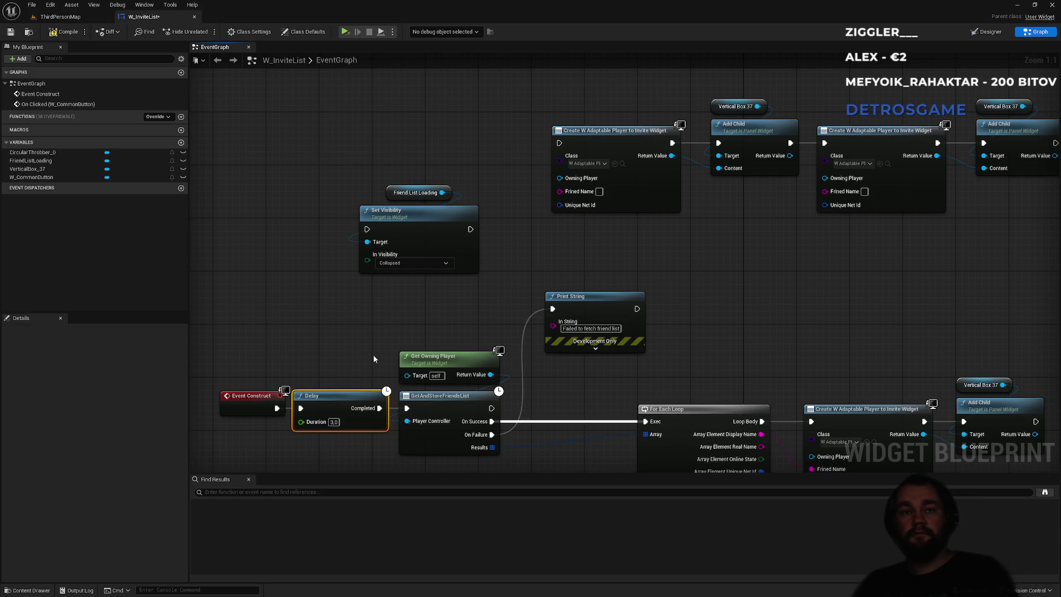
pyautogui.press('Delete')
pyautogui.moveTo(277, 408); pyautogui.dragTo(406, 410)
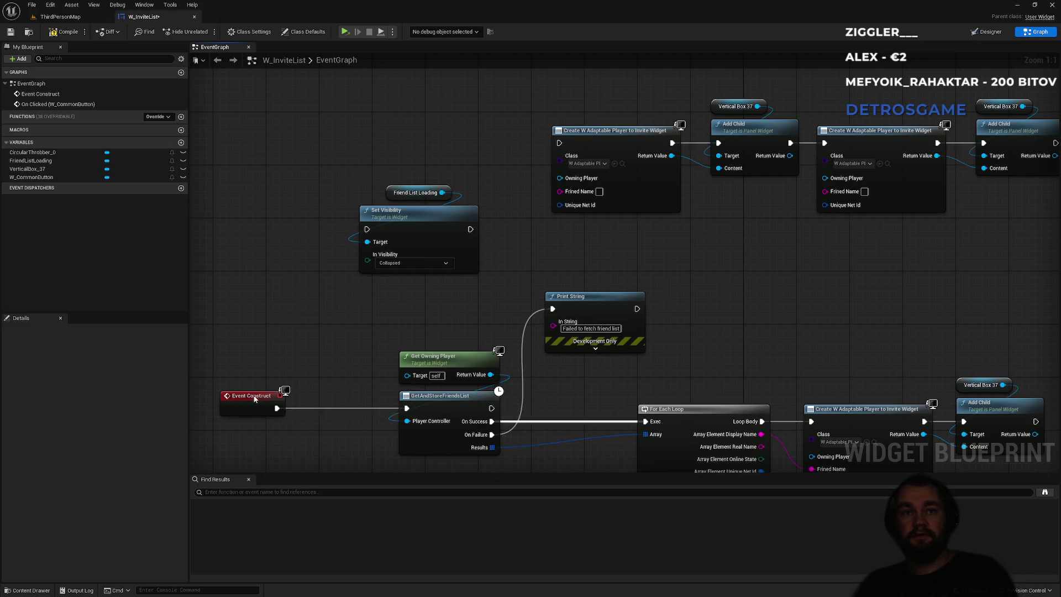
pyautogui.moveTo(251, 396); pyautogui.dragTo(345, 395)
pyautogui.moveTo(385, 325); pyautogui.dragTo(418, 316)
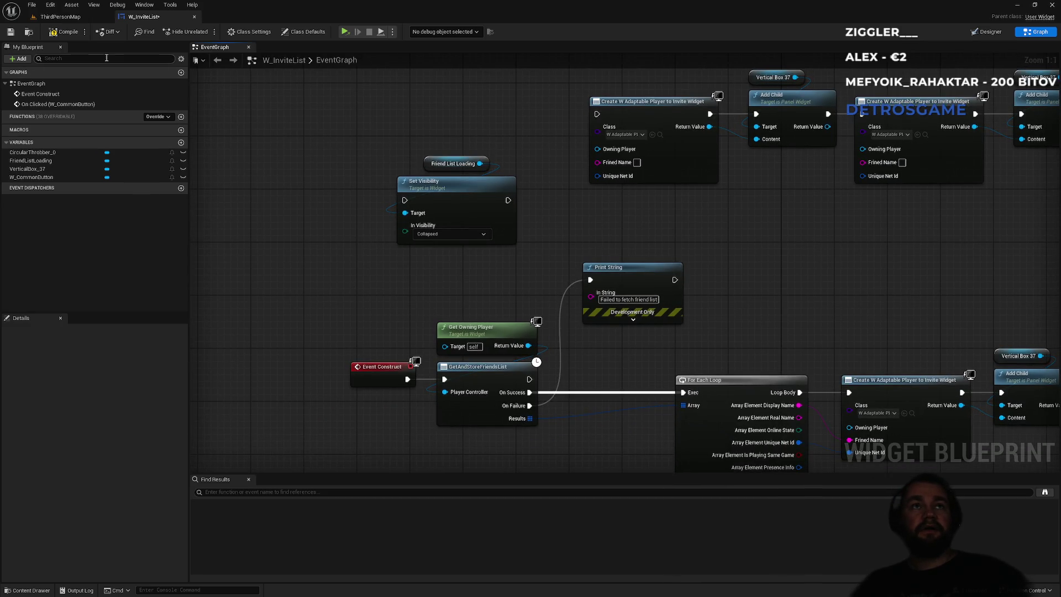
pyautogui.click(62, 32)
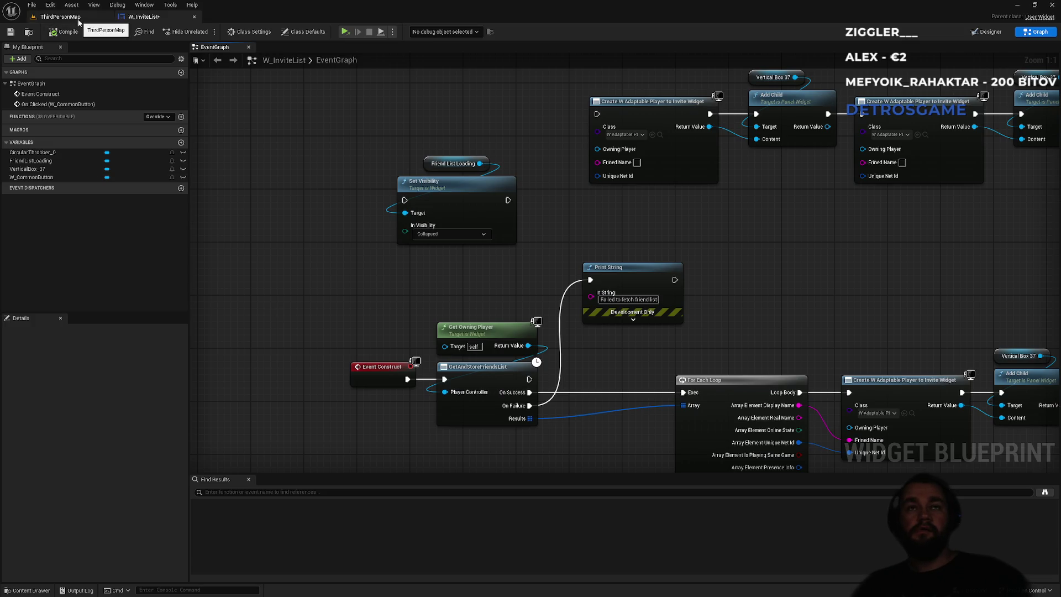
pyautogui.click(60, 17)
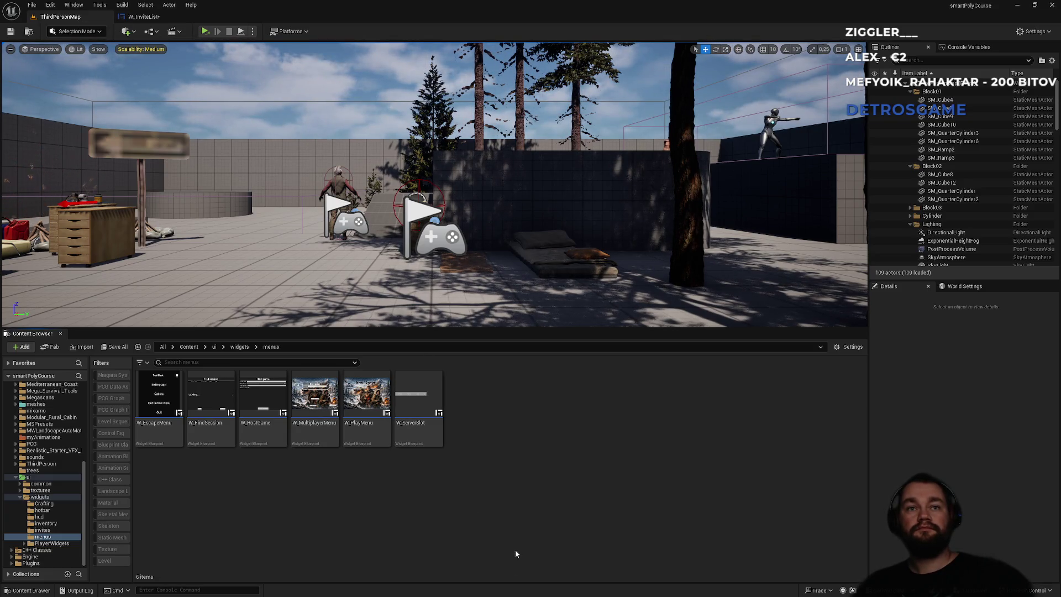
# Open BP_ThirdPersonCharacter from Content/ThirdPerson/Blueprints and locate its Set Timer by Event node.
pyautogui.click(189, 346)
pyautogui.scroll(-2, 344, 467)
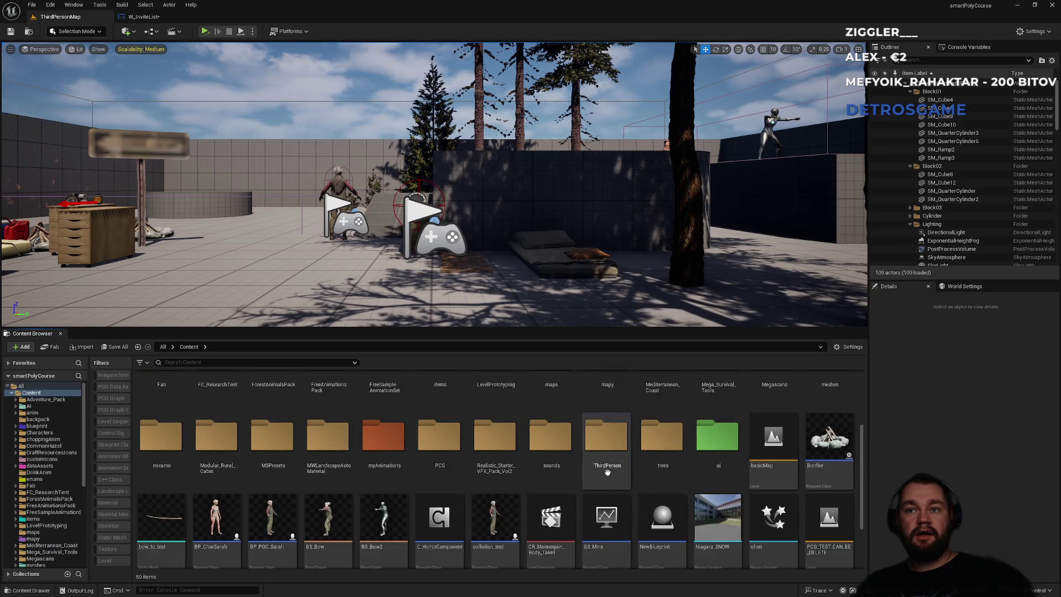
pyautogui.doubleClick(607, 436)
pyautogui.doubleClick(177, 436)
pyautogui.click(181, 438)
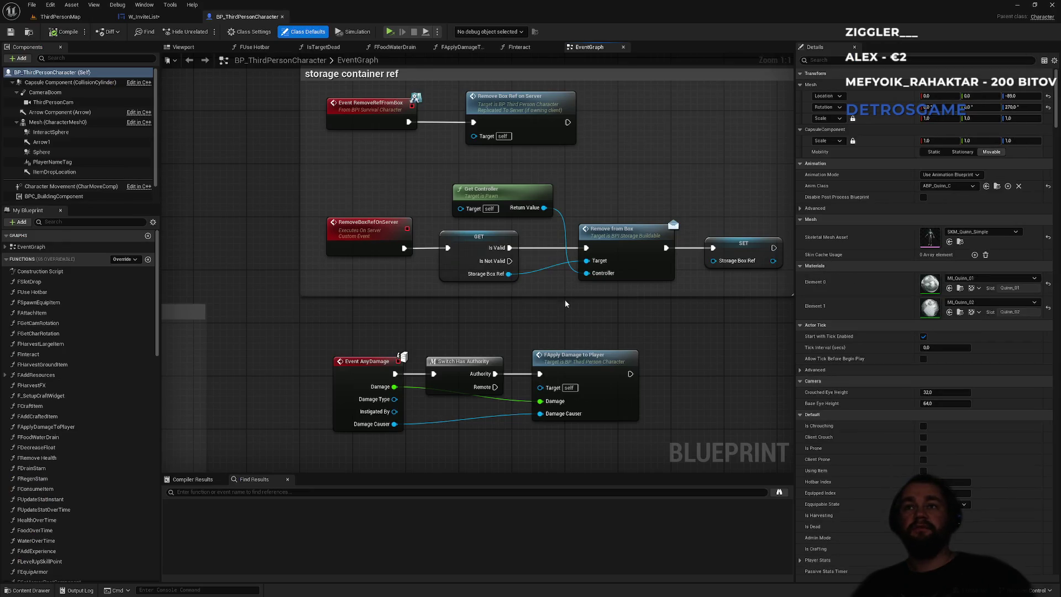
pyautogui.scroll(-5, 552, 309)
pyautogui.moveTo(526, 319)
pyautogui.mouseDown()
pyautogui.moveTo(465, 182)
pyautogui.moveTo(449, 180)
pyautogui.moveTo(446, 272)
pyautogui.moveTo(551, 175)
pyautogui.moveTo(595, 92)
pyautogui.mouseUp()
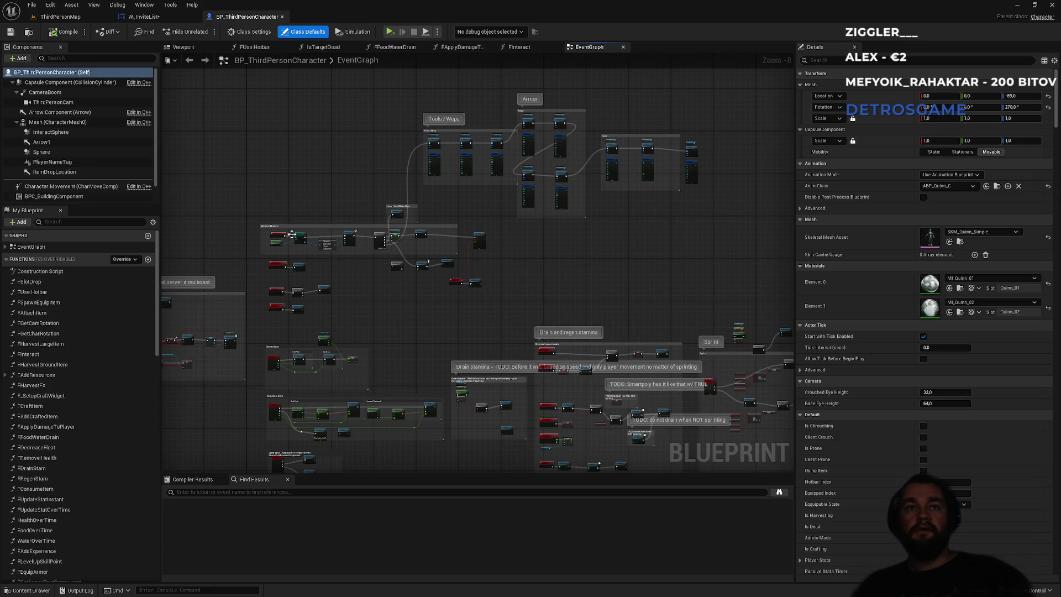
pyautogui.scroll(6, 292, 235)
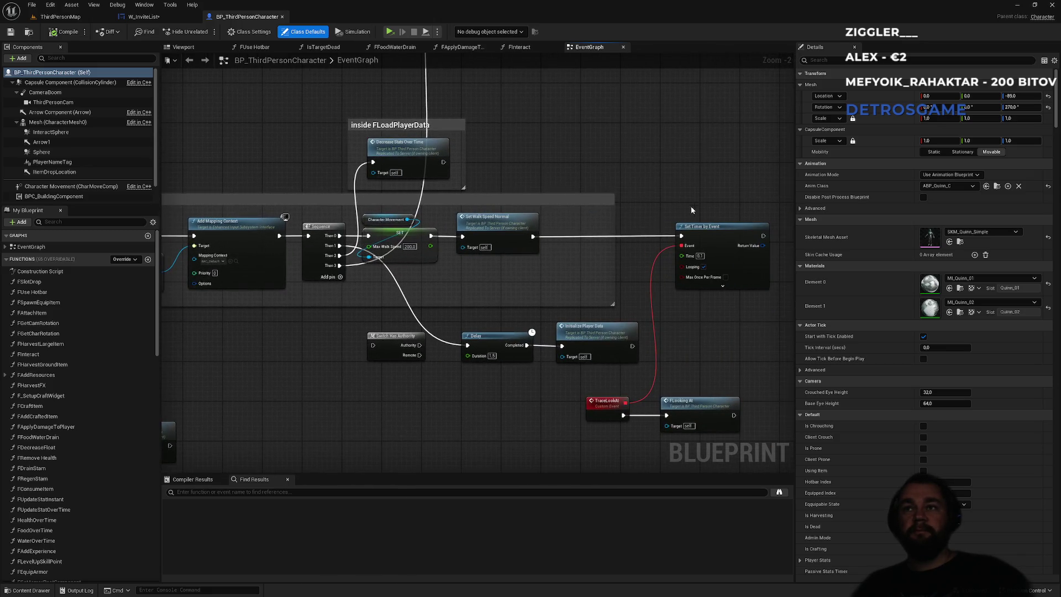
pyautogui.moveTo(692, 210); pyautogui.dragTo(383, 190)
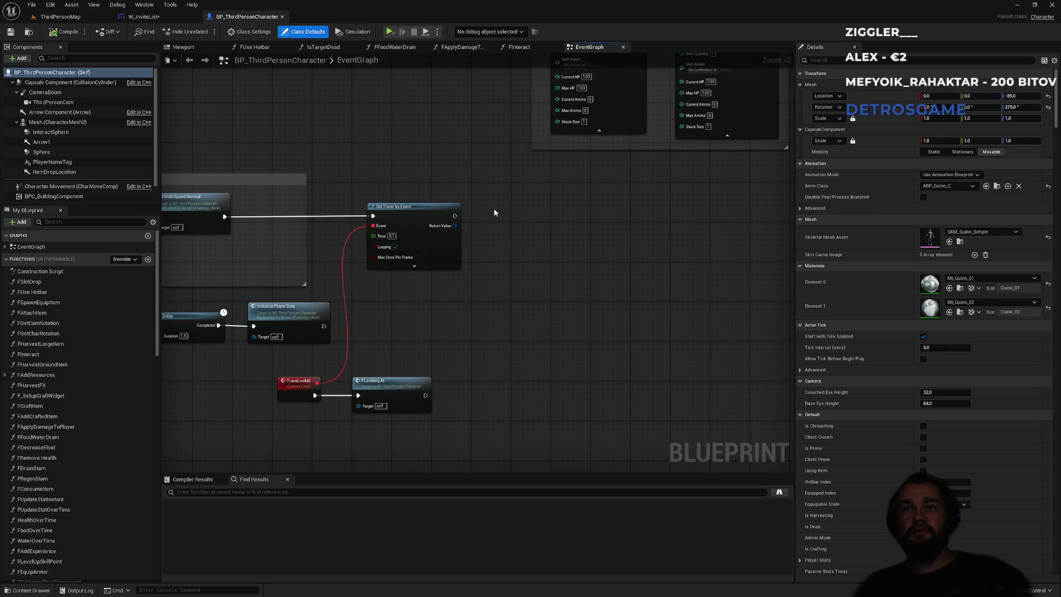
# Paste the friends-list nodes after Set Timer by Event inside a 'just to precache result' comment, and compile.
pyautogui.hotkey('ctrl', 'v')
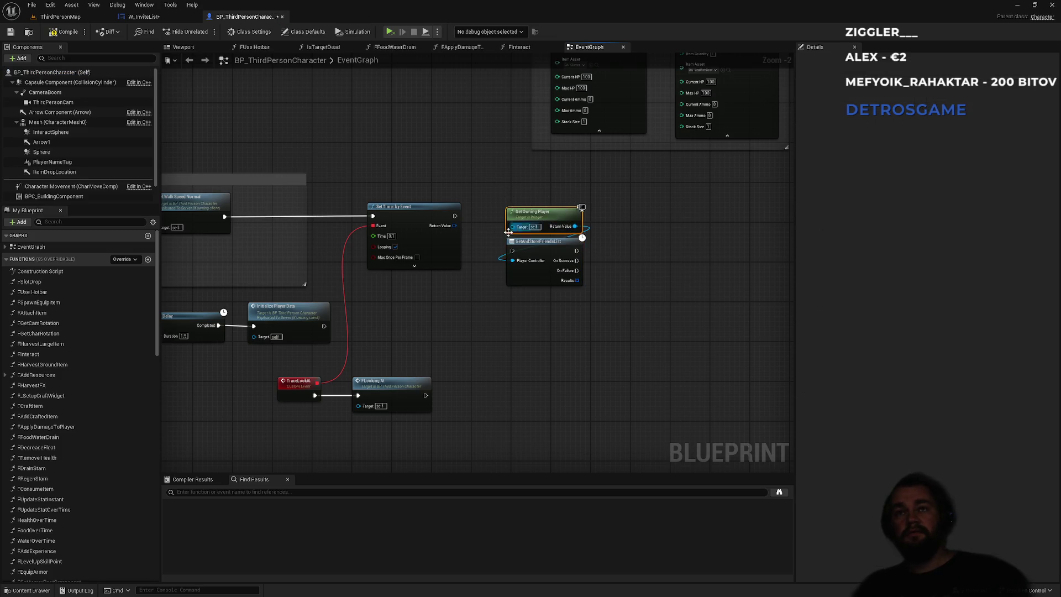
pyautogui.click(480, 210)
pyautogui.scroll(2, 481, 210)
pyautogui.moveTo(448, 215)
pyautogui.mouseDown()
pyautogui.moveTo(469, 241)
pyautogui.moveTo(523, 262)
pyautogui.mouseUp()
pyautogui.moveTo(519, 187)
pyautogui.mouseDown()
pyautogui.moveTo(567, 260)
pyautogui.moveTo(541, 261)
pyautogui.moveTo(547, 275)
pyautogui.mouseUp()
pyautogui.moveTo(614, 195); pyautogui.dragTo(530, 354)
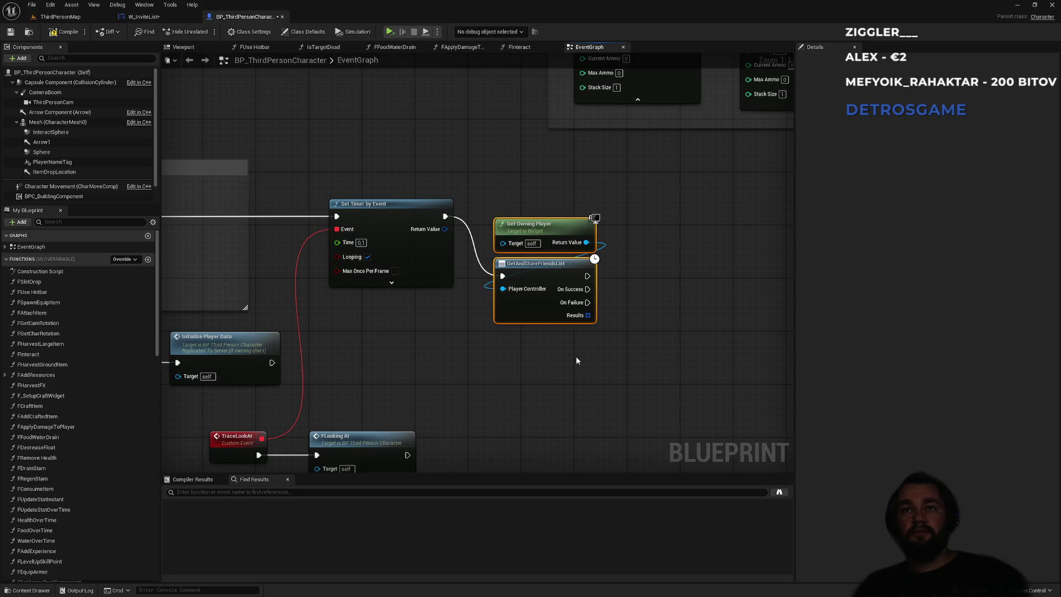
pyautogui.write('cjust to precac')
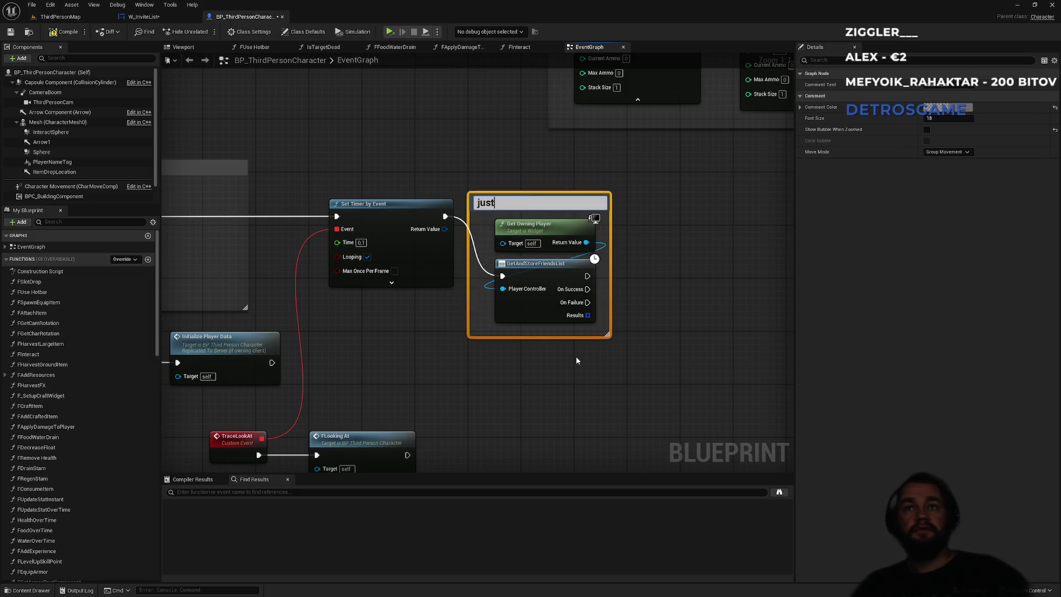
pyautogui.write('he result')
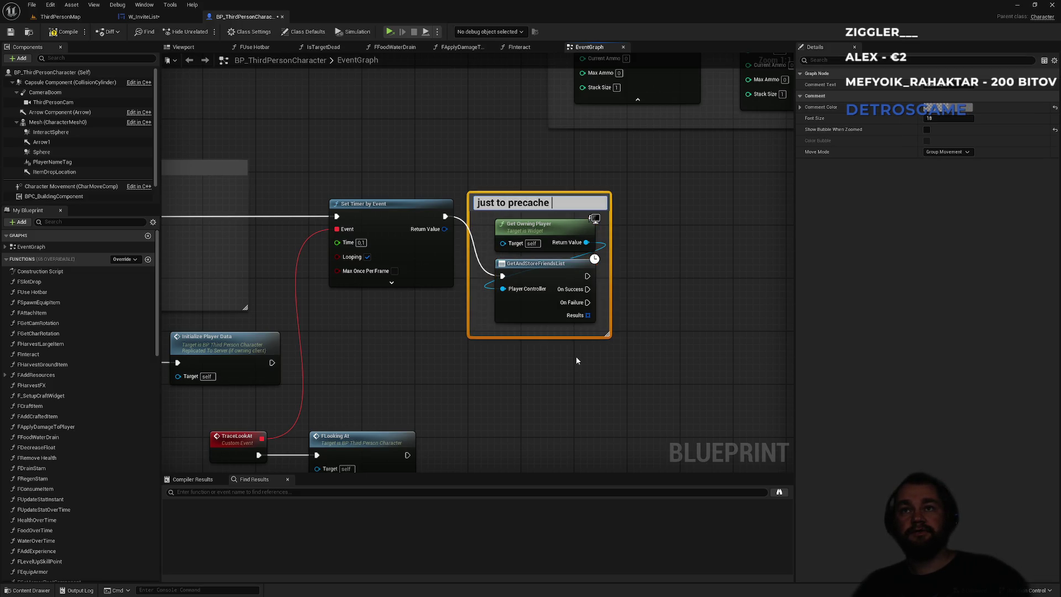
pyautogui.press('Return')
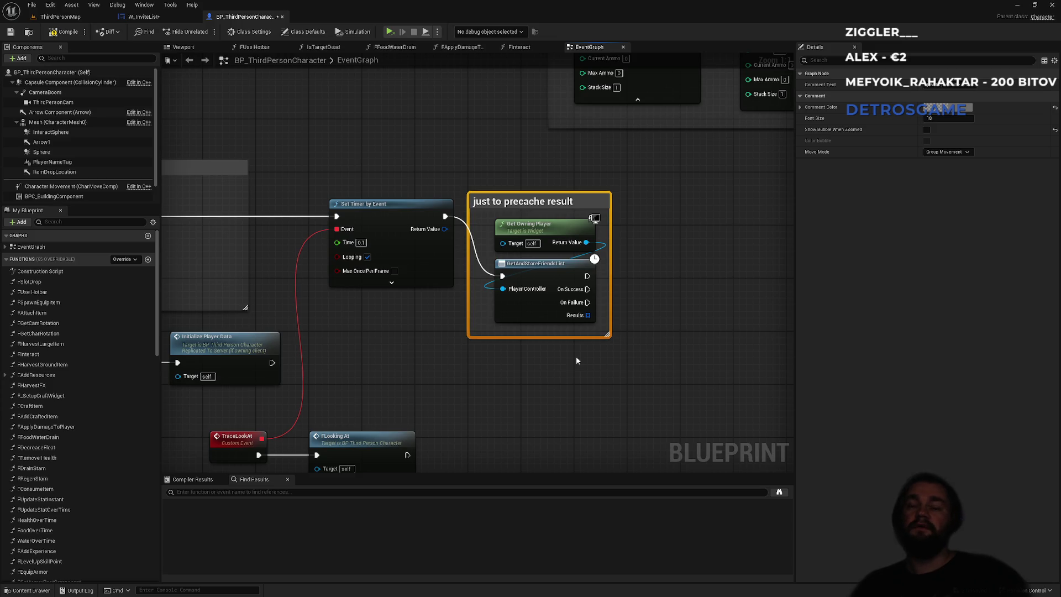
pyautogui.click(576, 359)
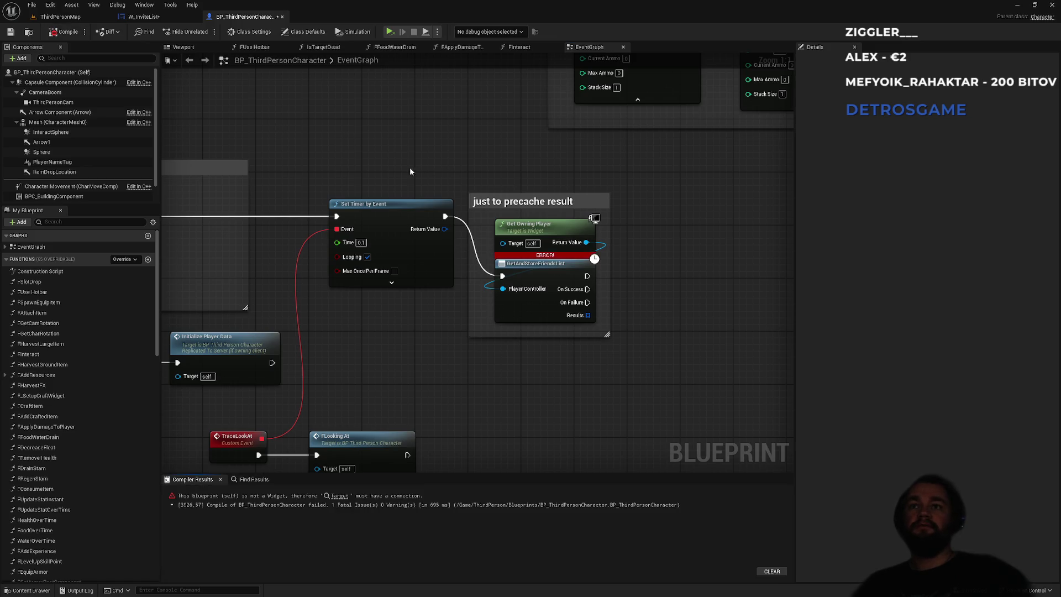
# Replace Get Owning Player with Get Player Controller as the Player Controller input, and compile.
pyautogui.press('Delete')
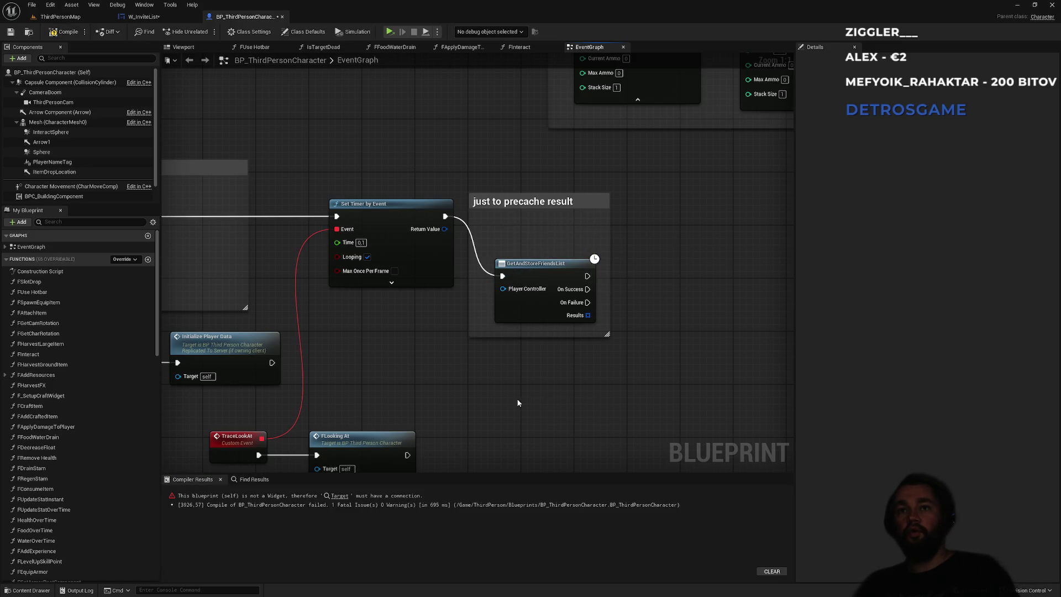
pyautogui.rightClick(516, 402)
pyautogui.write('get player controller')
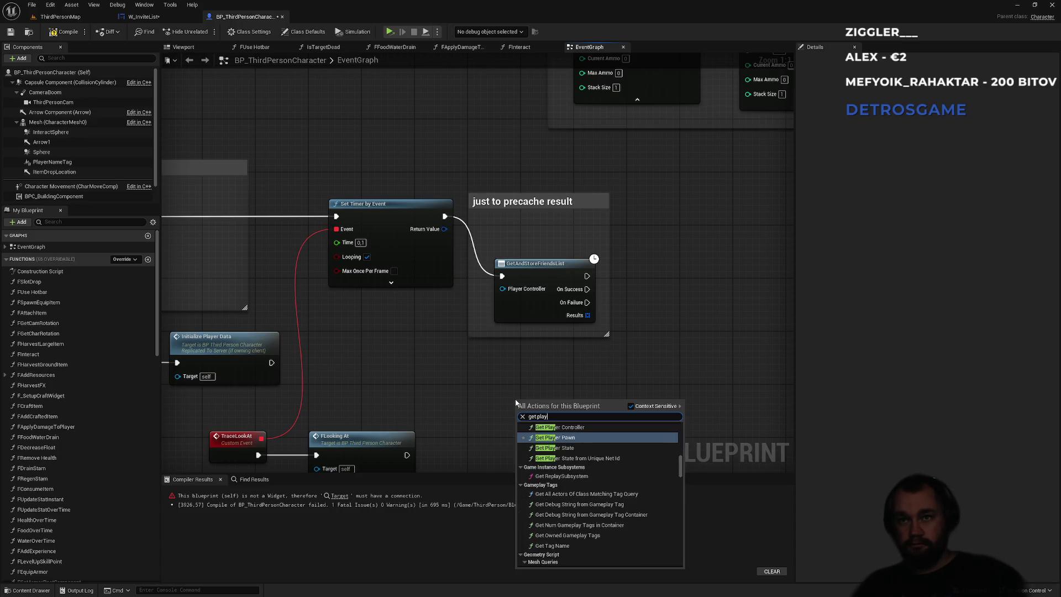
pyautogui.press('Escape')
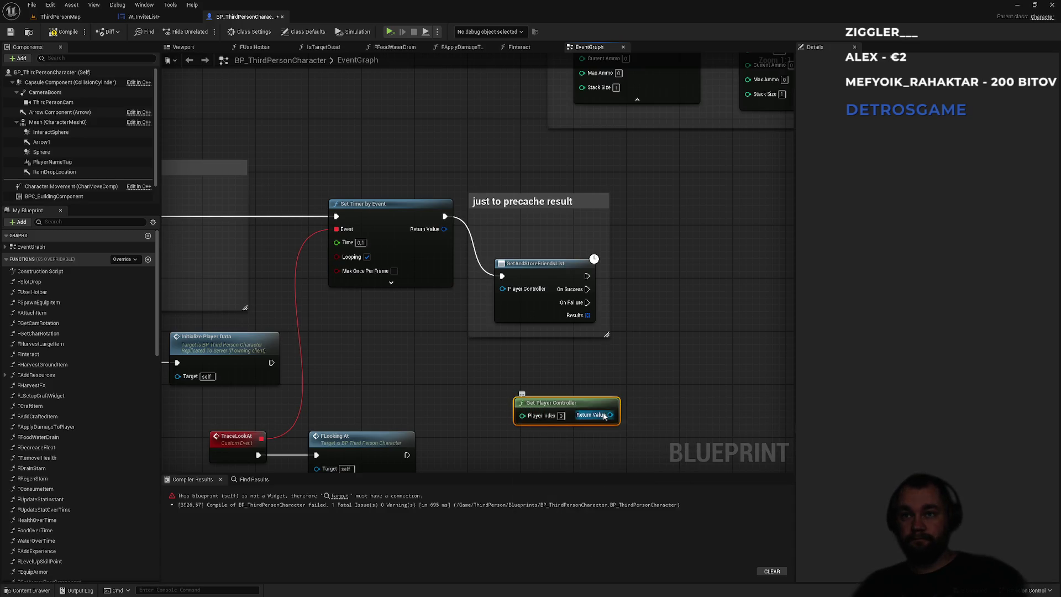
pyautogui.moveTo(610, 414); pyautogui.dragTo(504, 291)
pyautogui.moveTo(567, 417); pyautogui.dragTo(548, 245)
pyautogui.click(781, 280)
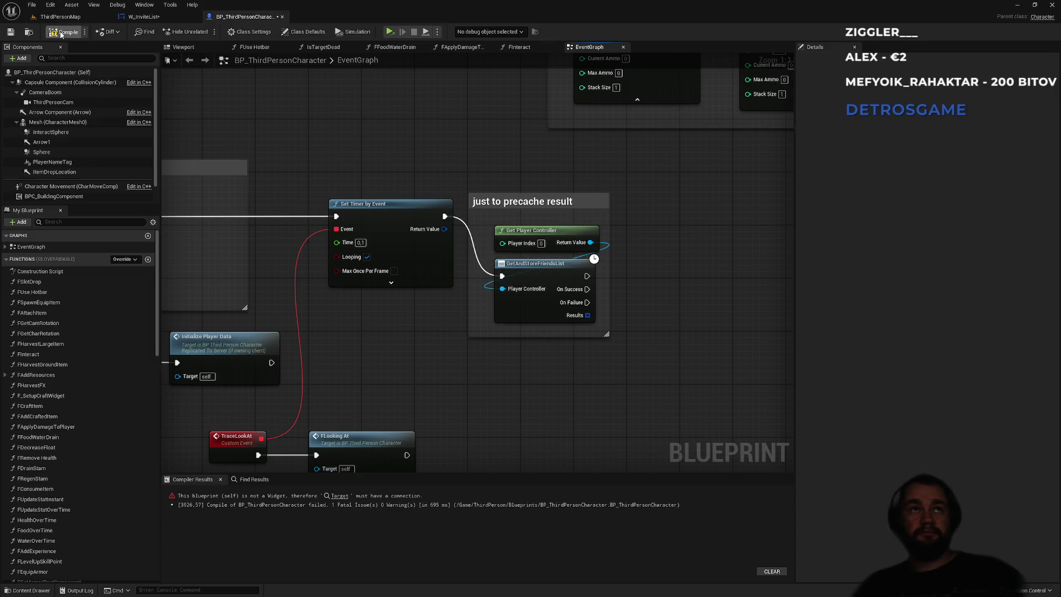
# Save all modified assets, confirming both blueprints.
pyautogui.click(60, 17)
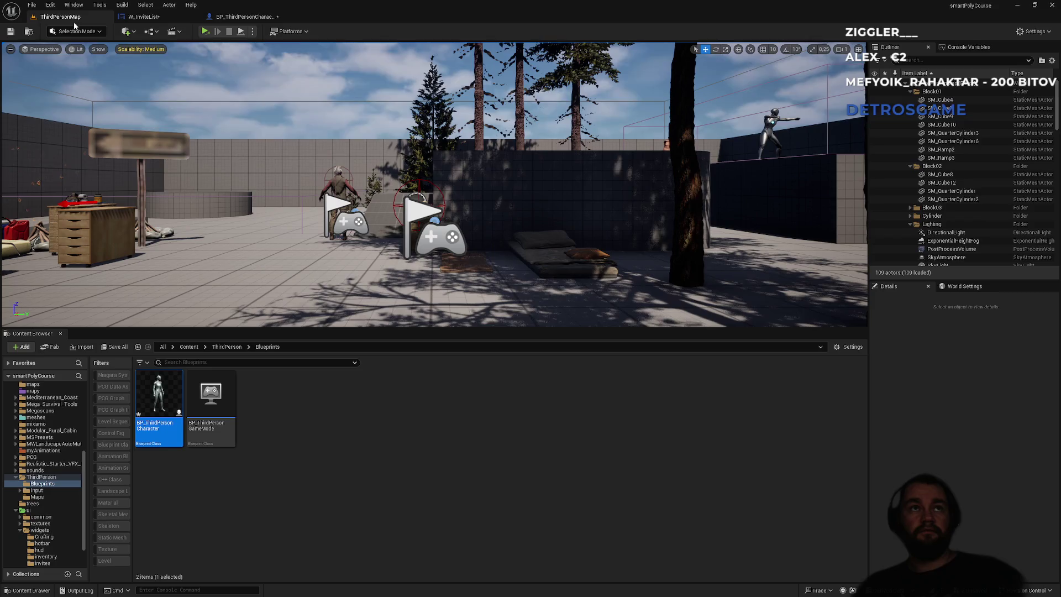
pyautogui.hotkey('ctrl', 'shift', 's')
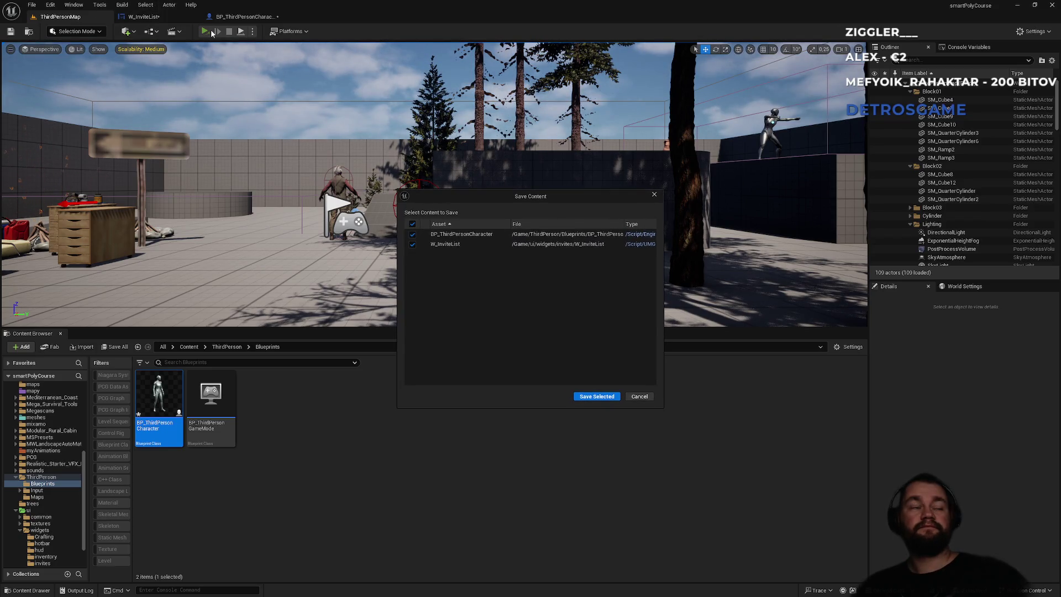
pyautogui.click(615, 397)
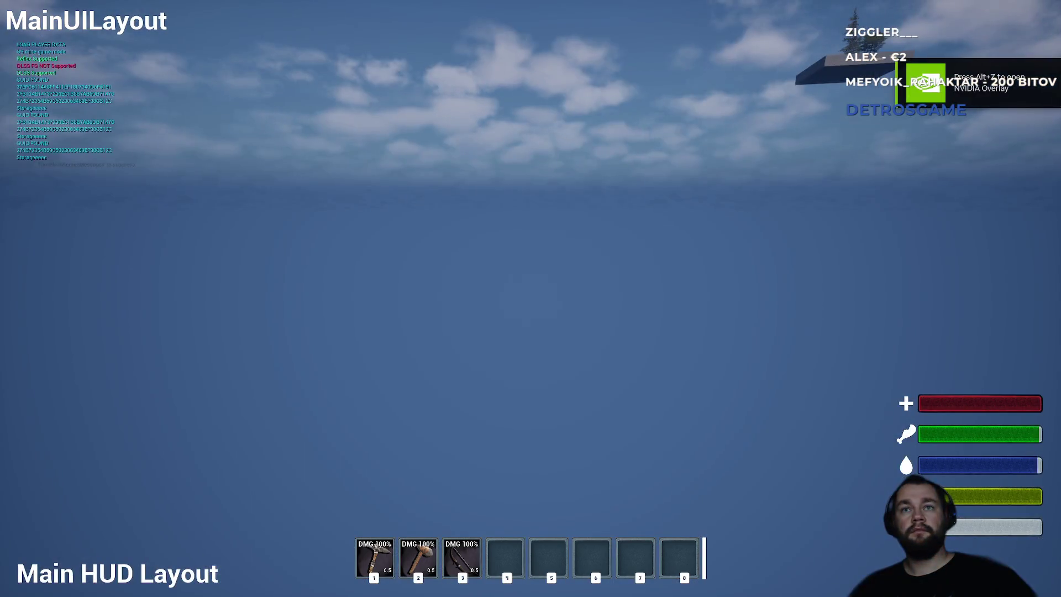
# In play, open Invite player from the pause menu twice to check friends appear, then stop.
pyautogui.press('Escape')
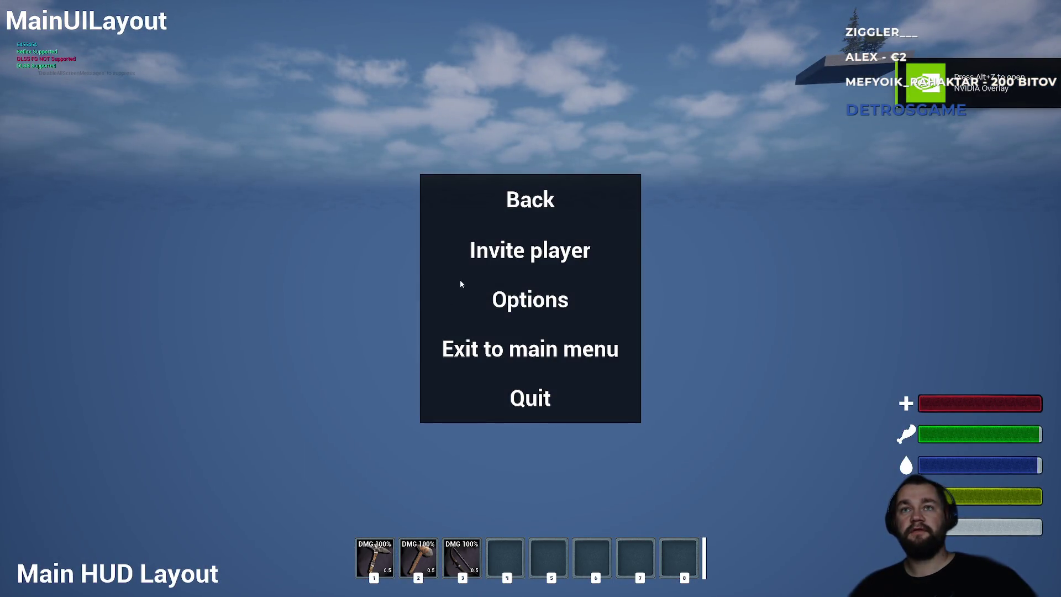
pyautogui.click(500, 260)
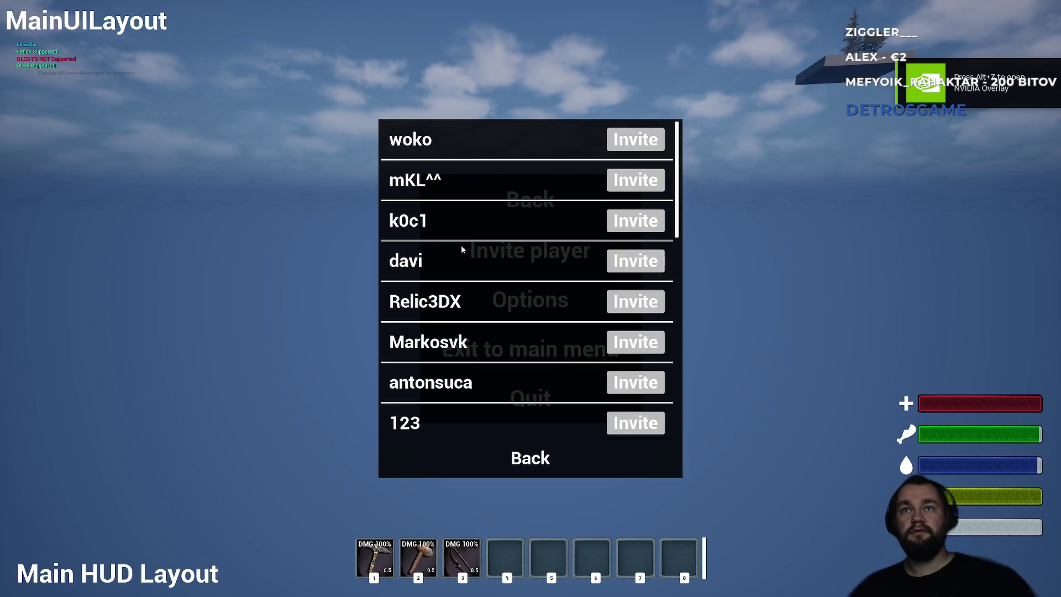
pyautogui.click(531, 461)
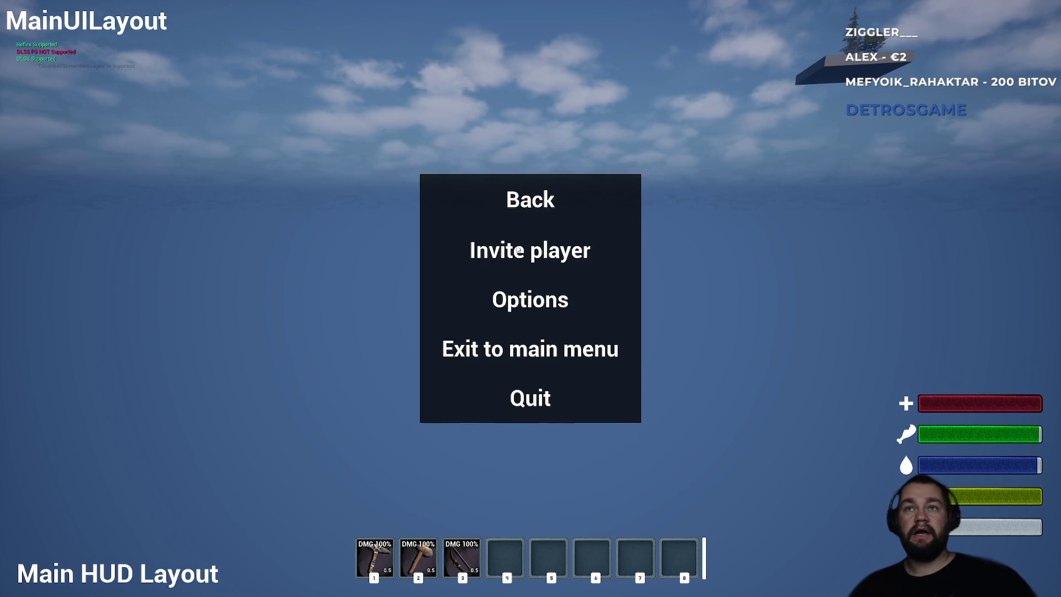
pyautogui.click(519, 250)
pyautogui.click(542, 464)
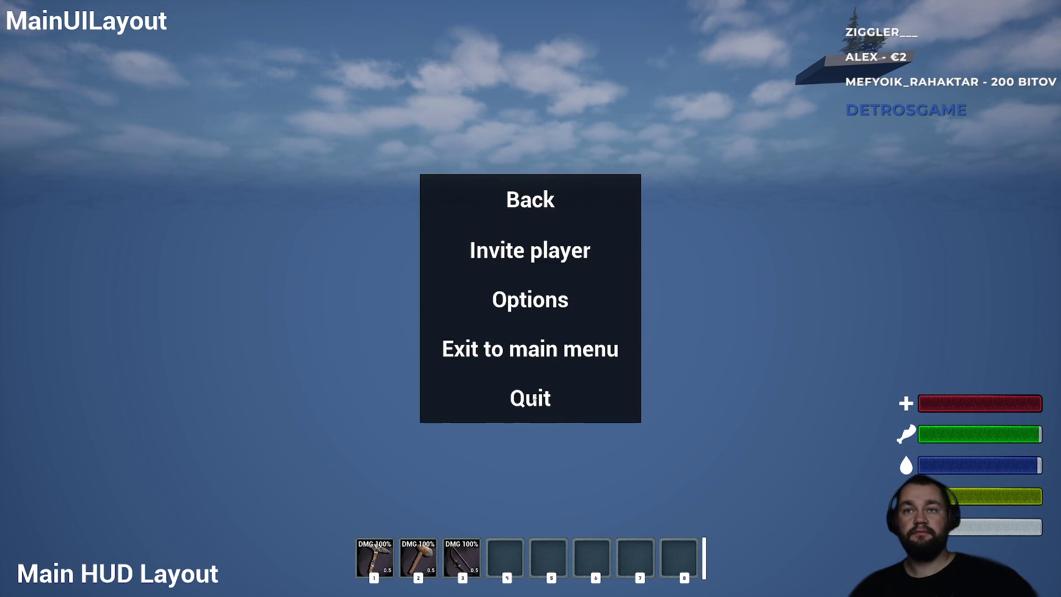
pyautogui.click(534, 398)
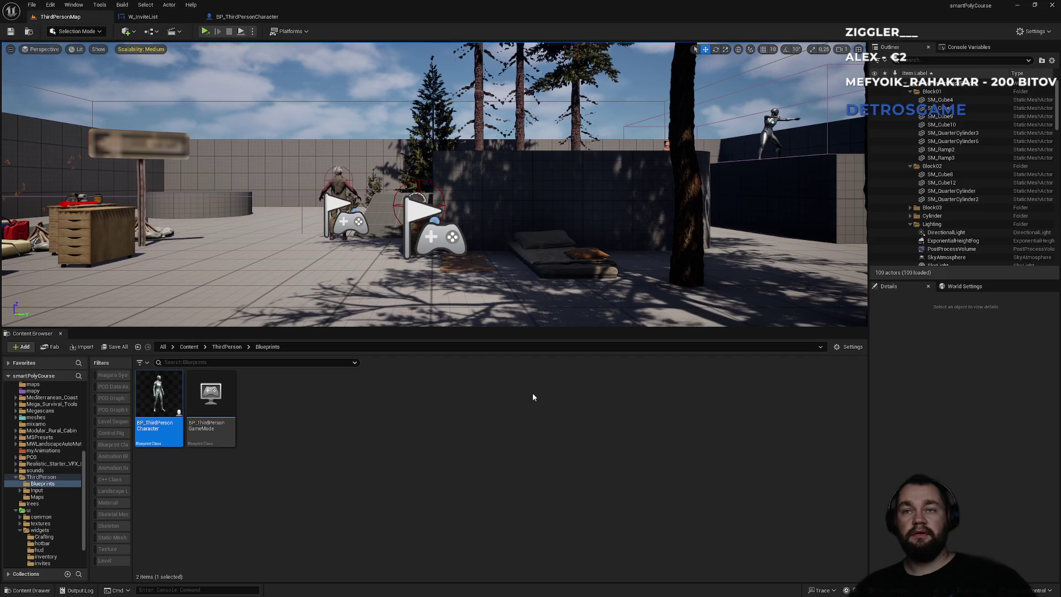
# Delete the 'just to precache result' comment and its nodes from BP_ThirdPersonCharacter.
pyautogui.click(248, 16)
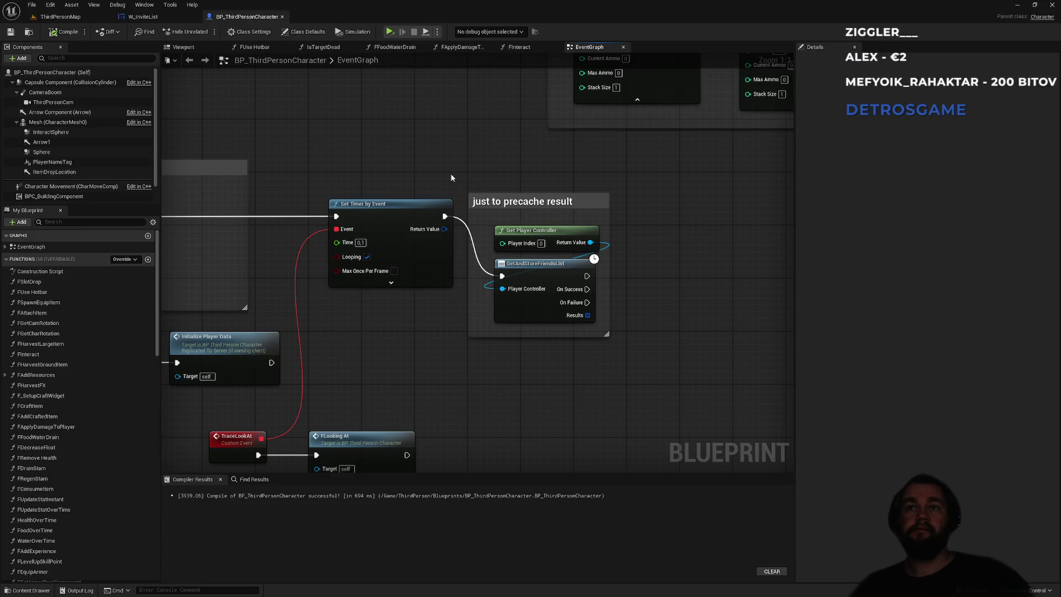
pyautogui.moveTo(519, 165); pyautogui.dragTo(526, 399)
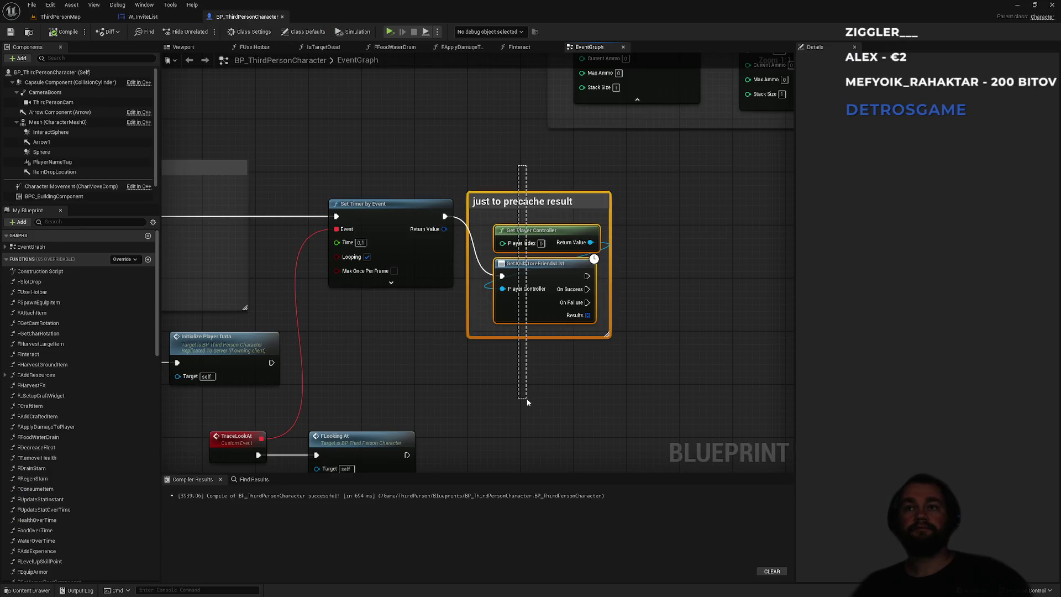
pyautogui.click(143, 17)
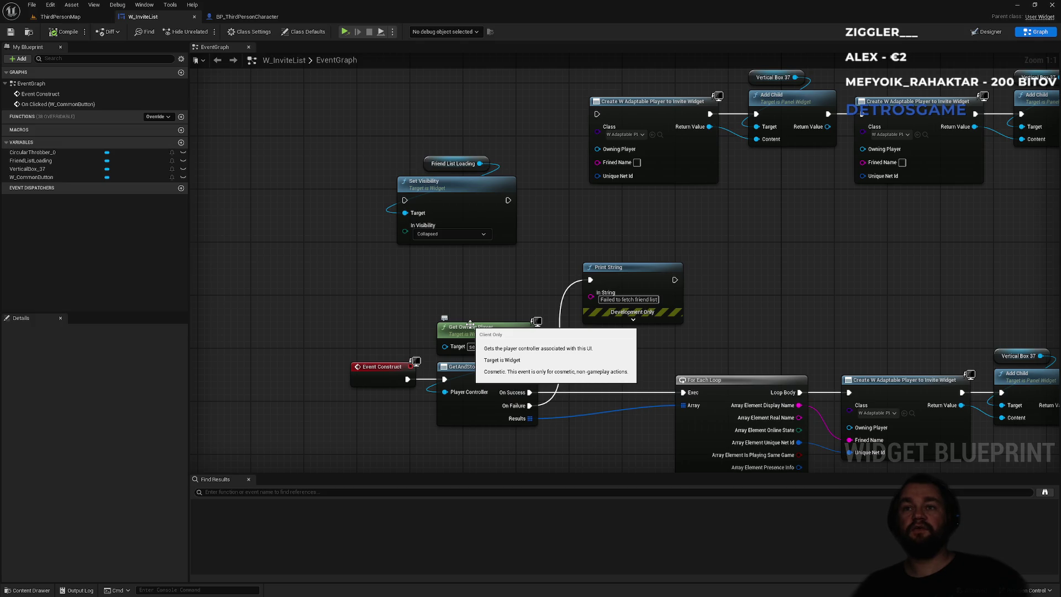
pyautogui.click(275, 20)
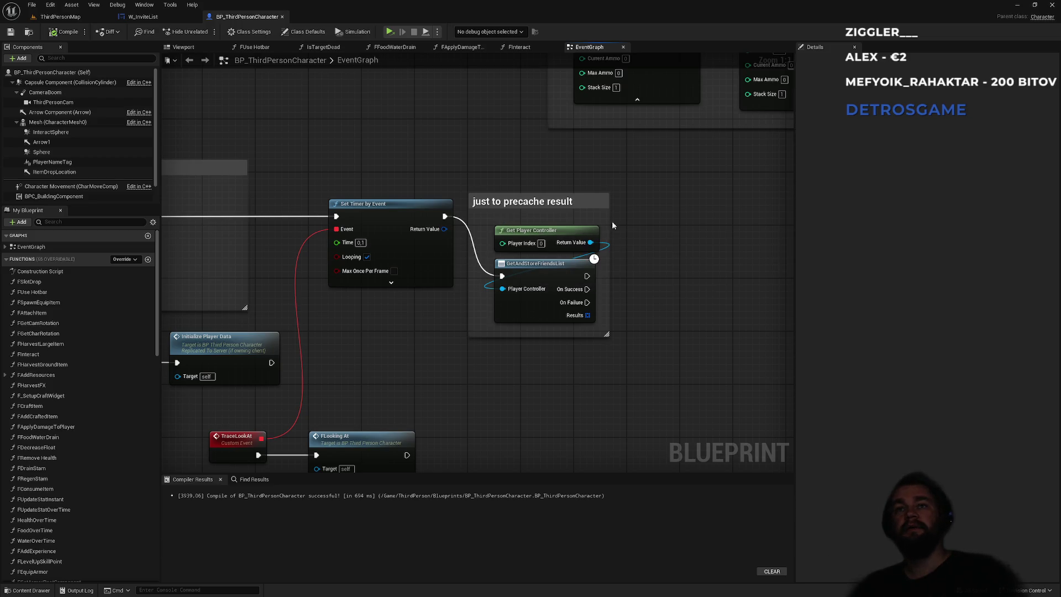
pyautogui.moveTo(633, 199)
pyautogui.mouseDown()
pyautogui.moveTo(556, 384)
pyautogui.moveTo(541, 391)
pyautogui.mouseUp()
pyautogui.press('Delete')
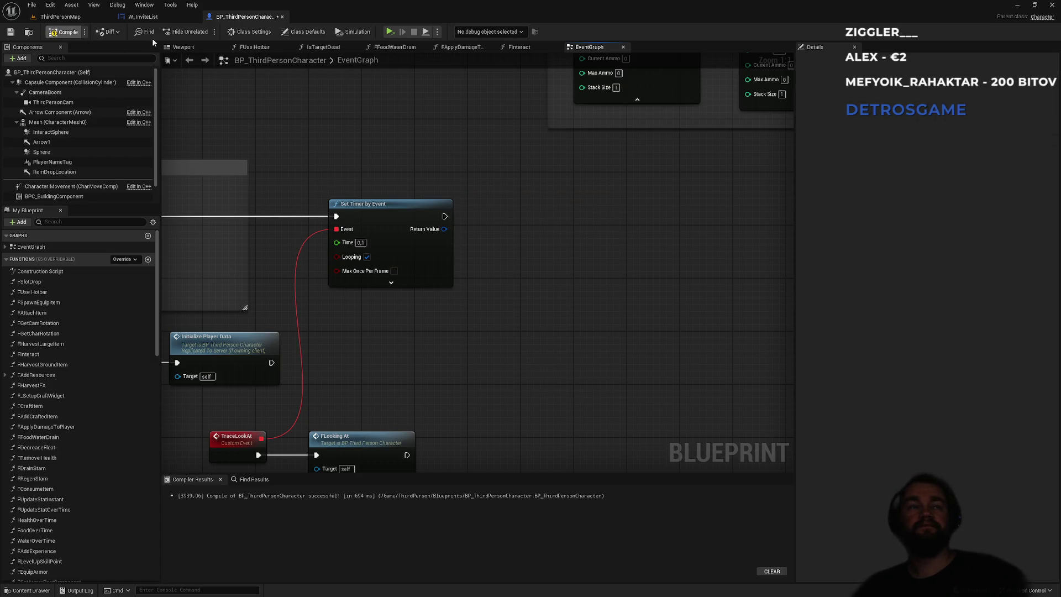
# Compare against W_InviteList's graph, then return to ThirdPersonMap and edit the Content Browser path.
pyautogui.click(143, 21)
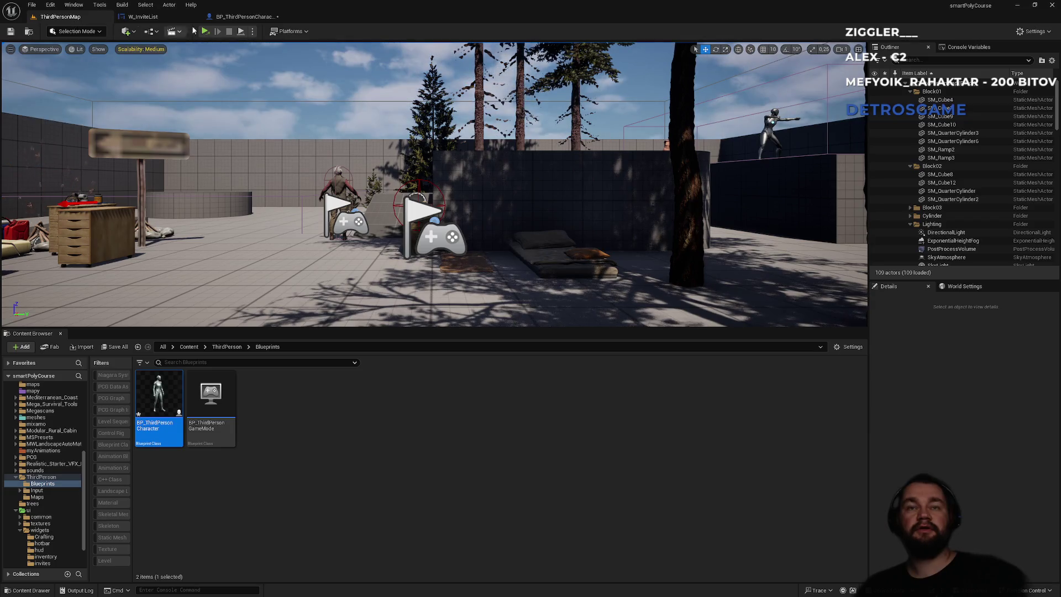
pyautogui.click(244, 16)
pyautogui.click(136, 18)
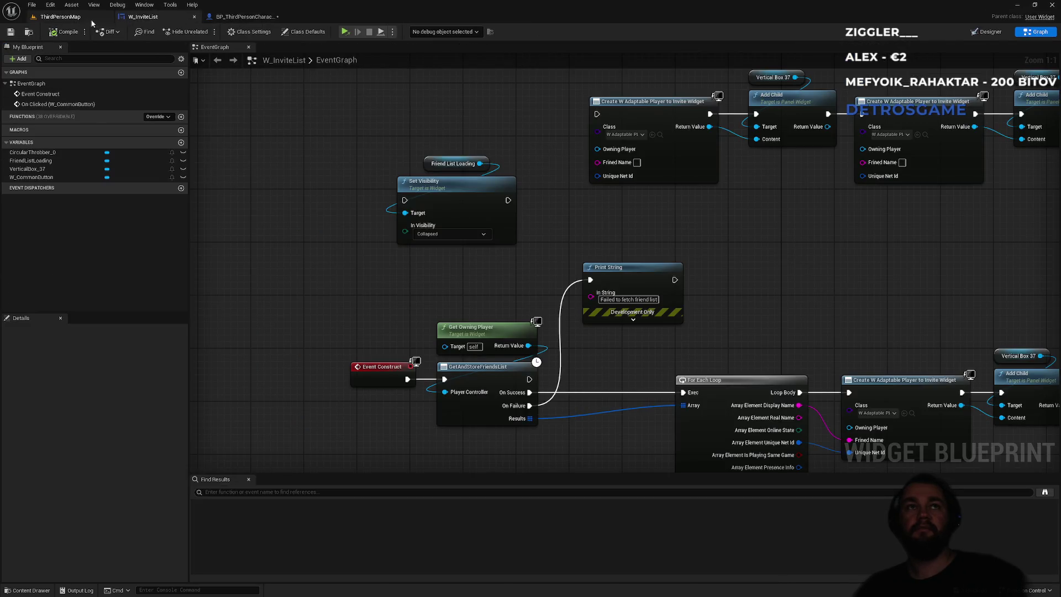
pyautogui.click(60, 17)
pyautogui.click(298, 346)
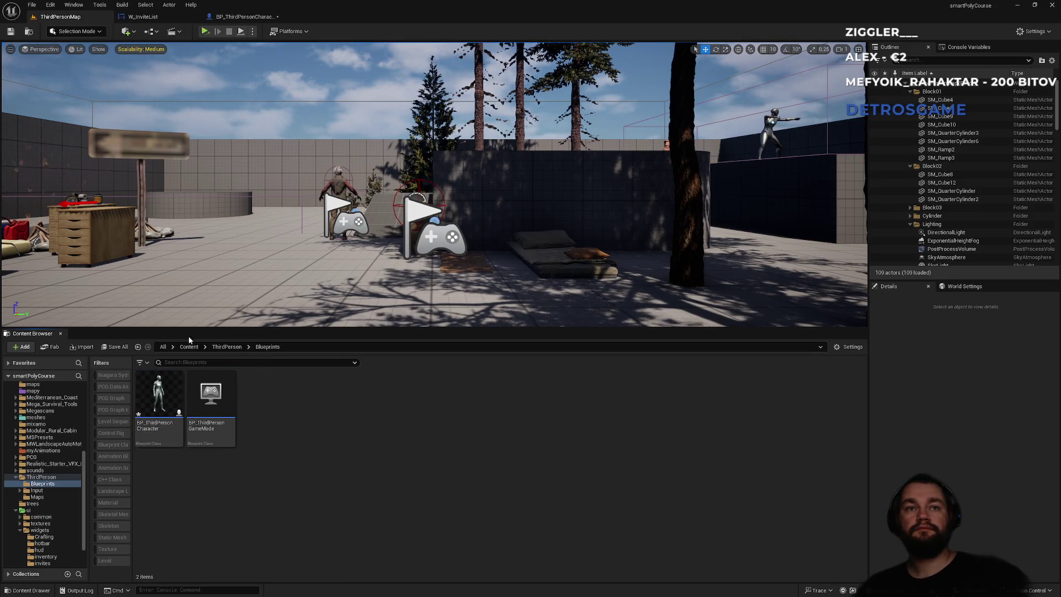
# Navigate the Content Browser to Content/blueprint and open NewBlueprint to inspect it.
pyautogui.click(231, 347)
pyautogui.click(190, 347)
pyautogui.scroll(-1, 636, 470)
pyautogui.scroll(-2, 637, 470)
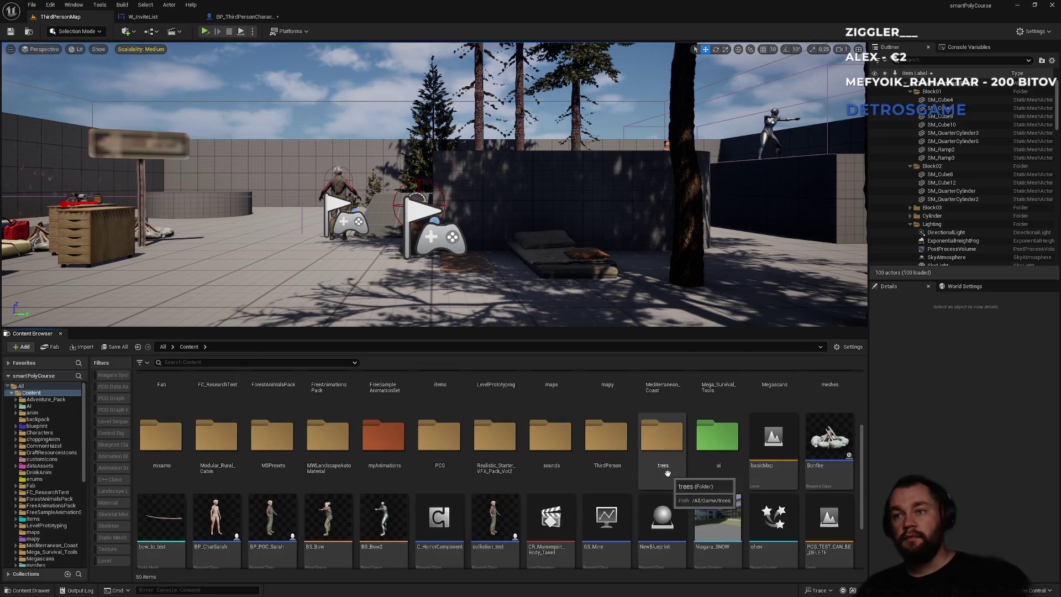
pyautogui.scroll(5, 663, 475)
pyautogui.click(392, 423)
pyautogui.doubleClick(393, 423)
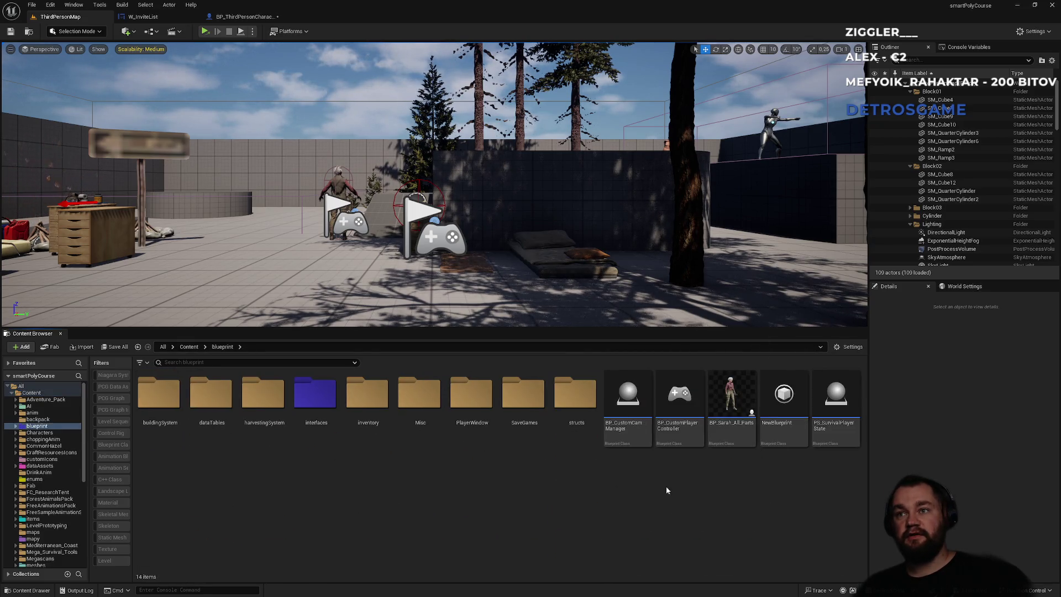
pyautogui.doubleClick(783, 437)
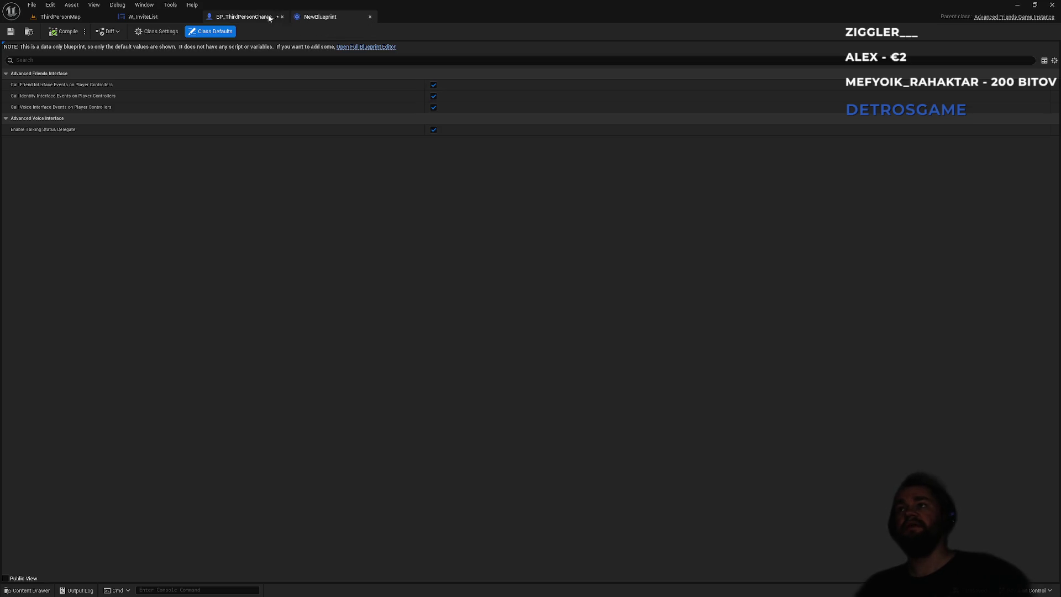
# Delete the unused NewBlueprint asset and open PS_SurvivalPlayerState's event graph.
pyautogui.click(60, 17)
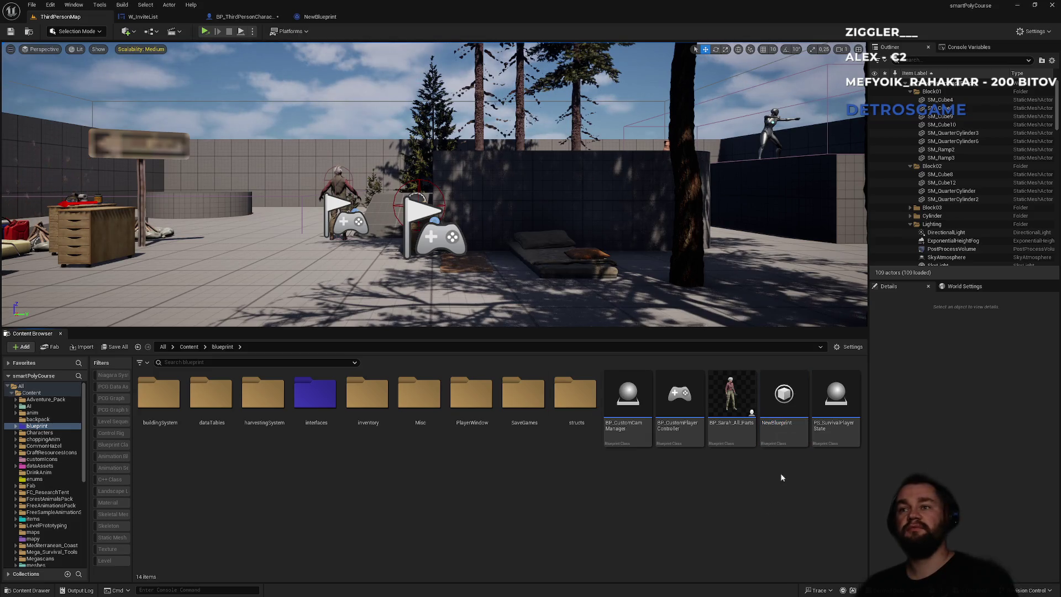
pyautogui.press('Delete')
pyautogui.click(589, 437)
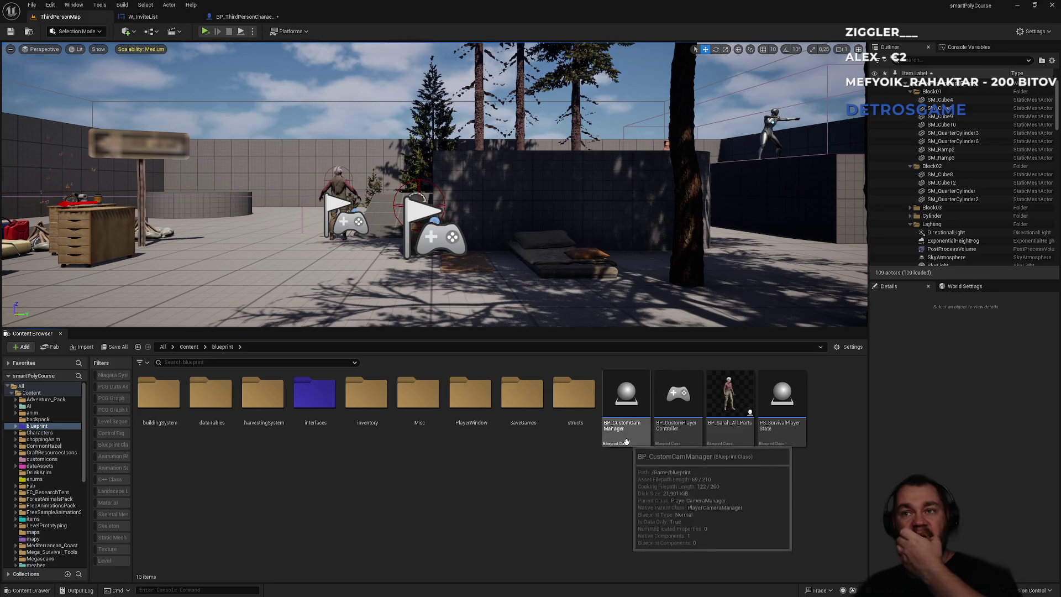
pyautogui.moveTo(677, 443)
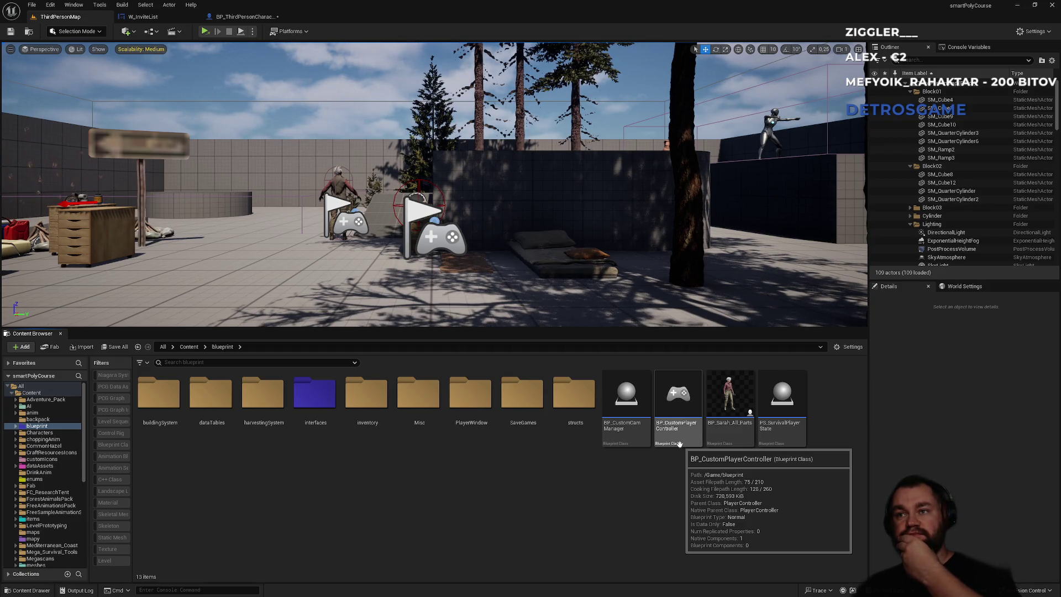
pyautogui.doubleClick(781, 404)
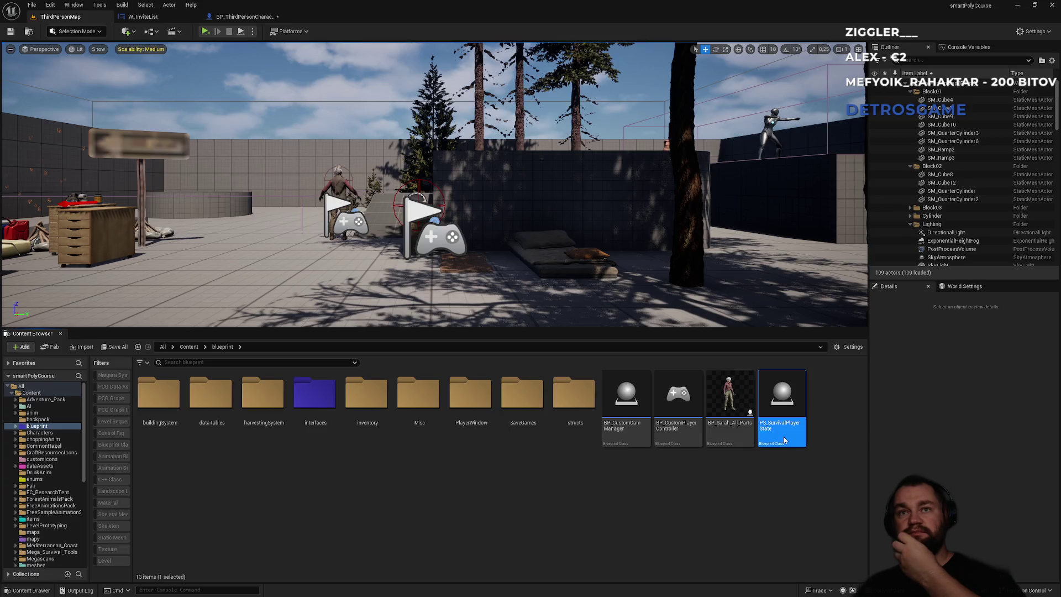
pyautogui.scroll(-2, 603, 349)
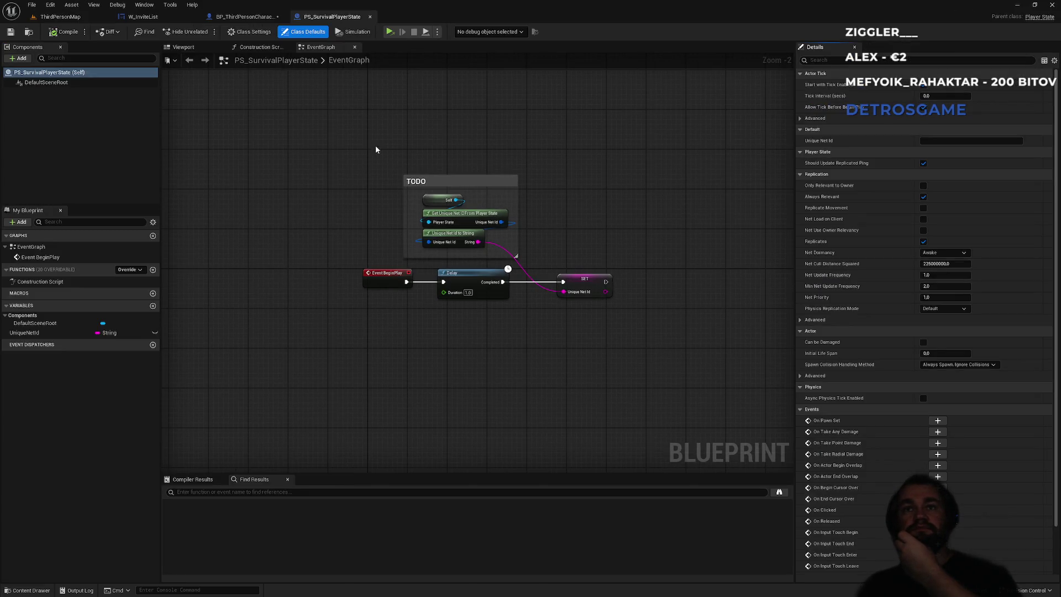
# Paste the precache comment and chain GetAndStoreFriendsList to run after the SET UniqueNetId node.
pyautogui.scroll(2, 362, 268)
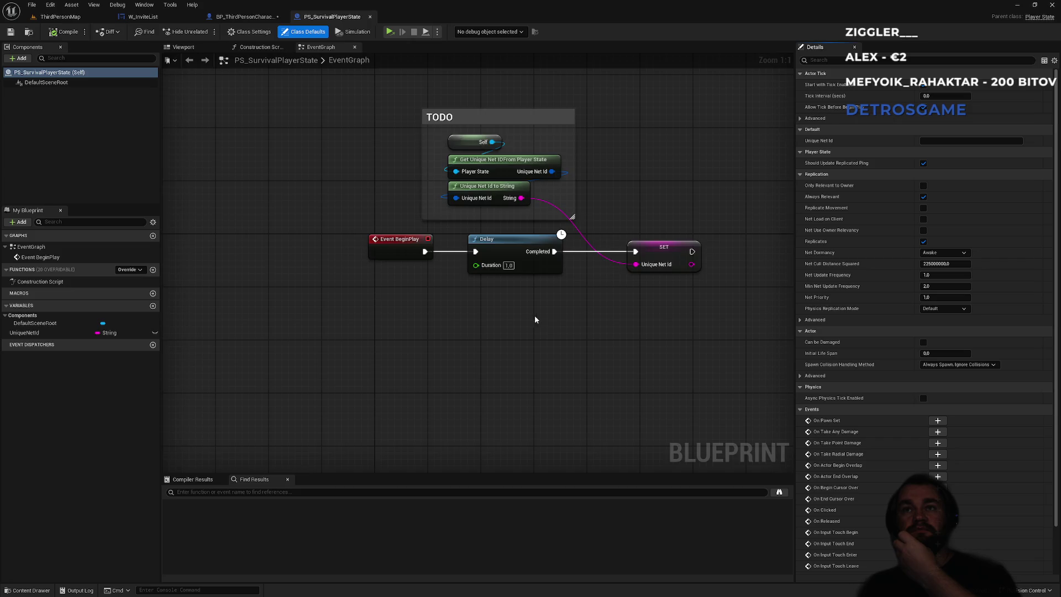
pyautogui.moveTo(535, 319); pyautogui.dragTo(380, 321)
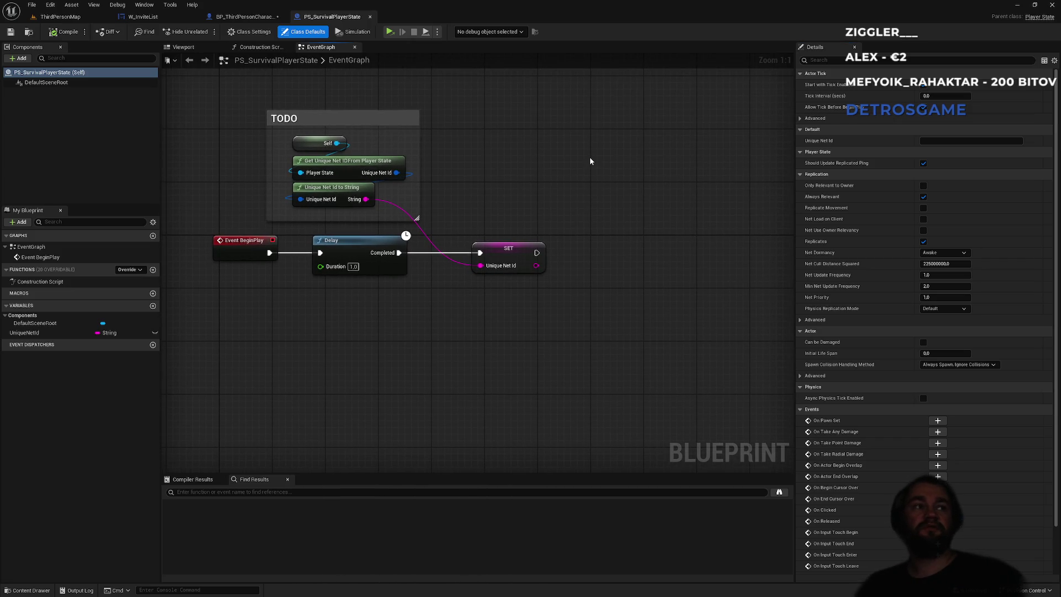
pyautogui.hotkey('ctrl', 'v')
pyautogui.click(541, 145)
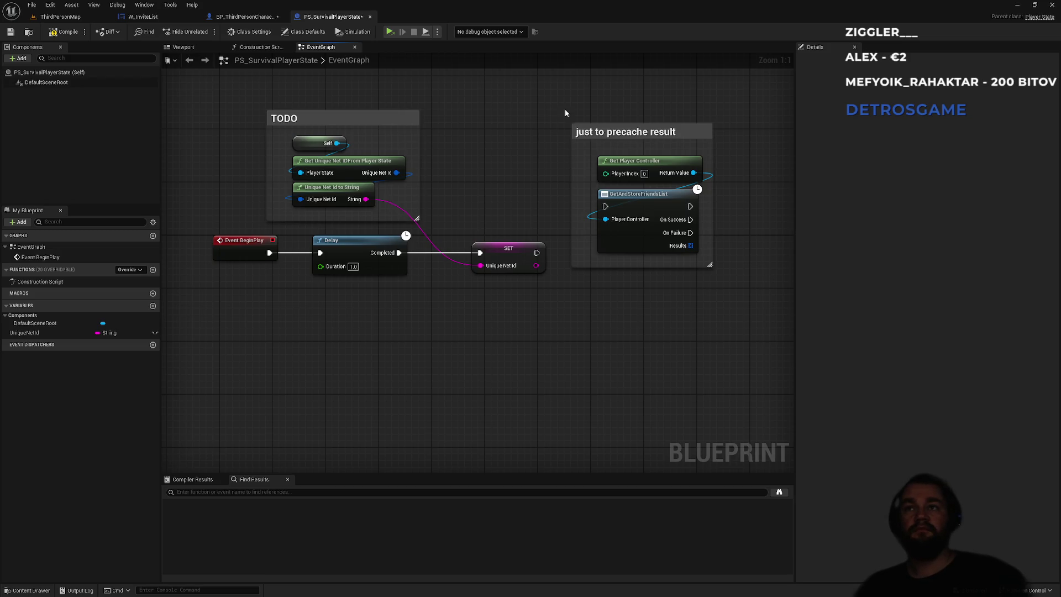
pyautogui.moveTo(614, 129); pyautogui.dragTo(626, 189)
pyautogui.moveTo(536, 253); pyautogui.dragTo(618, 259)
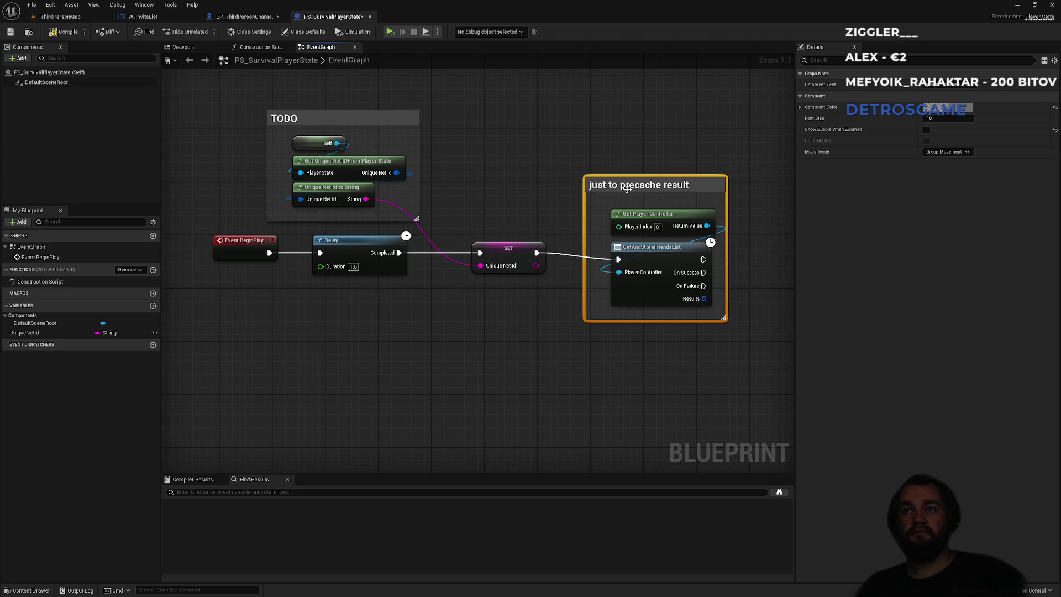
pyautogui.moveTo(627, 189); pyautogui.dragTo(604, 183)
pyautogui.click(618, 137)
pyautogui.moveTo(633, 147); pyautogui.dragTo(547, 156)
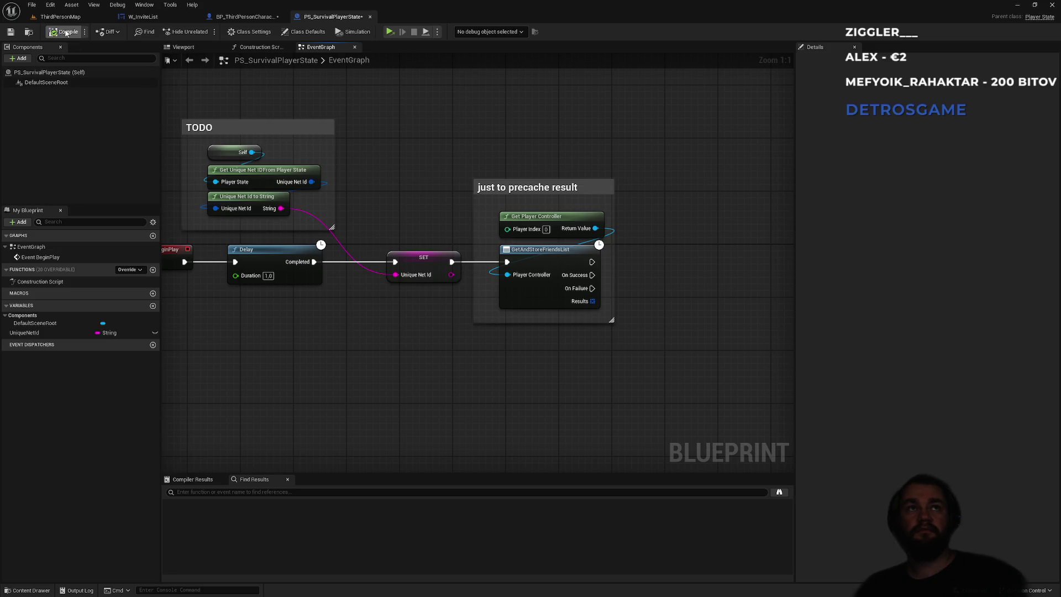
# Feed Player Controller from the player state's Get Player Controller, removing the index-based one, and compile.
pyautogui.moveTo(508, 275); pyautogui.dragTo(448, 377)
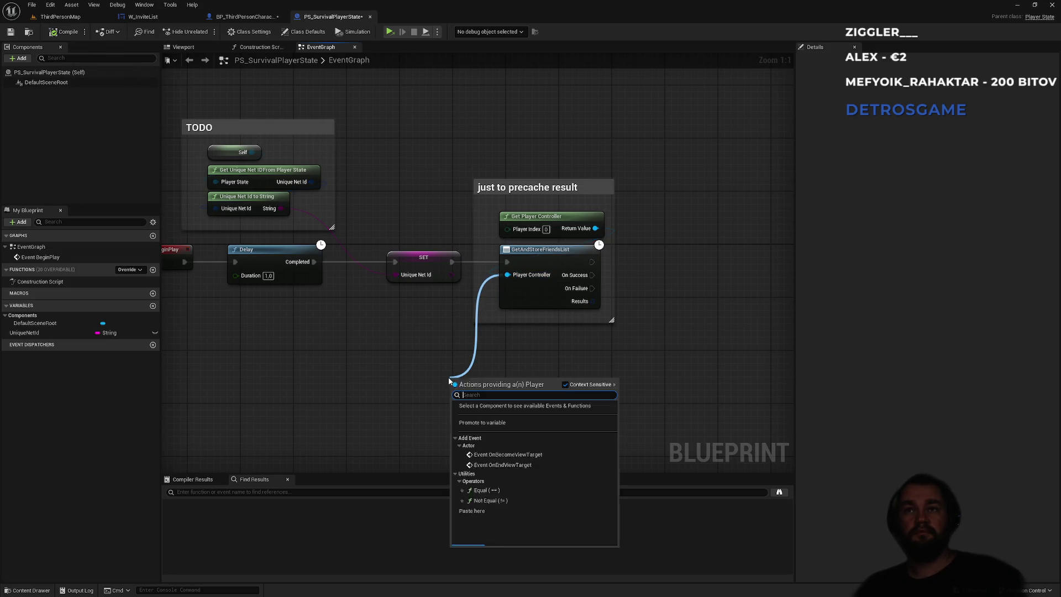
pyautogui.write('player')
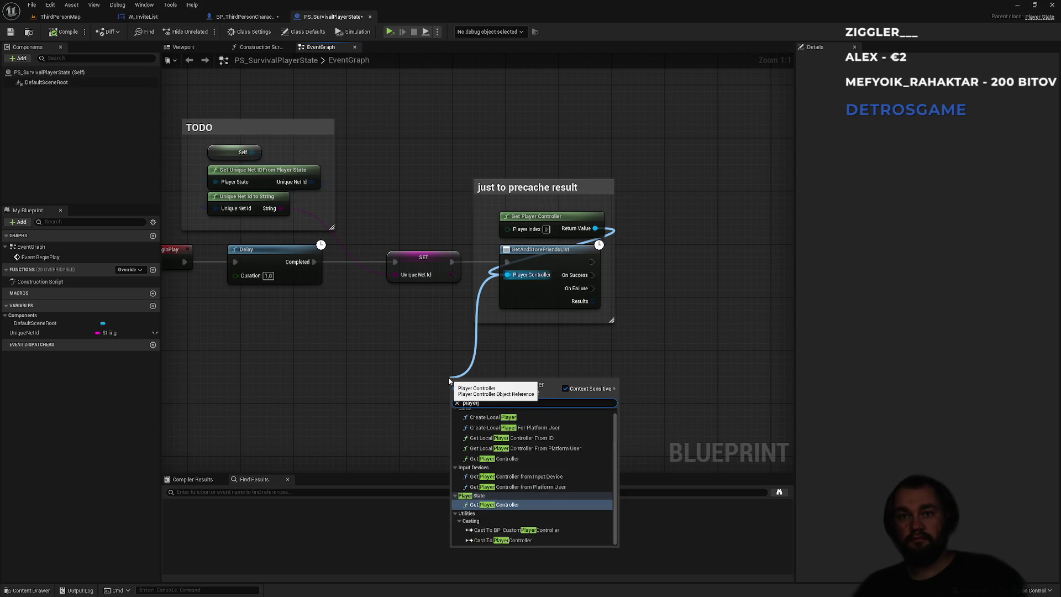
pyautogui.write(' co')
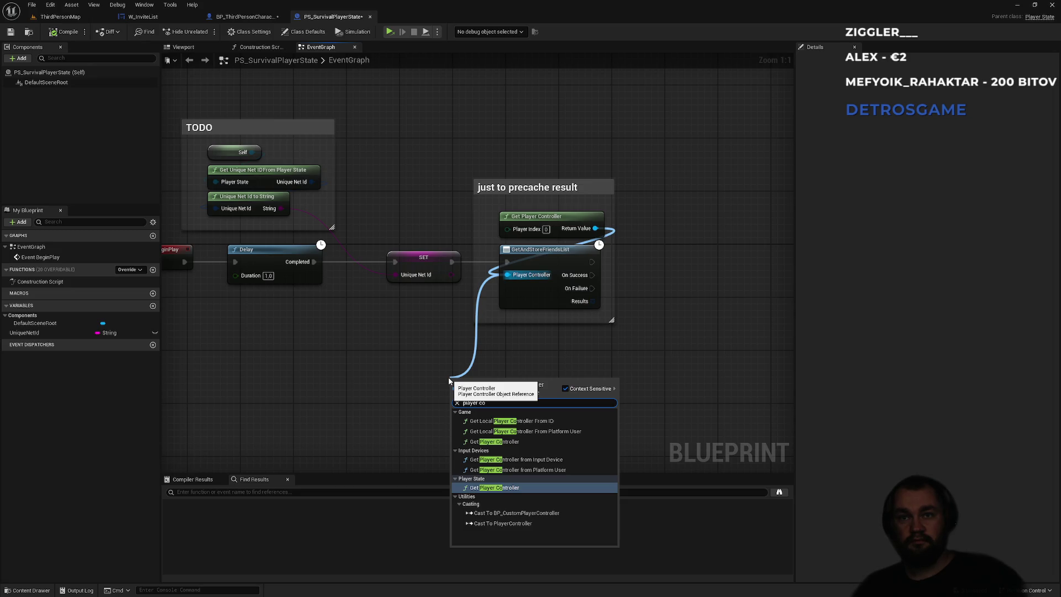
pyautogui.press('Return')
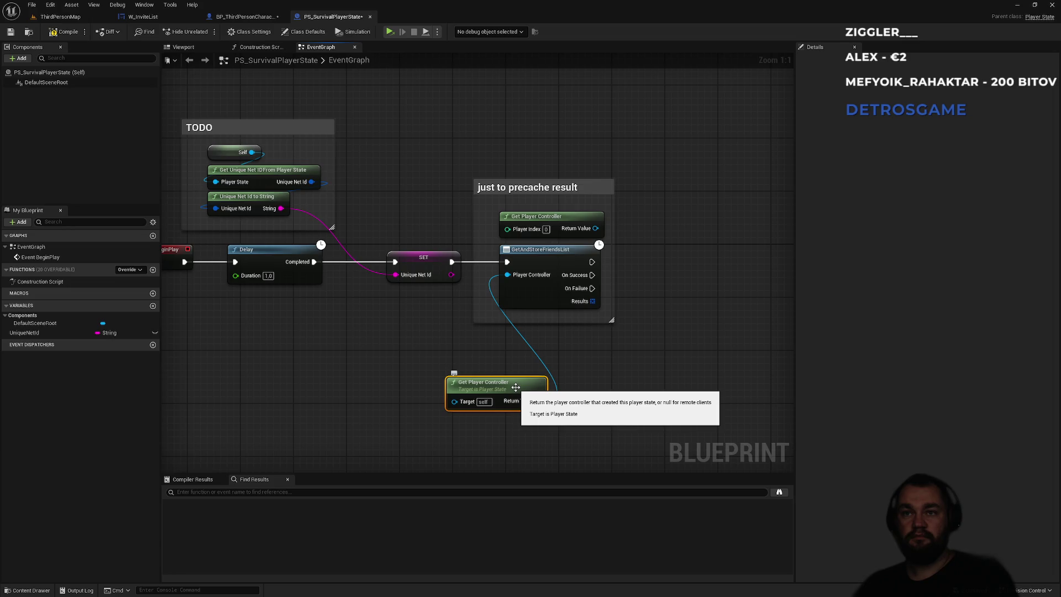
pyautogui.click(566, 218)
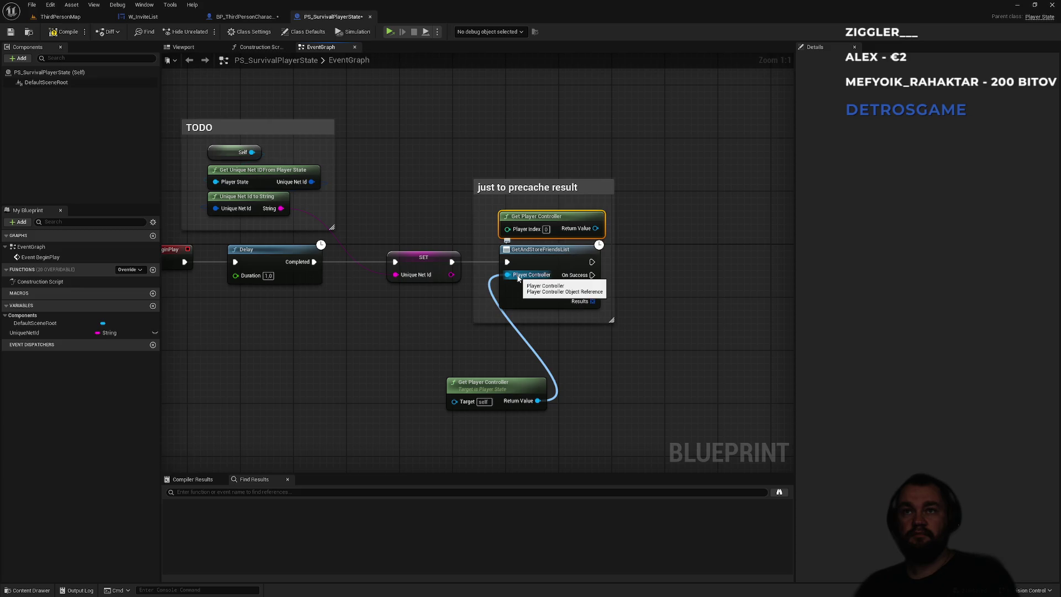
pyautogui.press('Delete')
pyautogui.moveTo(497, 390); pyautogui.dragTo(549, 216)
pyautogui.click(562, 140)
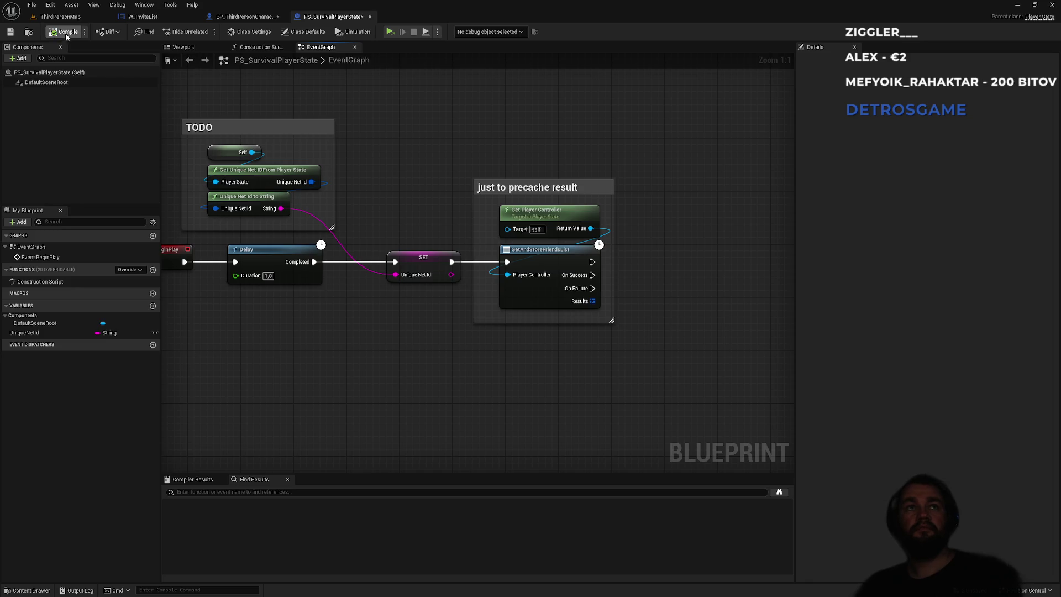
# Save all, confirming both PS_SurvivalPlayerState and BP_ThirdPersonCharacter.
pyautogui.click(79, 18)
pyautogui.hotkey('ctrl', 'shift', 's')
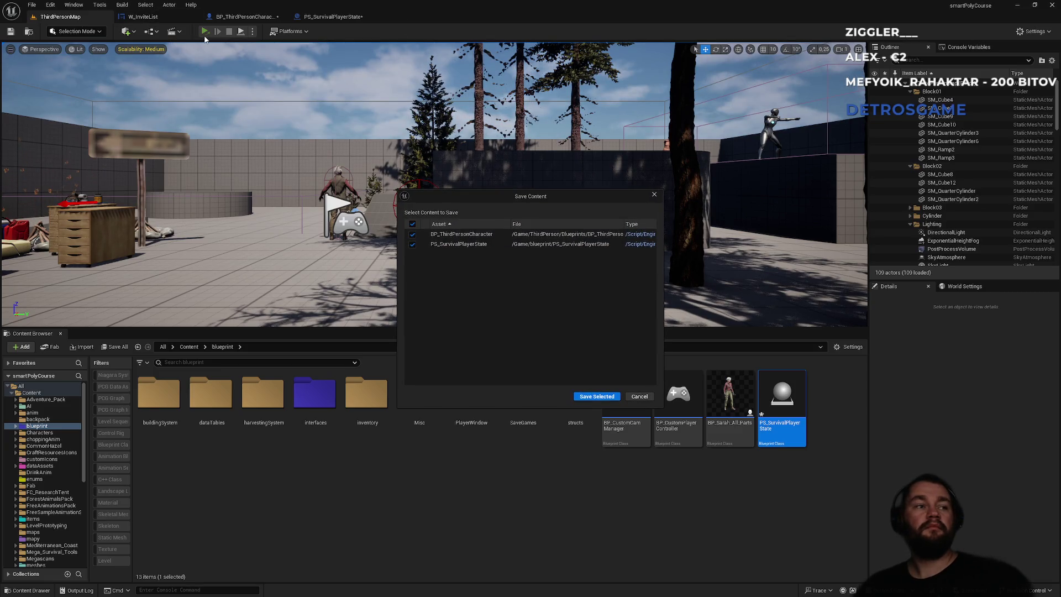
pyautogui.click(598, 396)
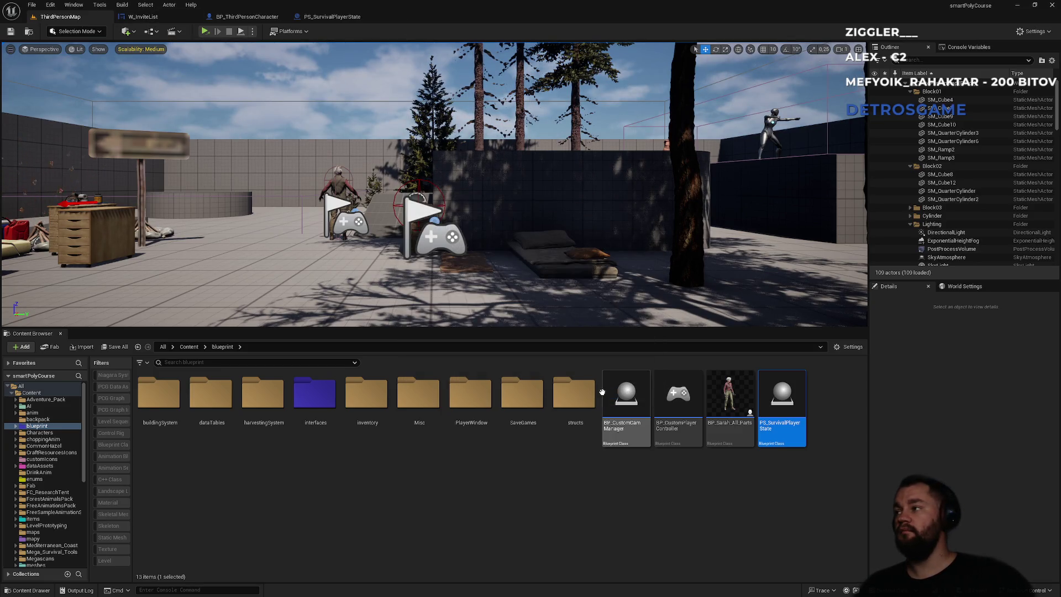
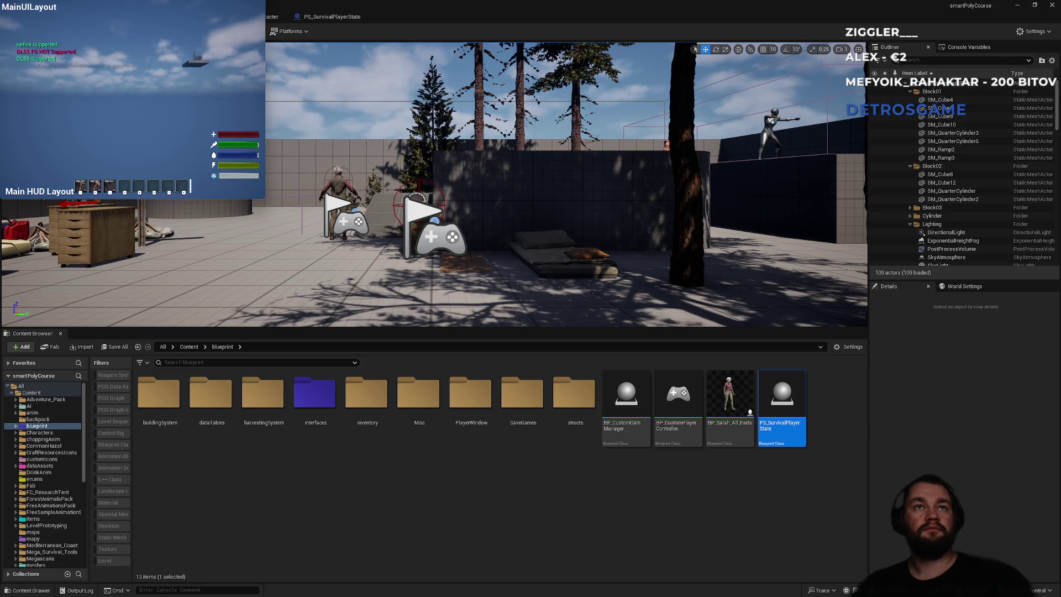
# Check the in-game Invite player panel, quit the session, and return to the PS_SurvivalPlayerState graph.
pyautogui.press('super')
pyautogui.press('super')
pyautogui.press('Escape')
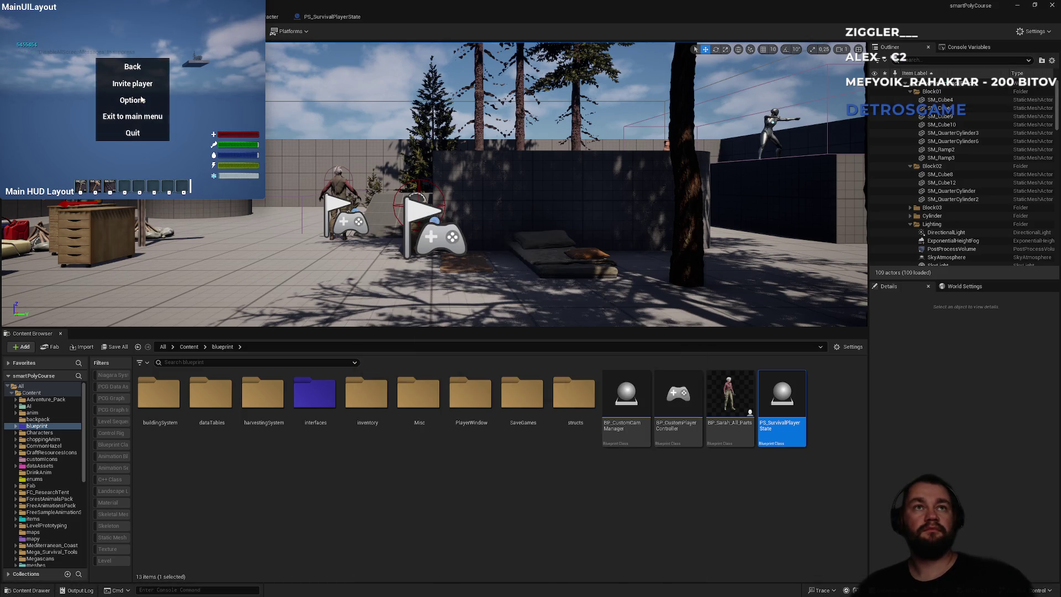
pyautogui.click(137, 89)
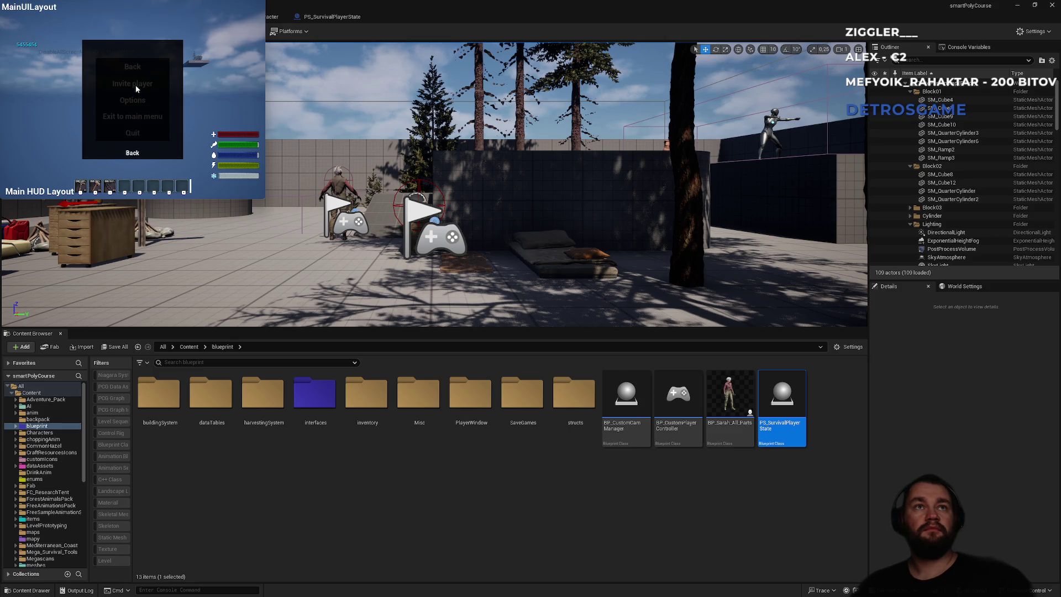
pyautogui.click(135, 149)
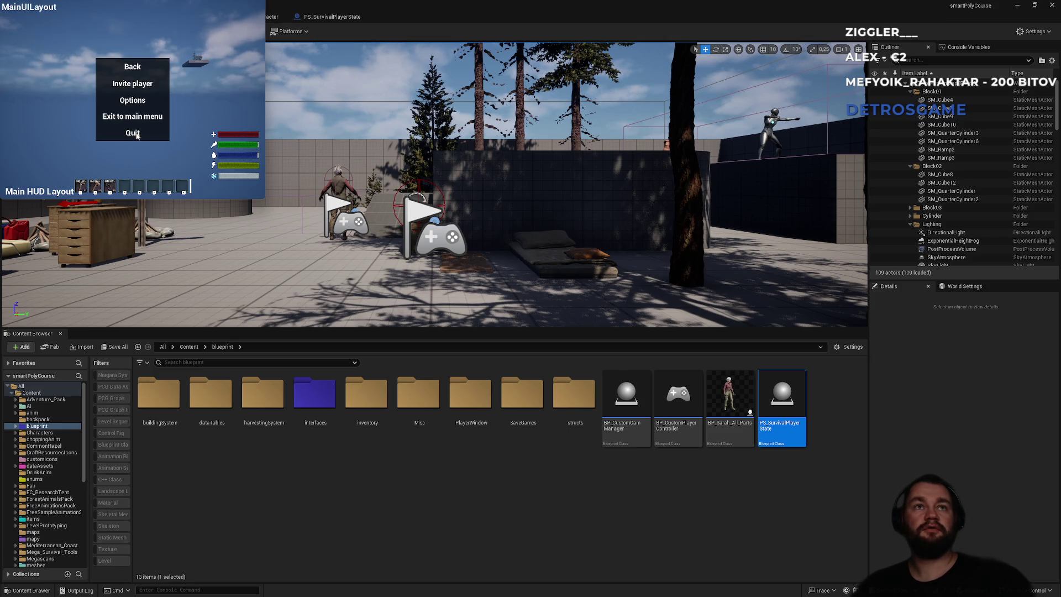
pyautogui.click(135, 134)
pyautogui.click(328, 18)
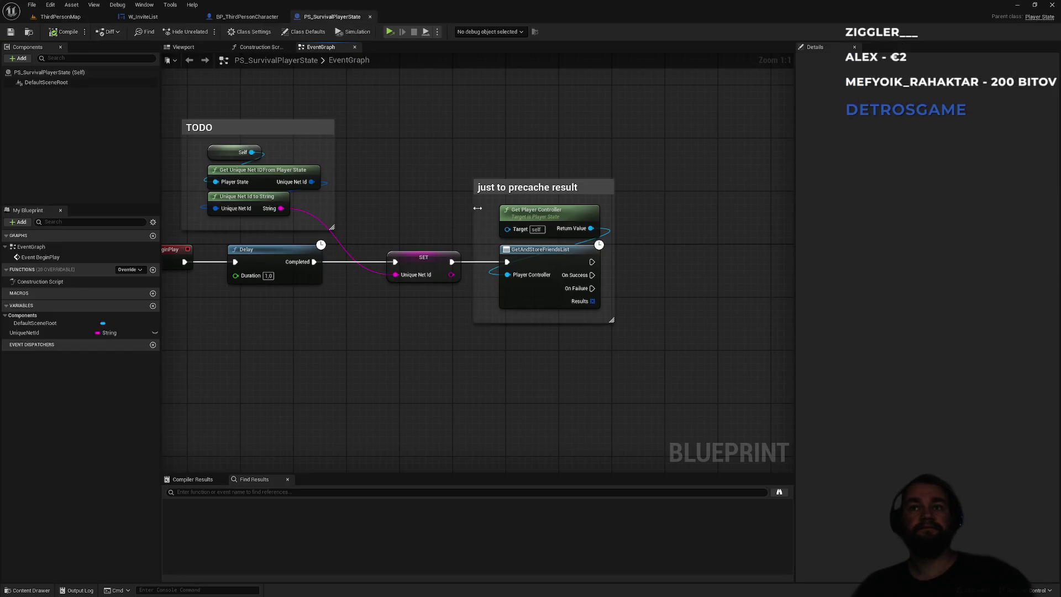
# Cut the 'just to precache result' comment and its nodes from PS_SurvivalPlayerState, then return to ThirdPersonMap.
pyautogui.click(536, 315)
pyautogui.press('Delete')
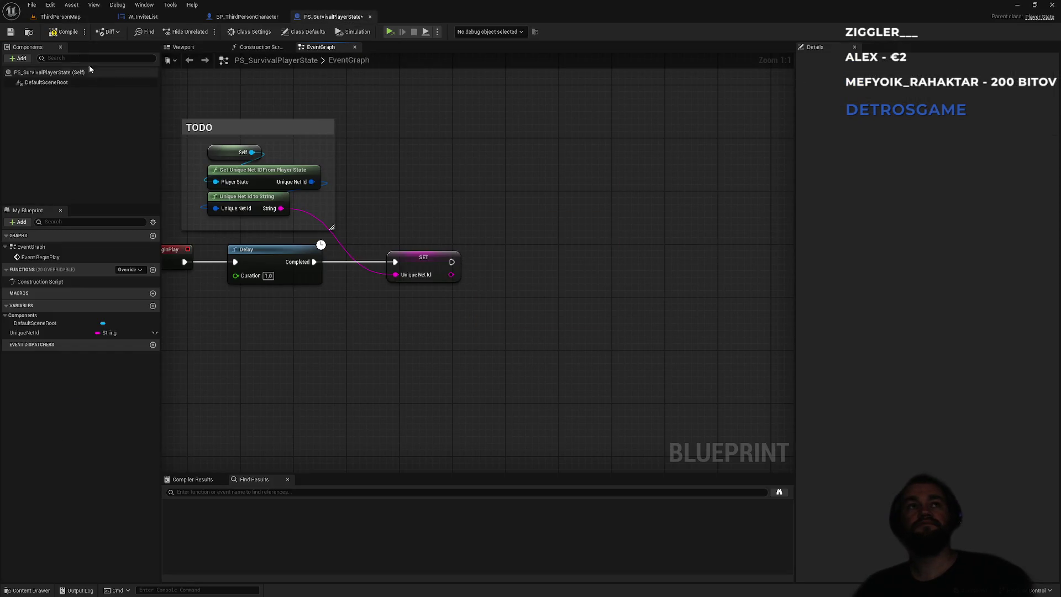
pyautogui.click(244, 17)
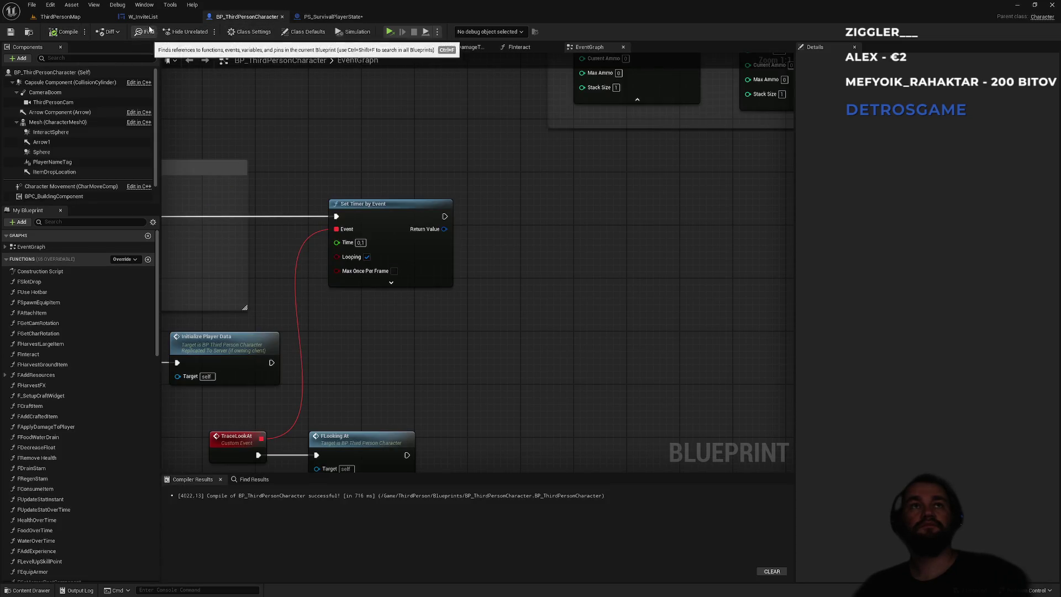
pyautogui.click(138, 17)
pyautogui.click(67, 17)
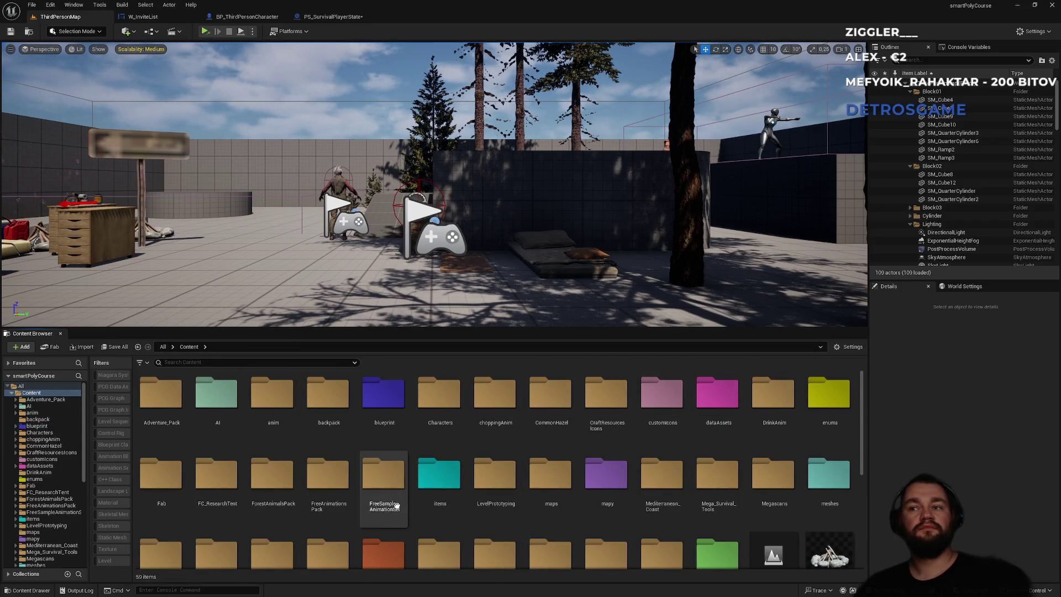
# Browse the Content Browser to ui > widgets > menus and open W_PlayMenu.
pyautogui.scroll(-3, 390, 497)
pyautogui.scroll(-1, 397, 506)
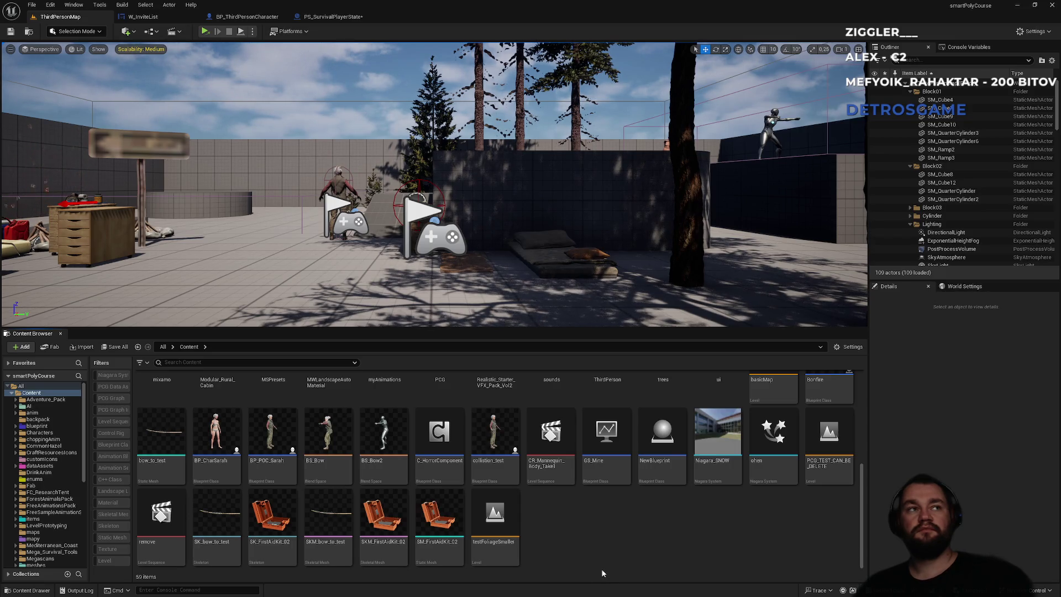
pyautogui.scroll(5, 646, 488)
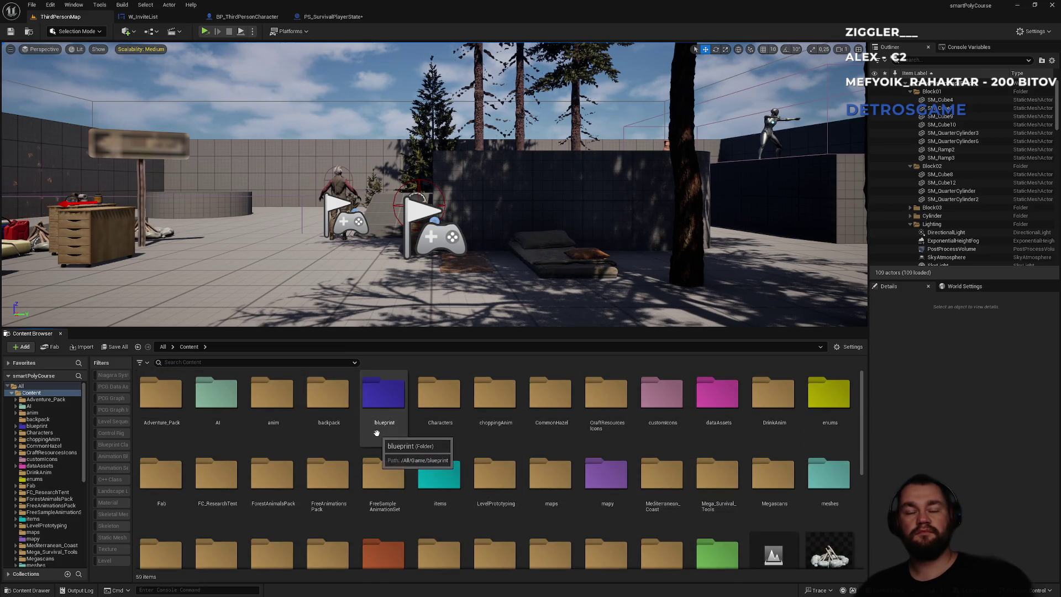
pyautogui.scroll(-3, 707, 453)
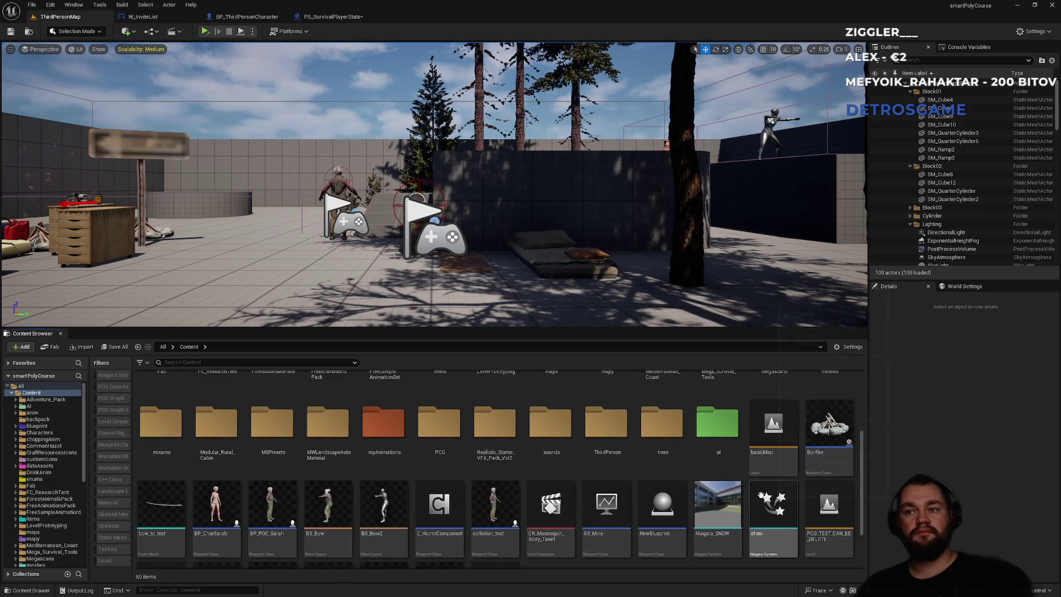
pyautogui.doubleClick(706, 453)
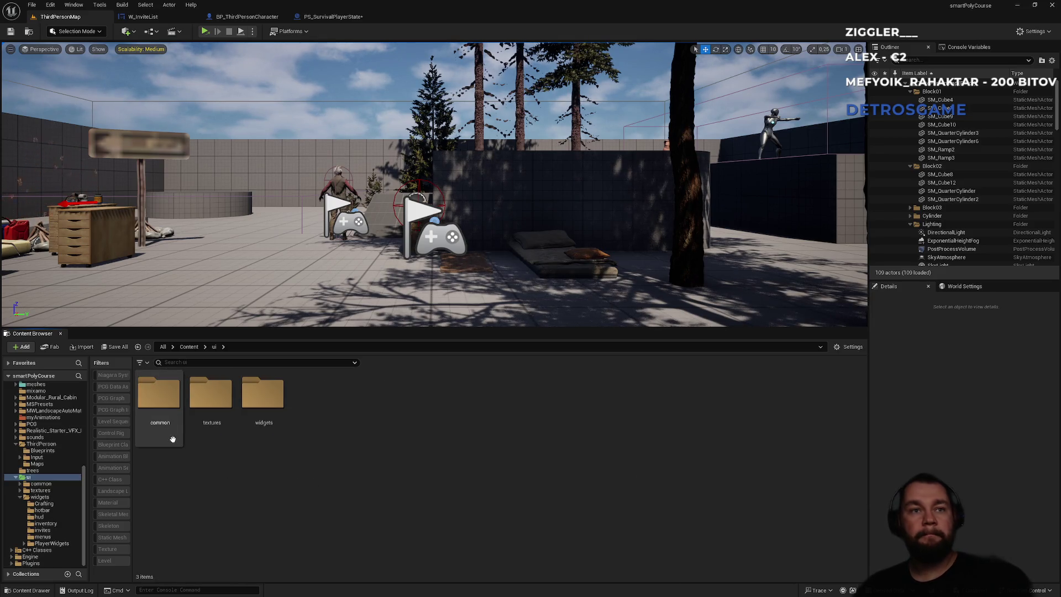
pyautogui.doubleClick(250, 438)
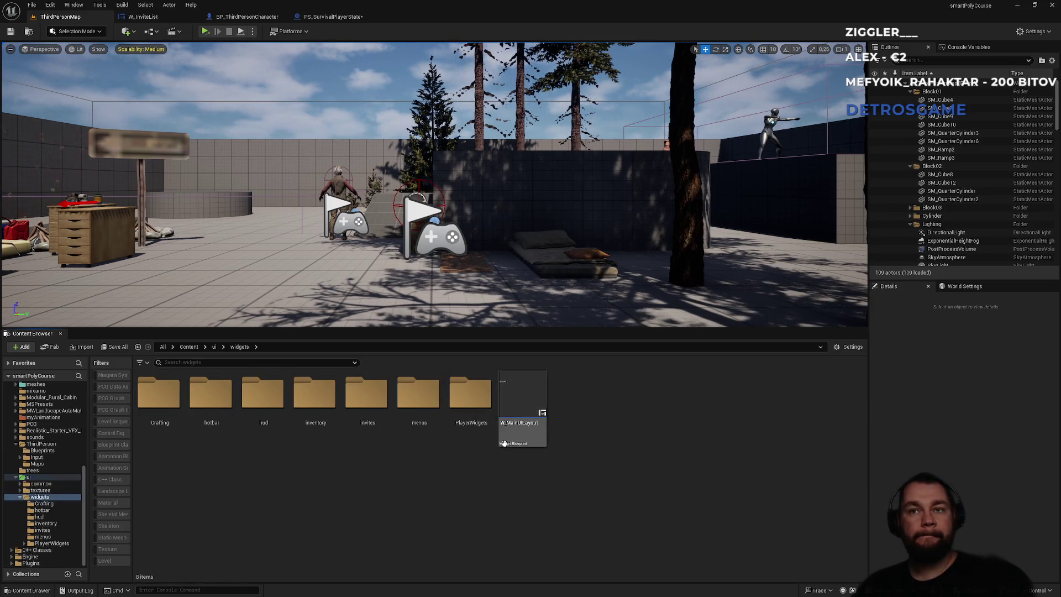
pyautogui.doubleClick(441, 440)
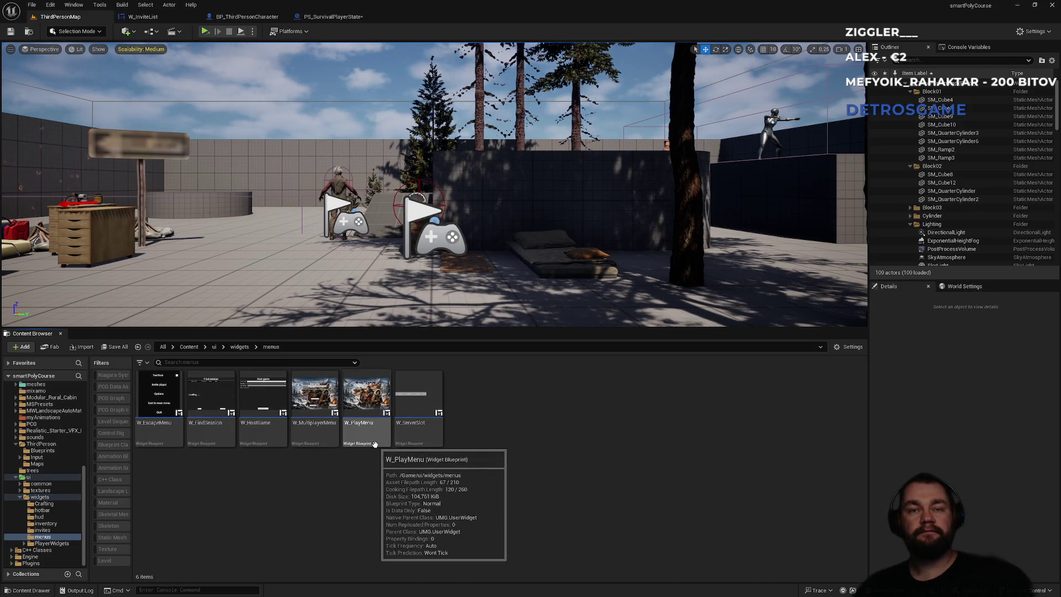
pyautogui.click(318, 443)
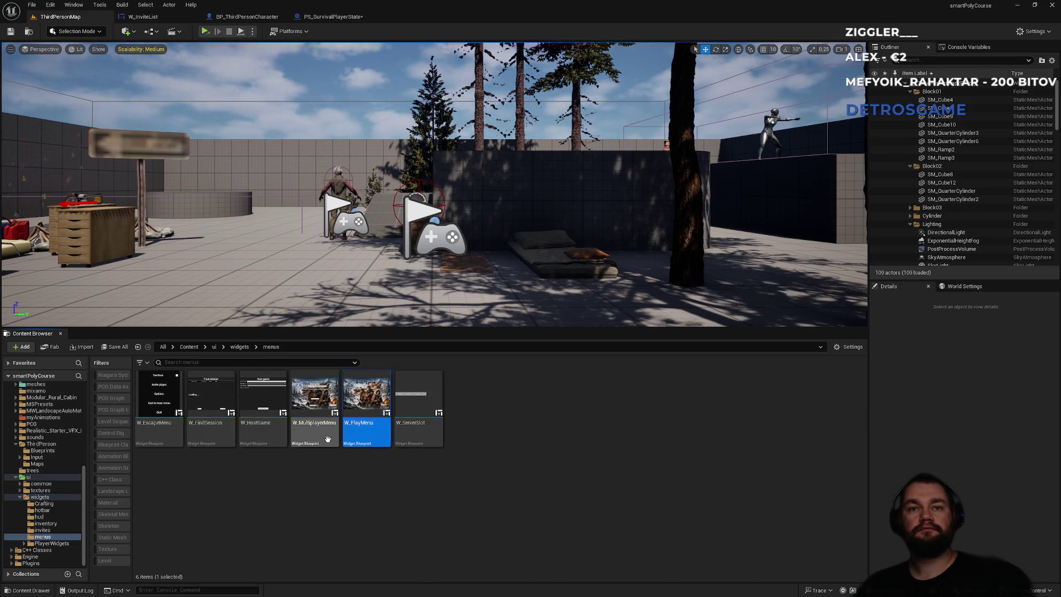
pyautogui.click(364, 435)
pyautogui.doubleClick(365, 434)
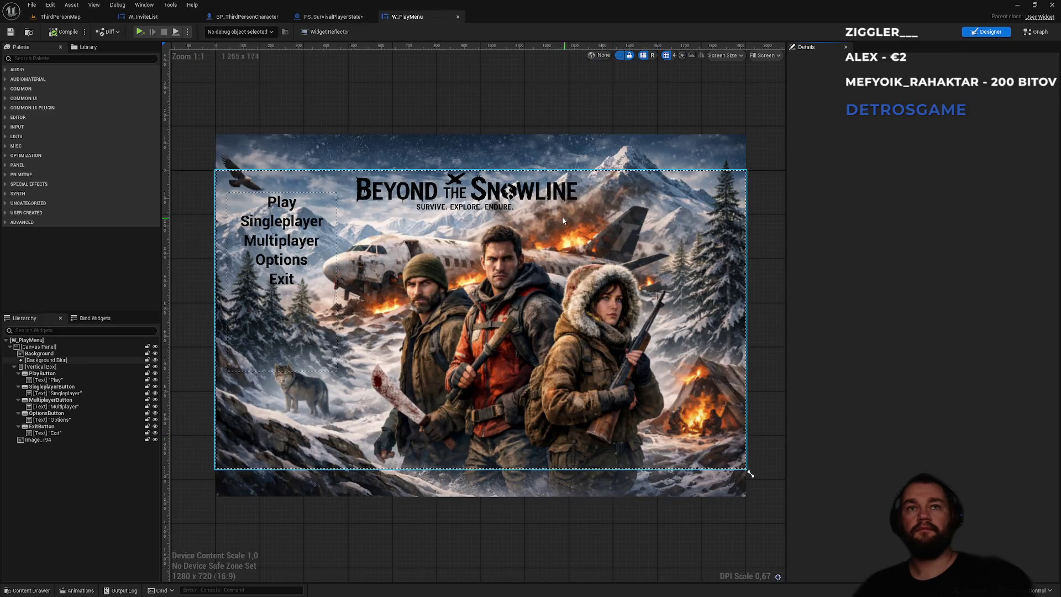
# Paste the precache comment into W_PlayMenu's event graph and wire Open Level into GetAndStoreFriendsList.
pyautogui.click(1035, 32)
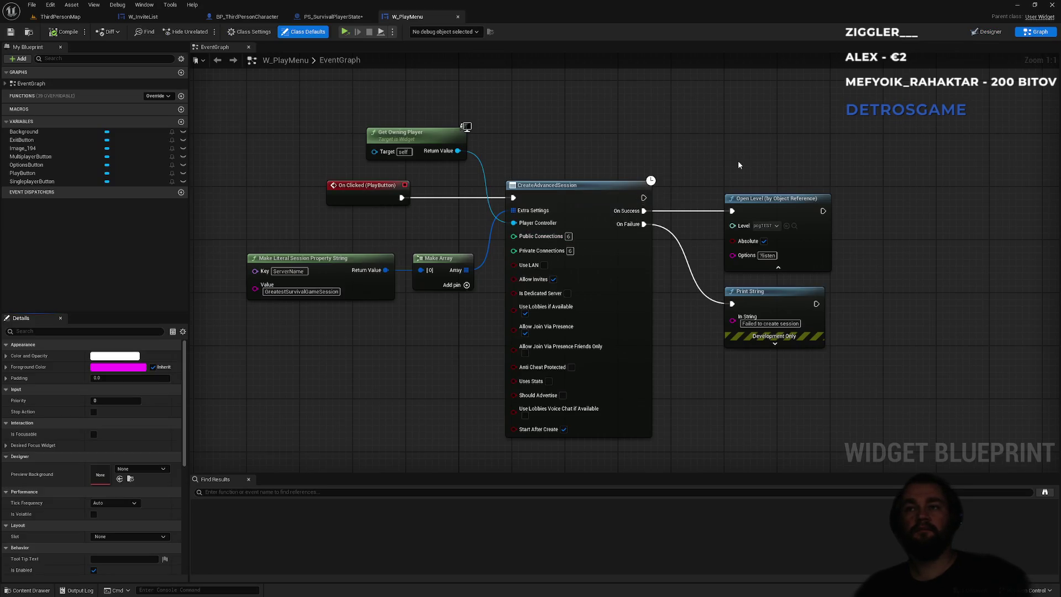
pyautogui.moveTo(738, 160); pyautogui.dragTo(509, 139)
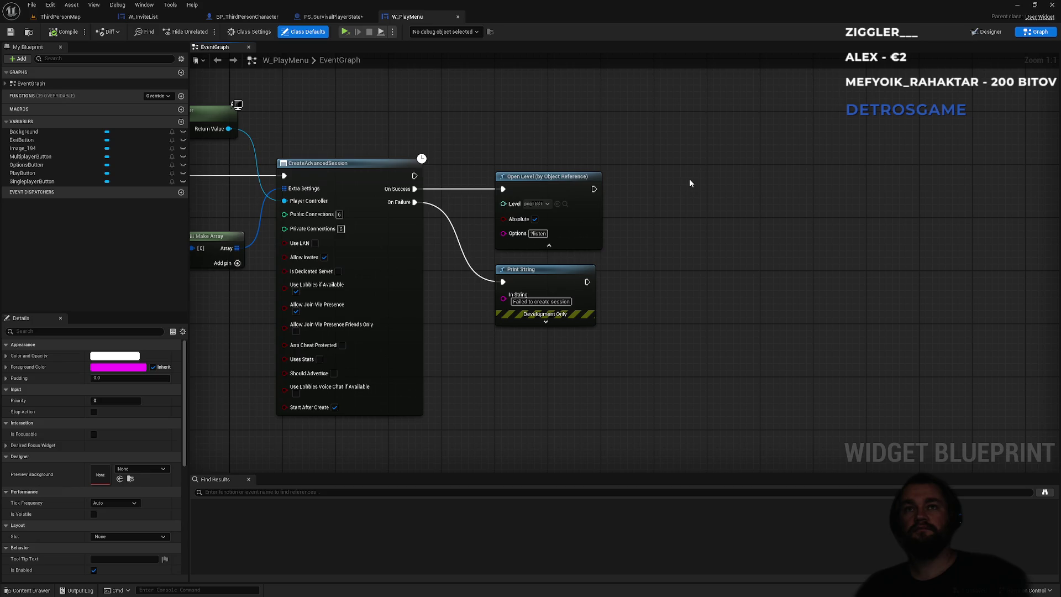
pyautogui.hotkey('ctrl', 'v')
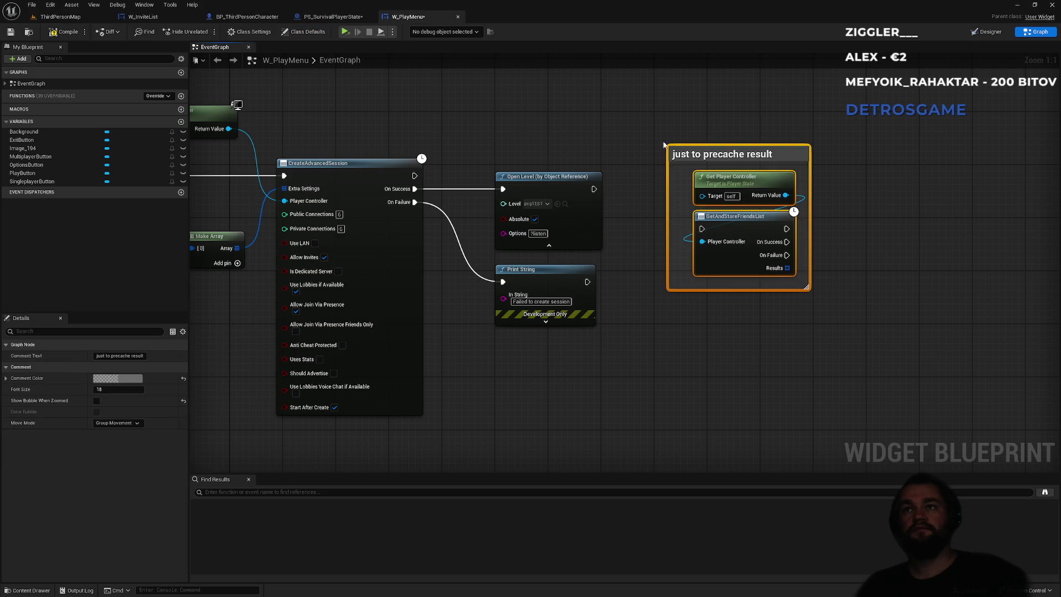
pyautogui.click(668, 122)
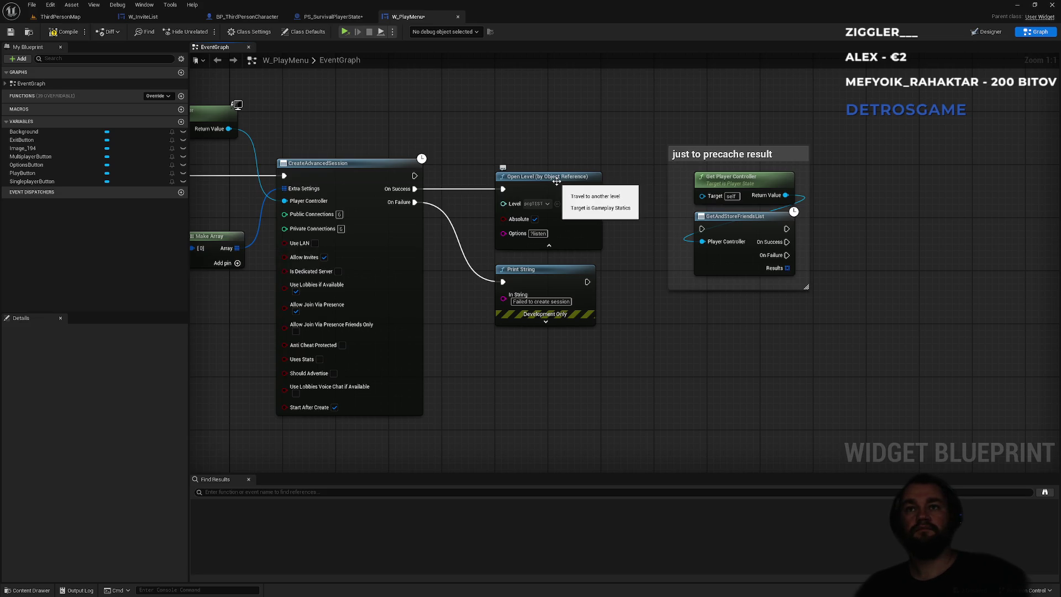
pyautogui.moveTo(593, 189)
pyautogui.mouseDown()
pyautogui.moveTo(612, 212)
pyautogui.moveTo(702, 230)
pyautogui.mouseUp()
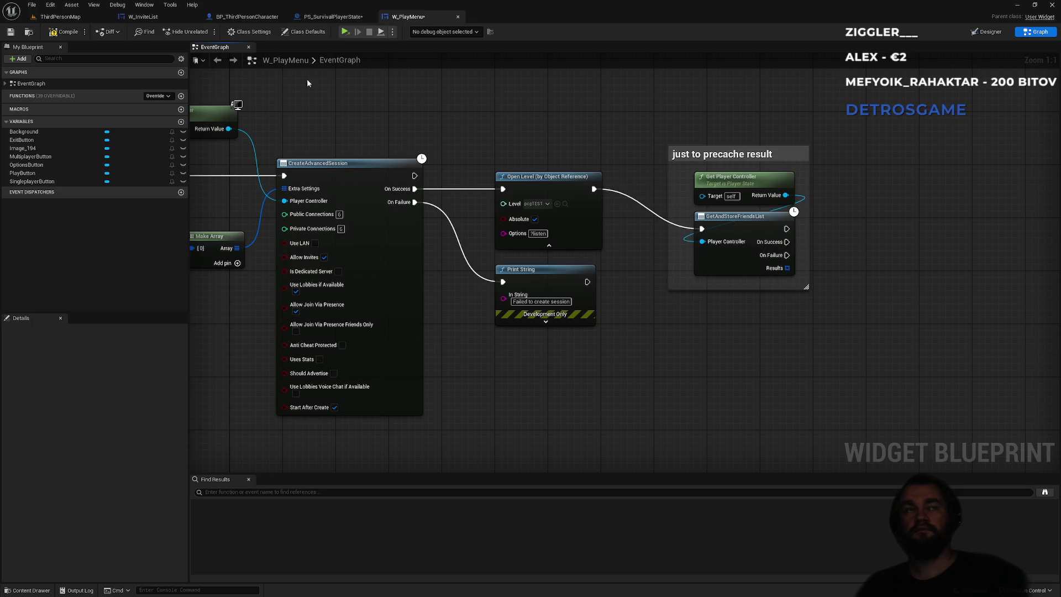
# Compile W_PlayMenu, try and discard a Get Player Controller node, and check W_InviteList for reference.
pyautogui.click(73, 35)
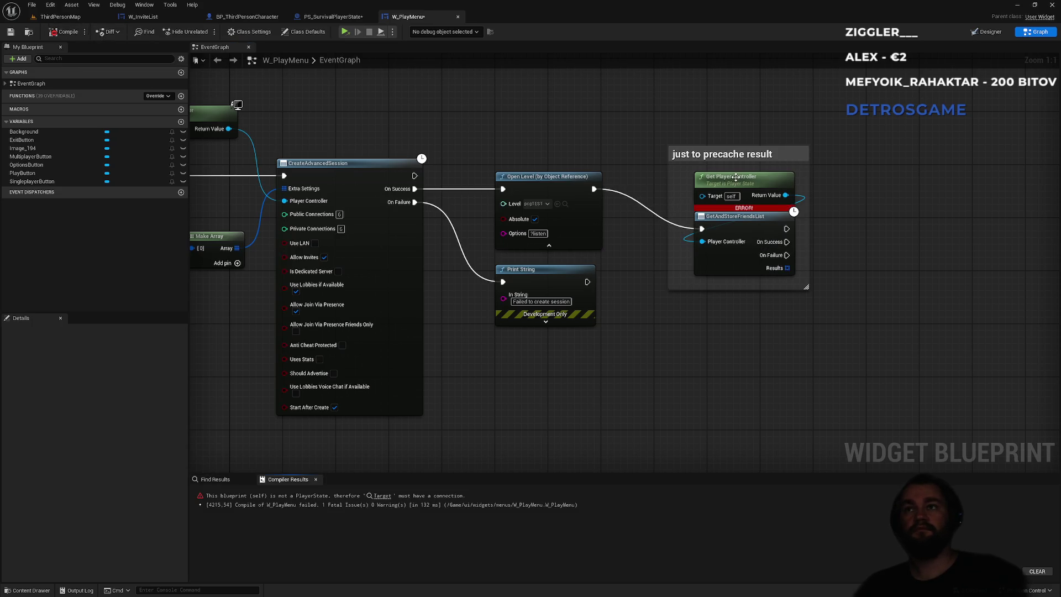
pyautogui.press('Delete')
pyautogui.rightClick(679, 363)
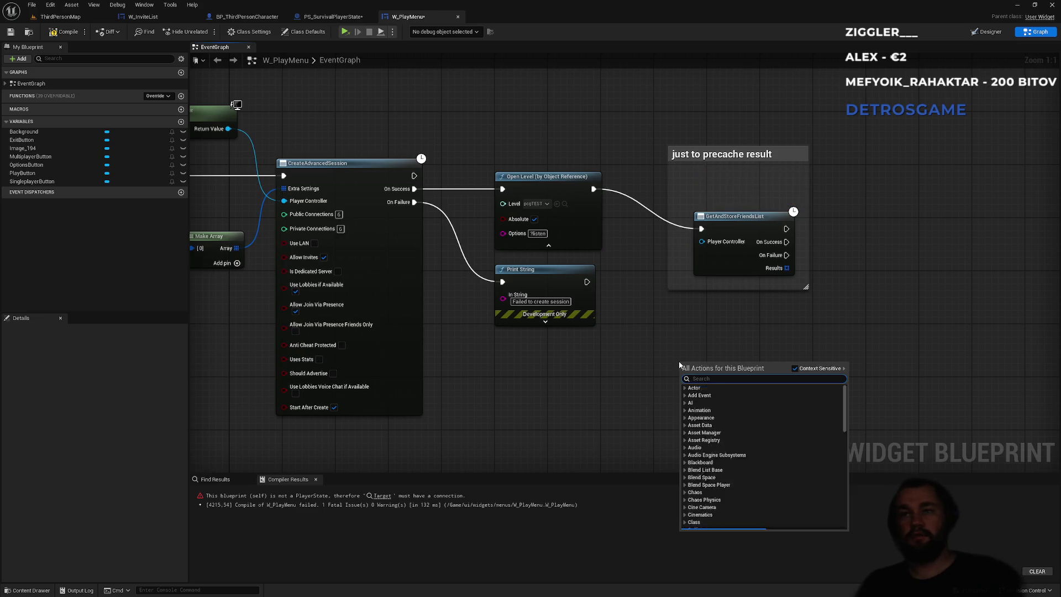
pyautogui.write('get contro')
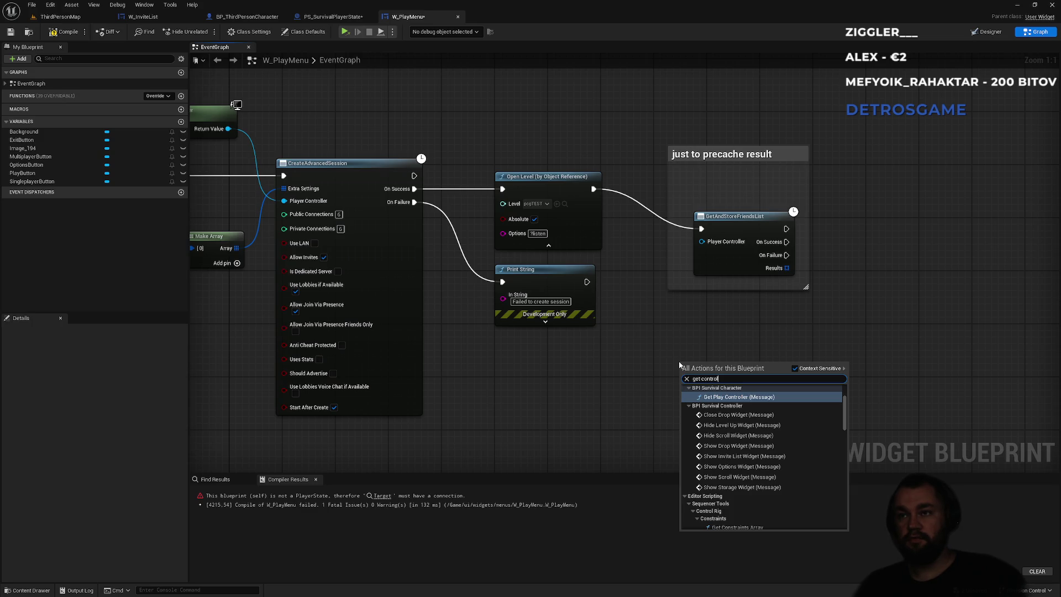
pyautogui.write('ler')
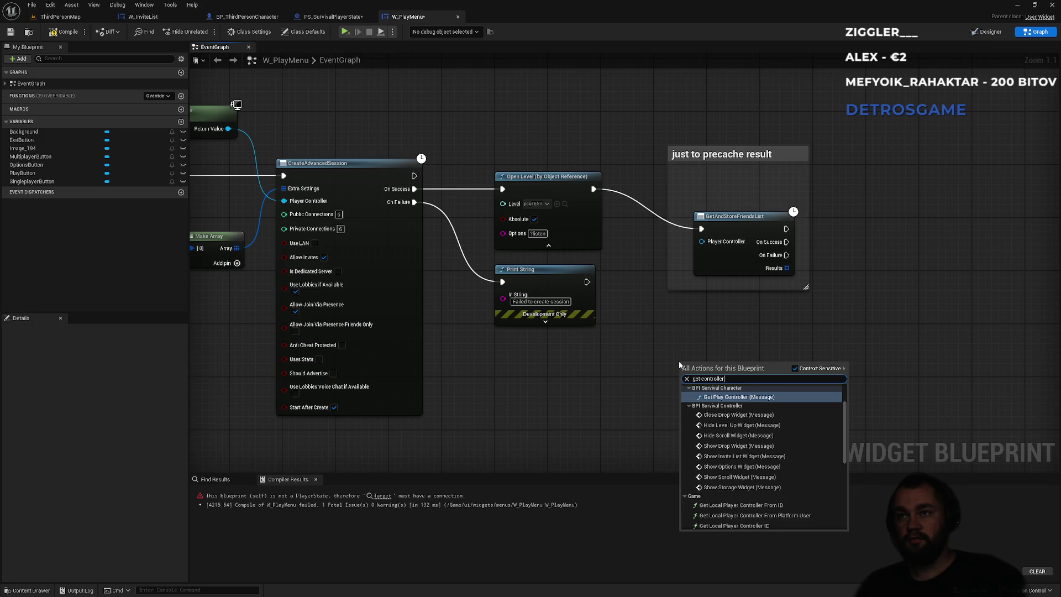
pyautogui.scroll(-3, 741, 486)
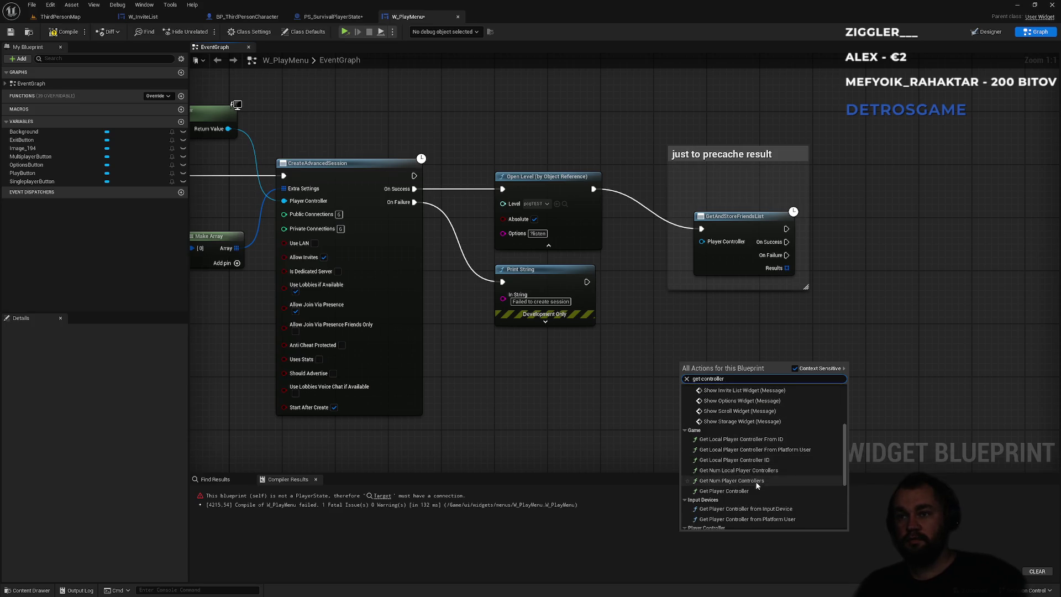
pyautogui.click(728, 492)
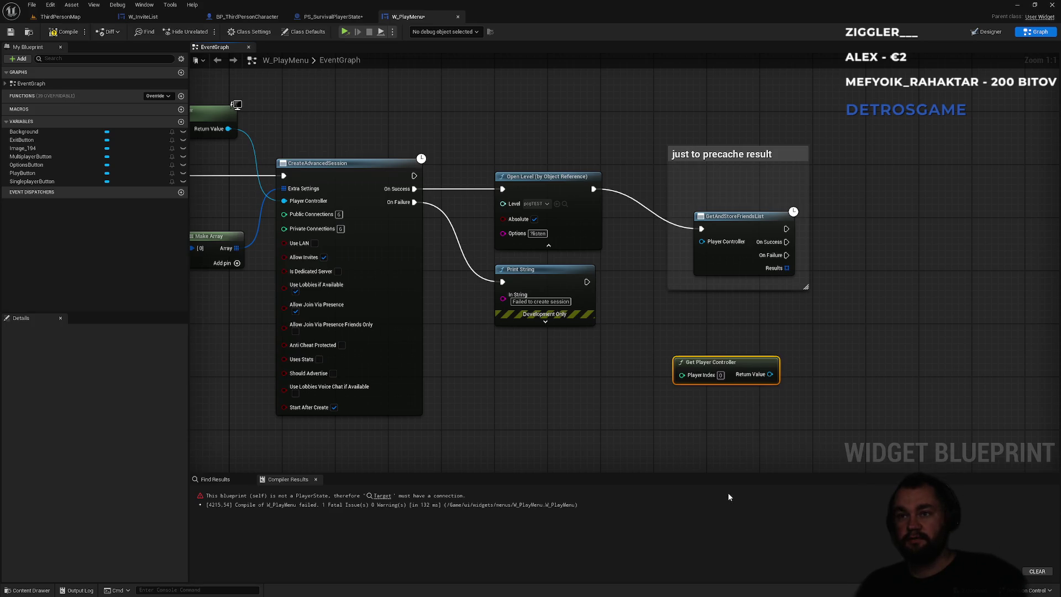
pyautogui.press('Delete')
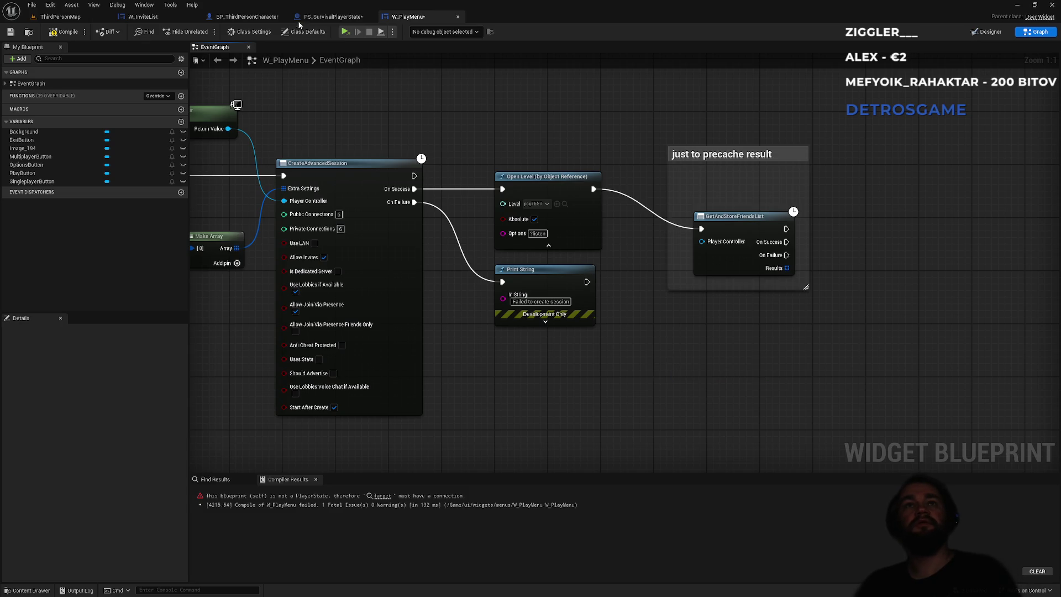
pyautogui.click(170, 18)
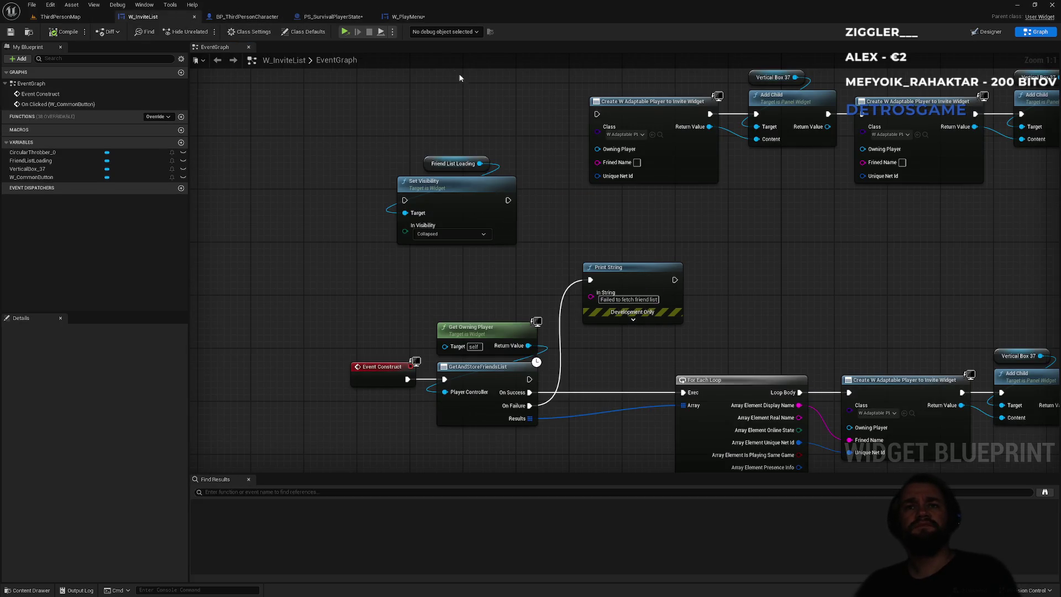
# Wire Get Owning Player into GetAndStoreFriendsList's Player Controller, compile, and return to ThirdPersonMap.
pyautogui.click(434, 16)
pyautogui.moveTo(701, 242)
pyautogui.mouseDown()
pyautogui.moveTo(640, 390)
pyautogui.moveTo(707, 174)
pyautogui.moveTo(713, 187)
pyautogui.mouseUp()
pyautogui.write('ownin')
pyautogui.press('Return')
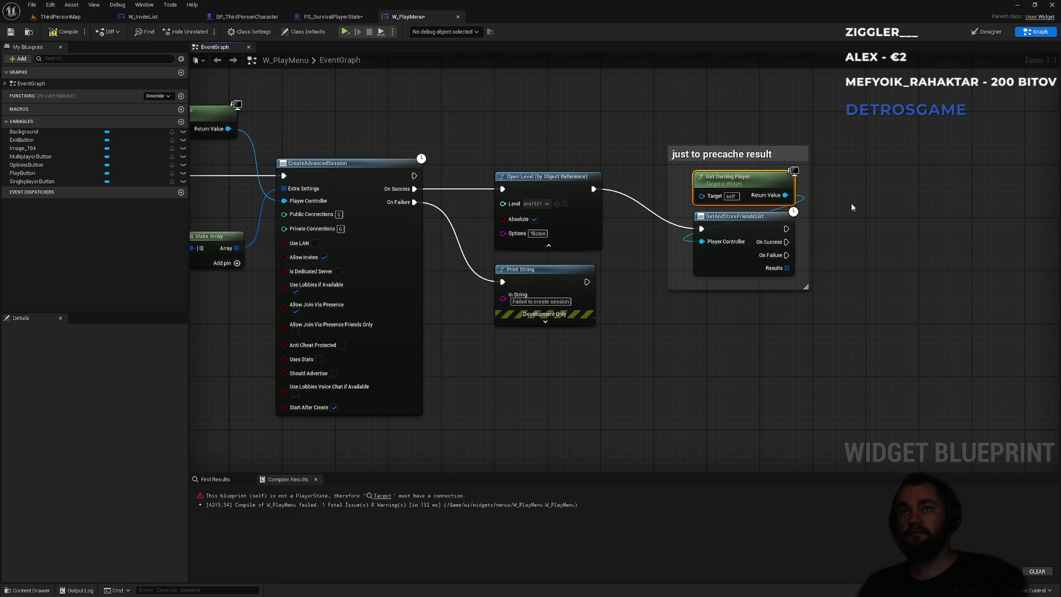
pyautogui.click(871, 210)
pyautogui.click(62, 34)
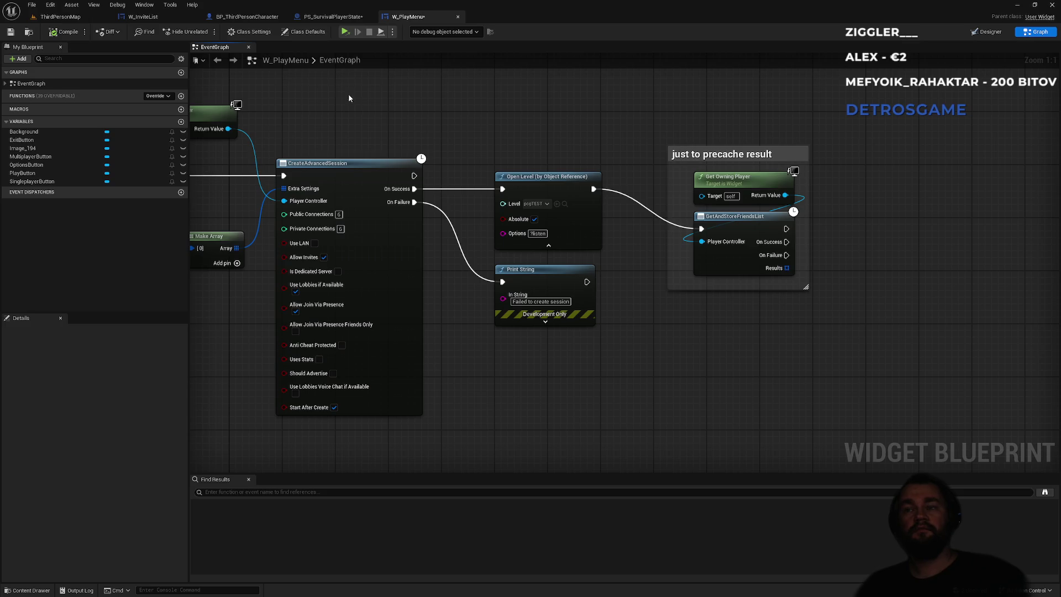
pyautogui.click(95, 17)
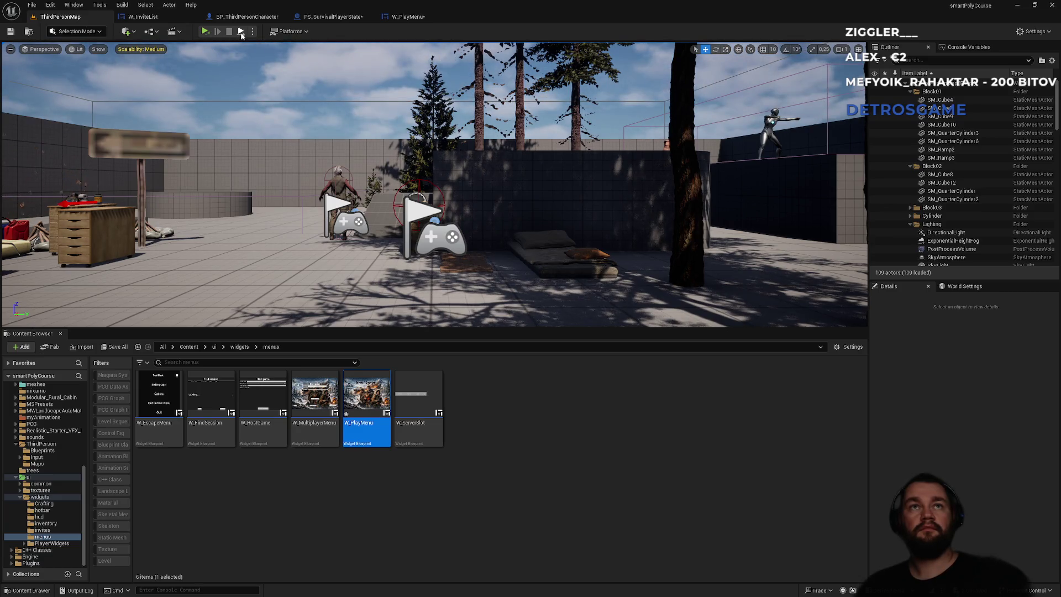
# Save the PS_SurvivalPlayerState and W_PlayMenu assets, then exit the running game to its main menu.
pyautogui.hotkey('ctrl', 'shift', 's')
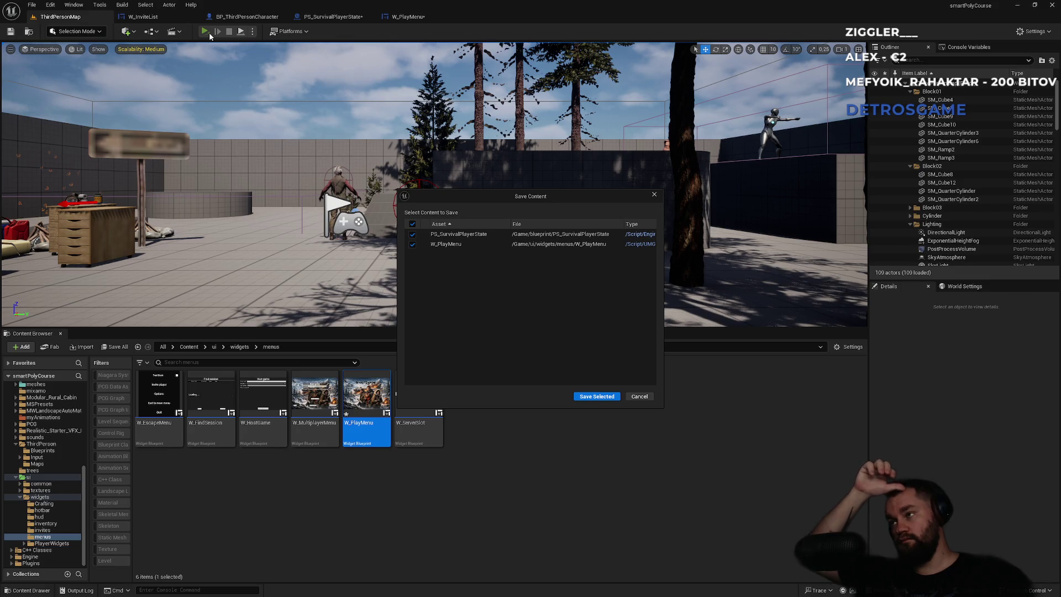
pyautogui.click(600, 396)
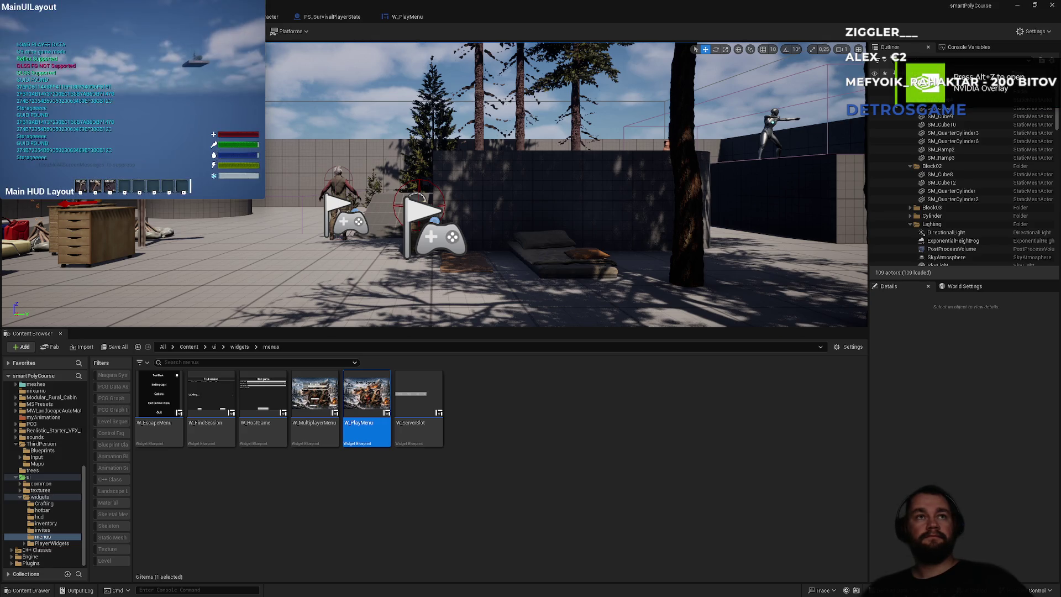
pyautogui.press('Escape')
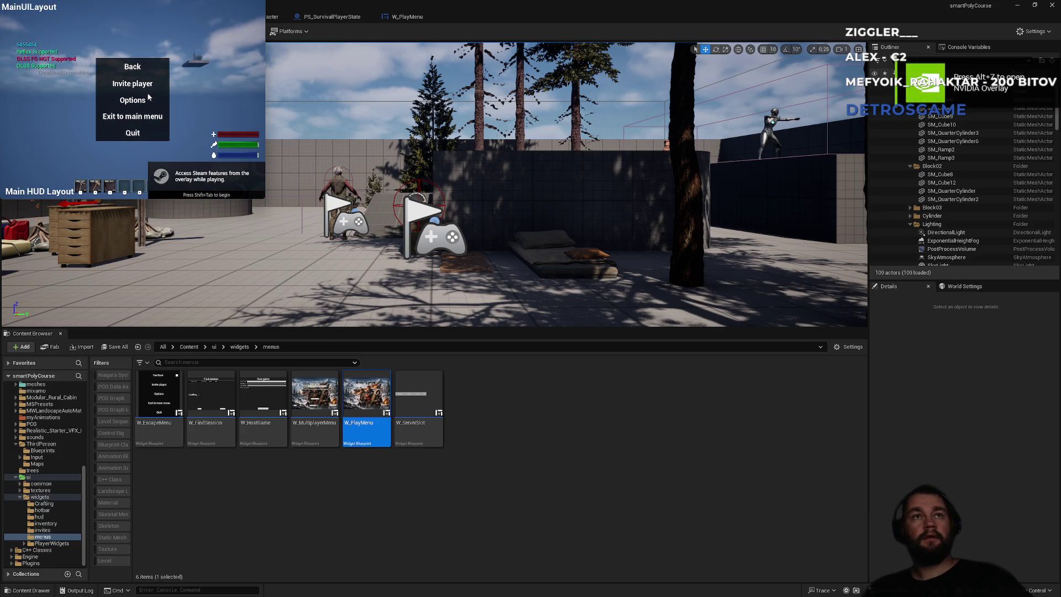
pyautogui.click(130, 119)
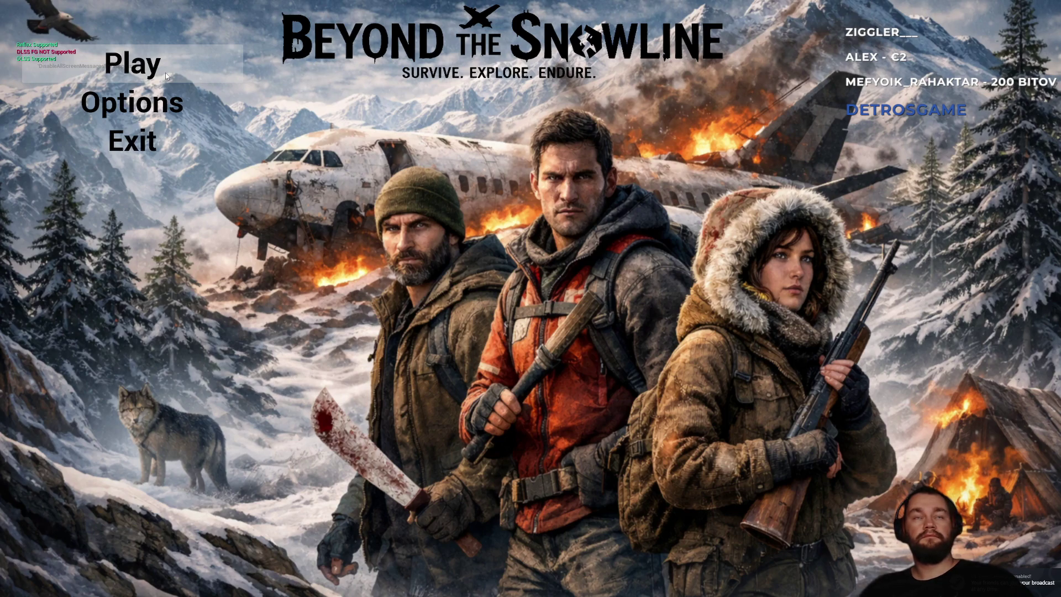
# Start the game from the main menu, walk forward toward the blue barrel, and pause.
pyautogui.click(166, 76)
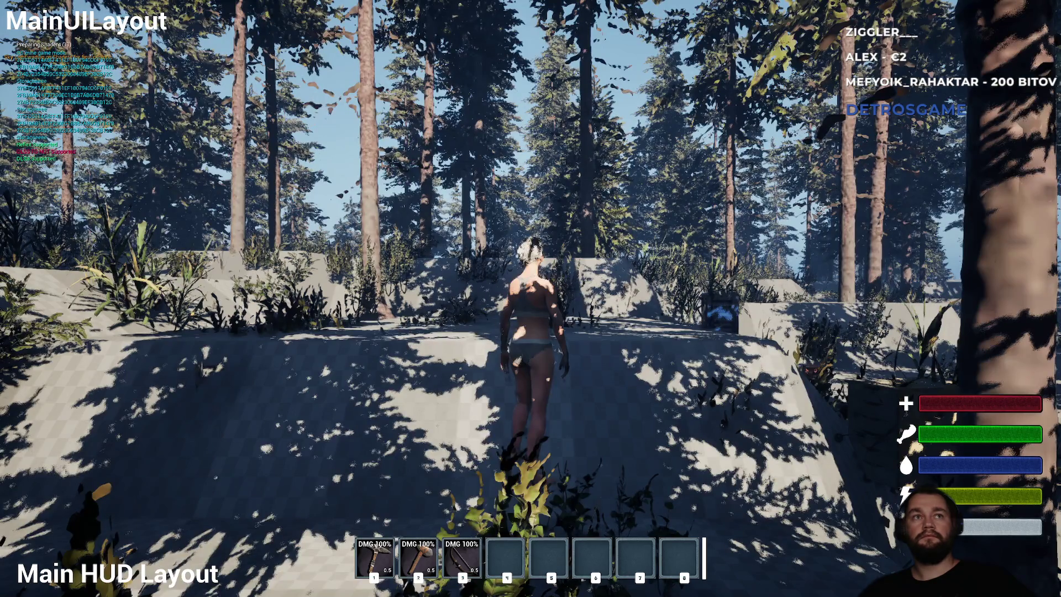
pyautogui.press('w')
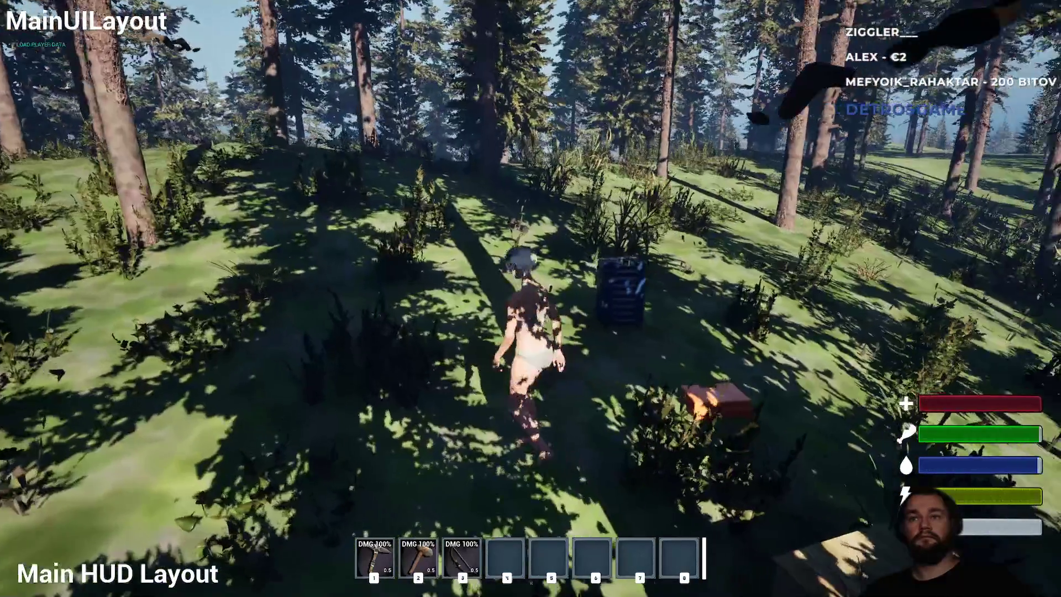
pyautogui.press('w')
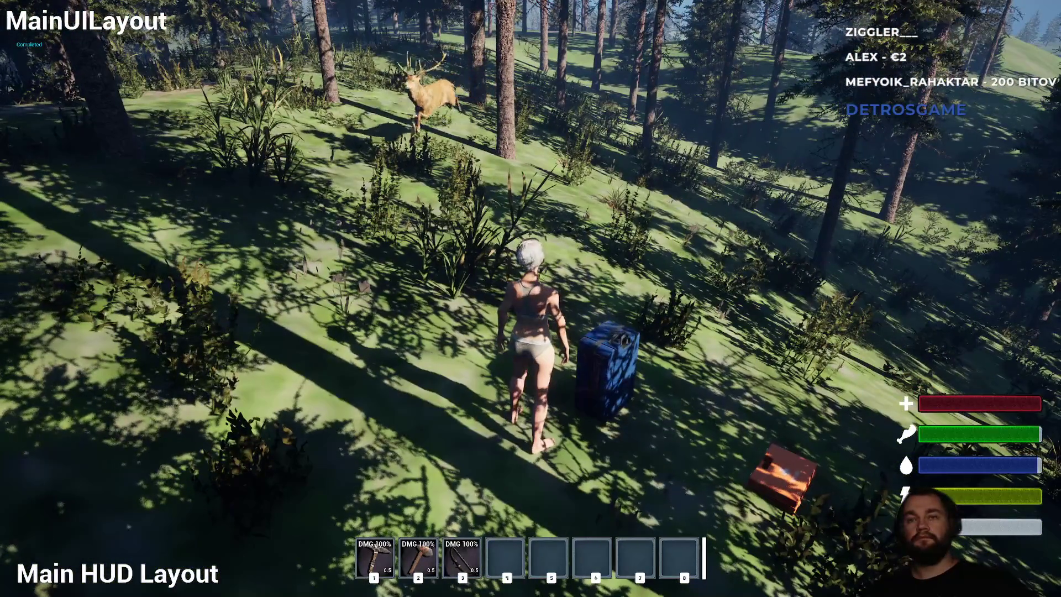
pyautogui.press('Escape')
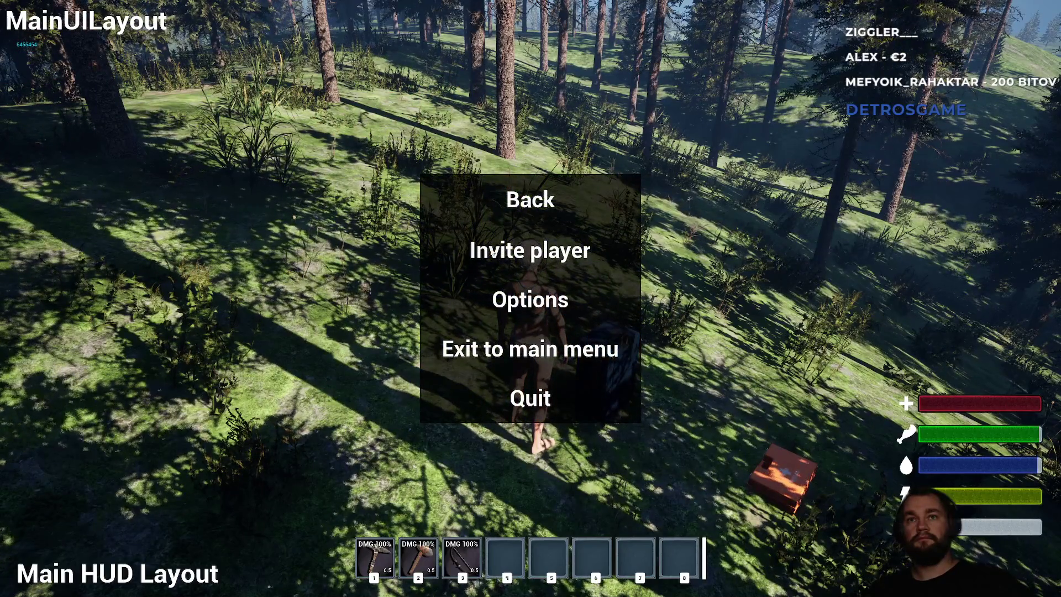
# Open and scroll the Invite player list several times, then exit to the game's main menu.
pyautogui.click(491, 252)
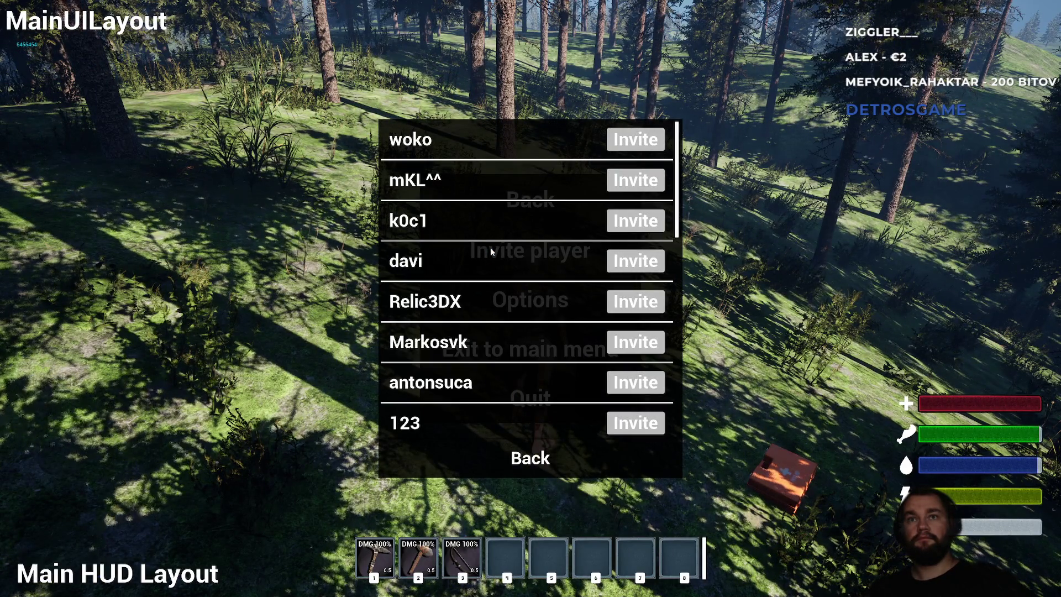
pyautogui.scroll(-10, 678, 225)
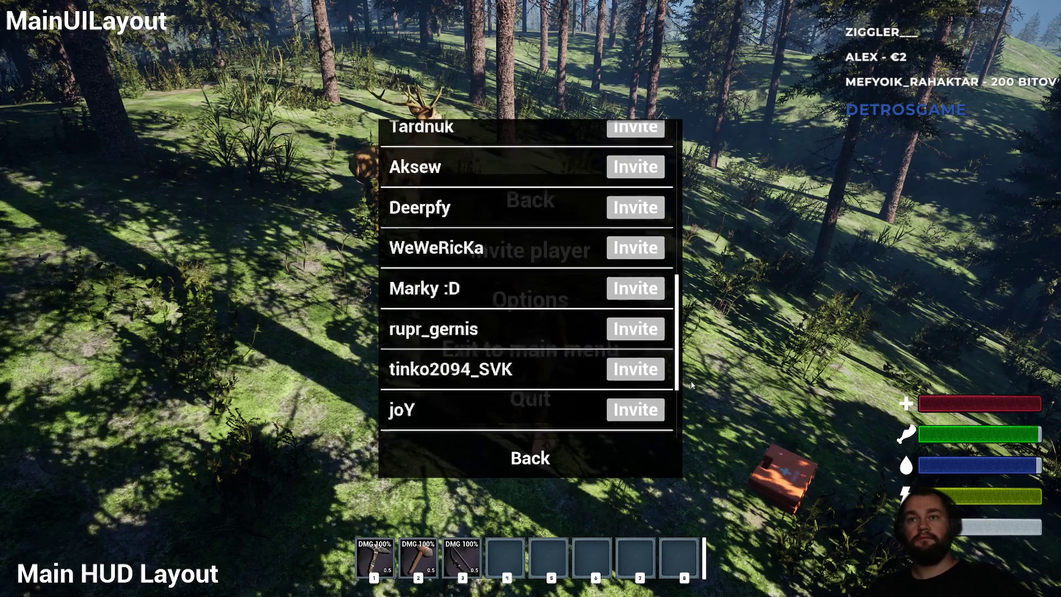
pyautogui.scroll(8, 686, 232)
pyautogui.moveTo(690, 237)
pyautogui.mouseDown()
pyautogui.moveTo(688, 193)
pyautogui.moveTo(684, 420)
pyautogui.moveTo(691, 184)
pyautogui.mouseUp()
pyautogui.press('Escape')
pyautogui.click(576, 248)
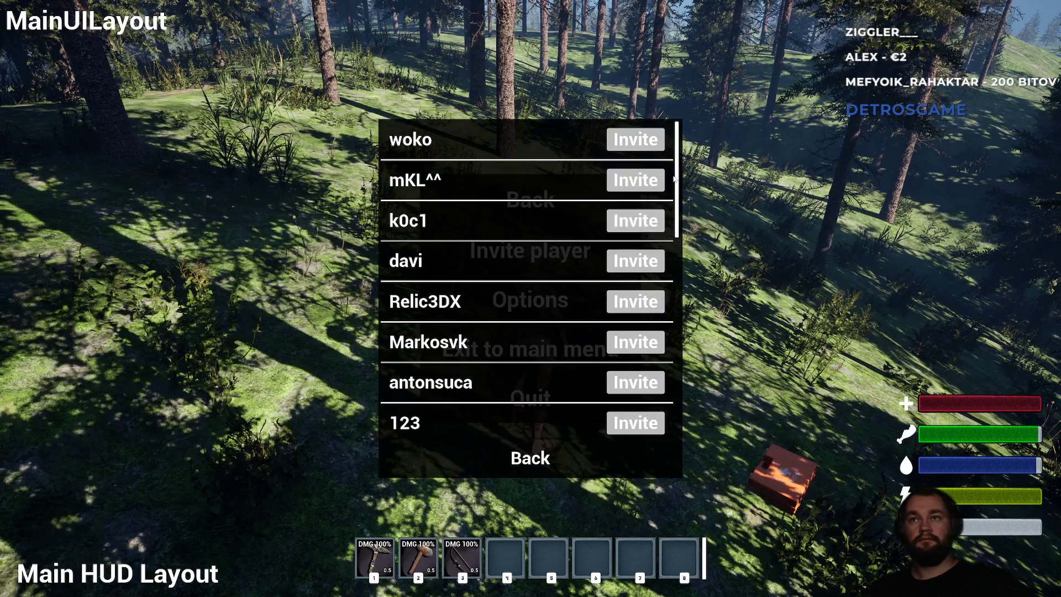
pyautogui.moveTo(686, 235); pyautogui.dragTo(675, 410)
pyautogui.press('Escape')
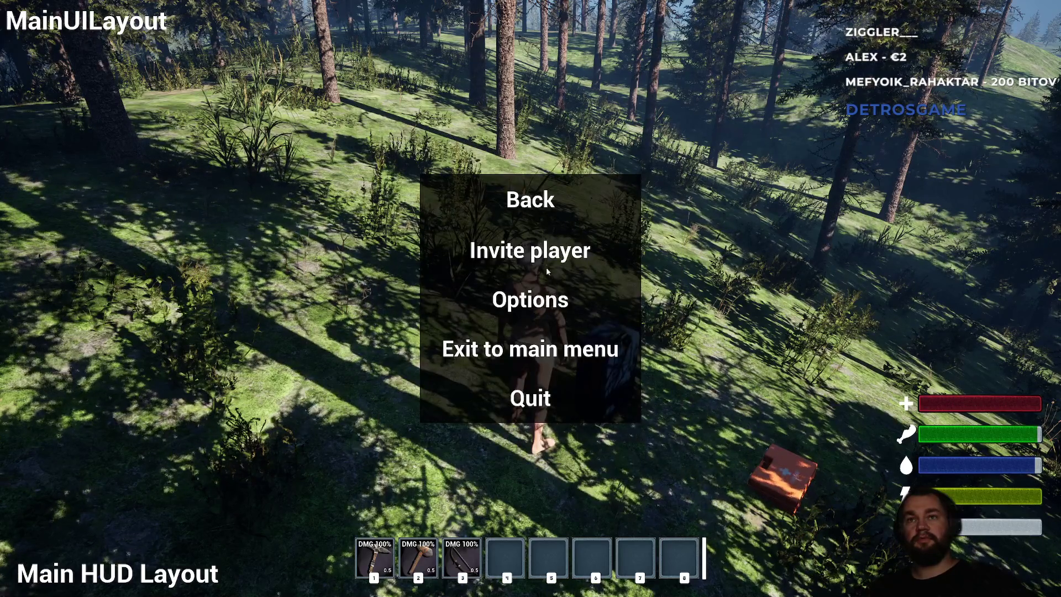
pyautogui.click(641, 251)
pyautogui.moveTo(675, 145); pyautogui.dragTo(675, 344)
pyautogui.press('Escape')
pyautogui.click(537, 256)
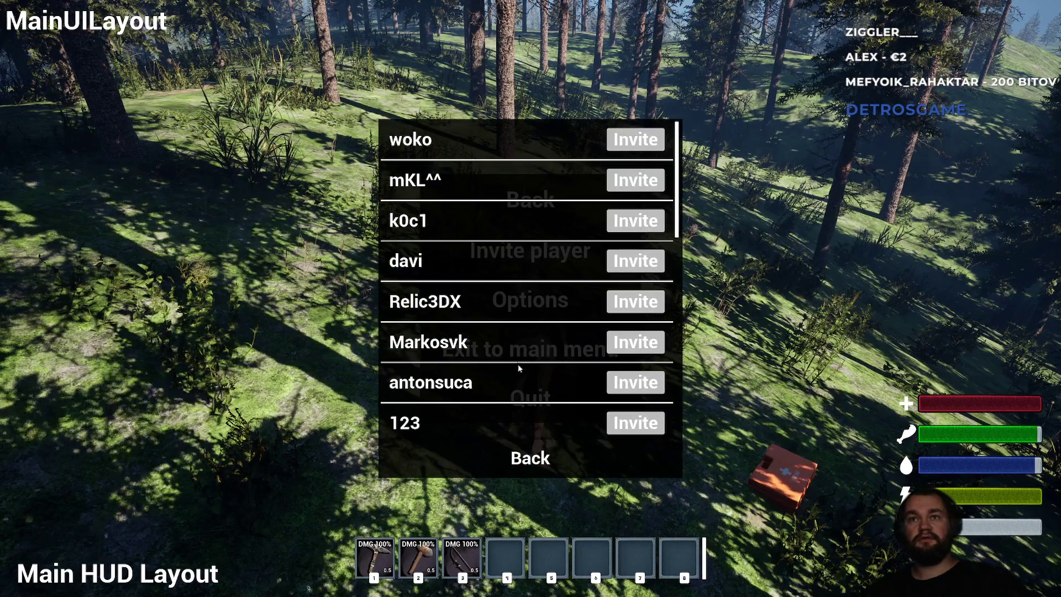
pyautogui.press('Escape')
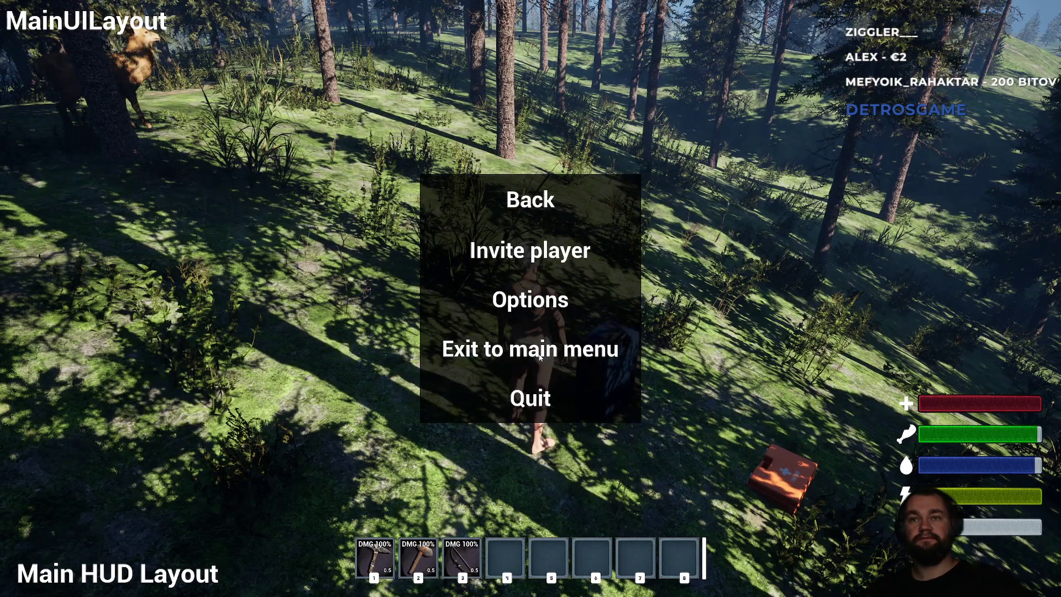
pyautogui.click(541, 357)
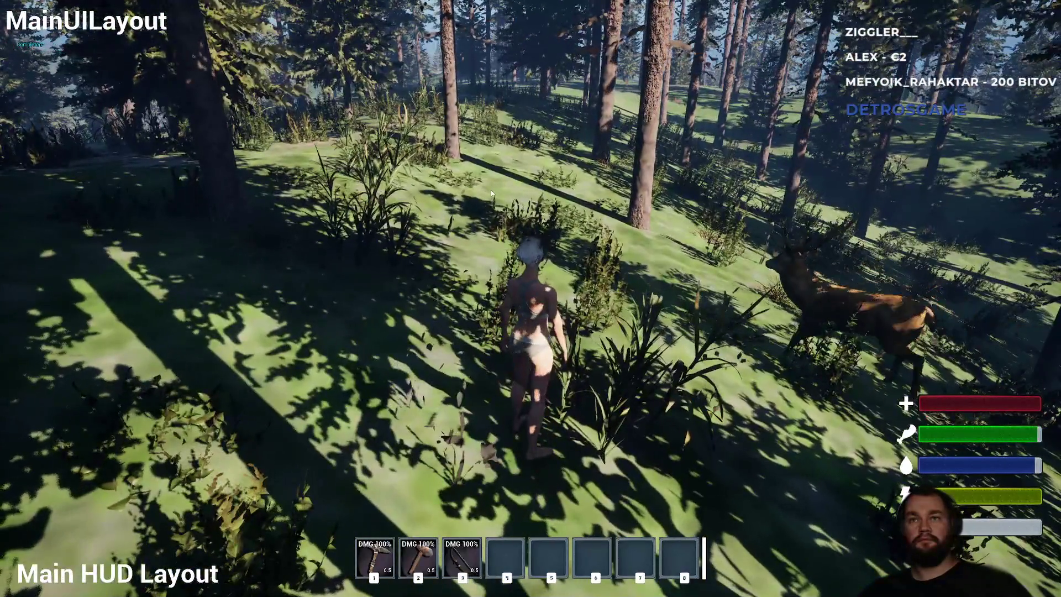
# Pause again, review the friend invite list, then quit the game back to the editor.
pyautogui.press('Escape')
pyautogui.click(506, 245)
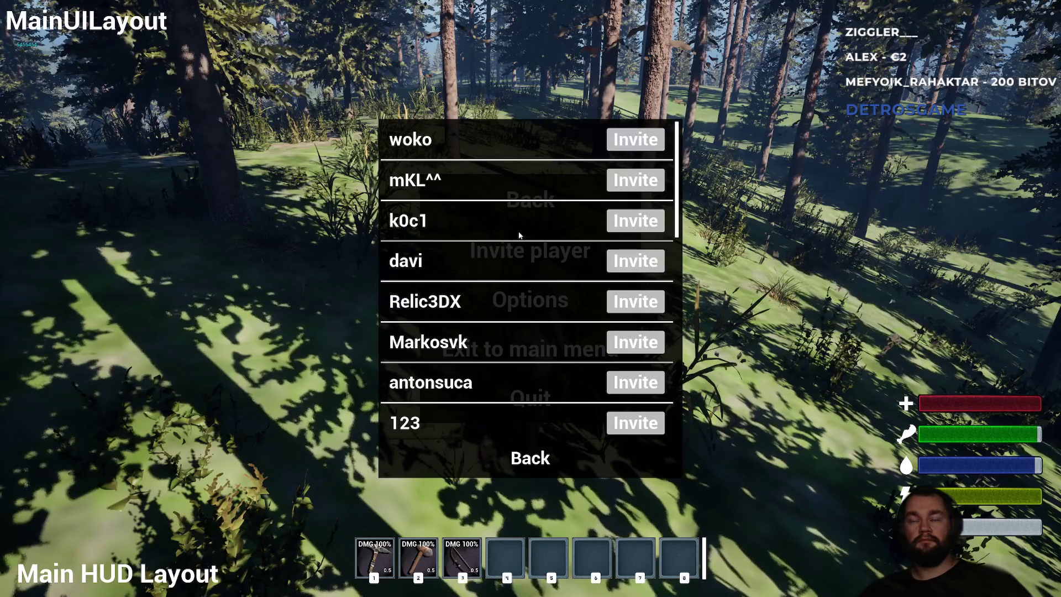
pyautogui.scroll(-5, 670, 226)
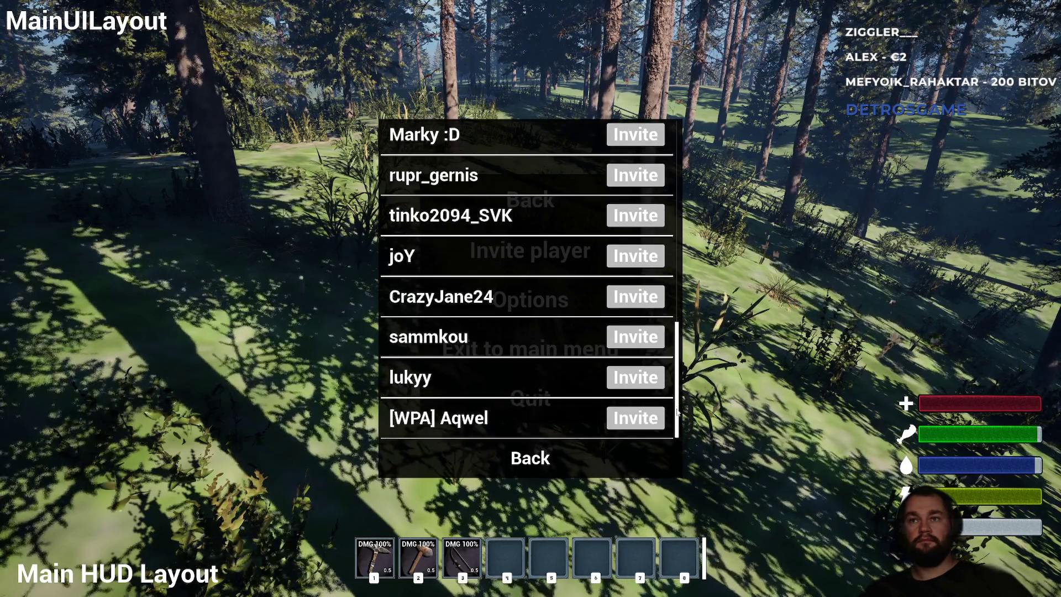
pyautogui.scroll(5, 668, 288)
pyautogui.click(530, 457)
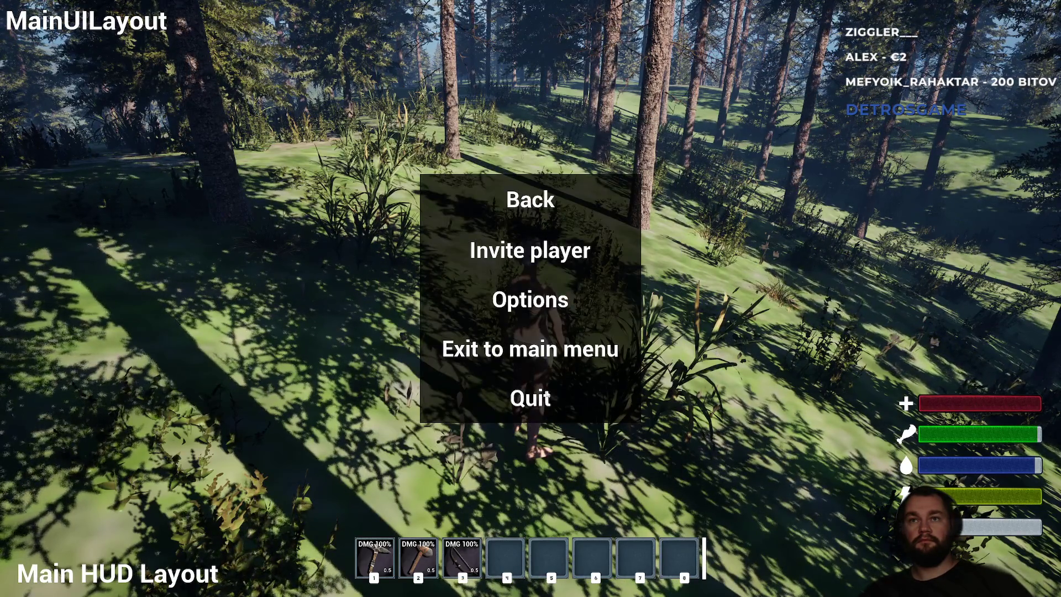
pyautogui.click(543, 402)
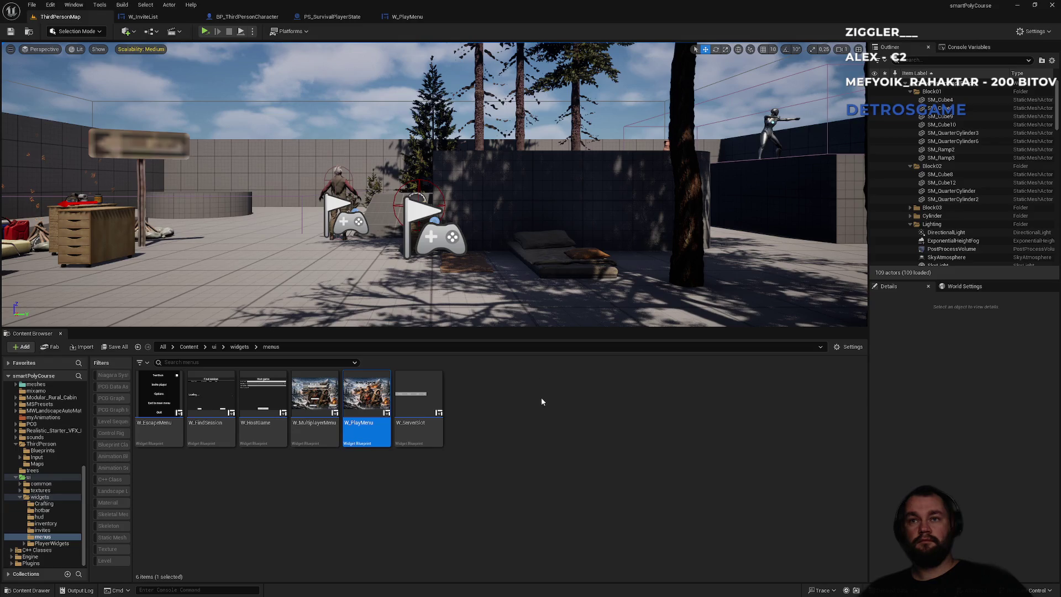
# Cycle through the open blueprint tabs and land on W_PlayMenu's event graph.
pyautogui.click(342, 17)
pyautogui.click(247, 16)
pyautogui.click(157, 17)
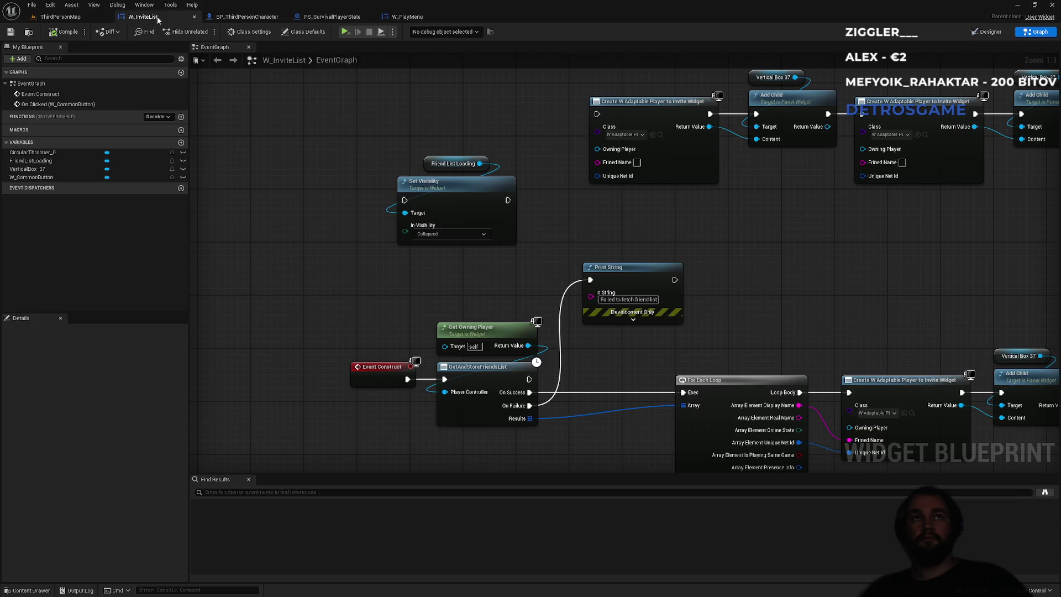
pyautogui.click(247, 17)
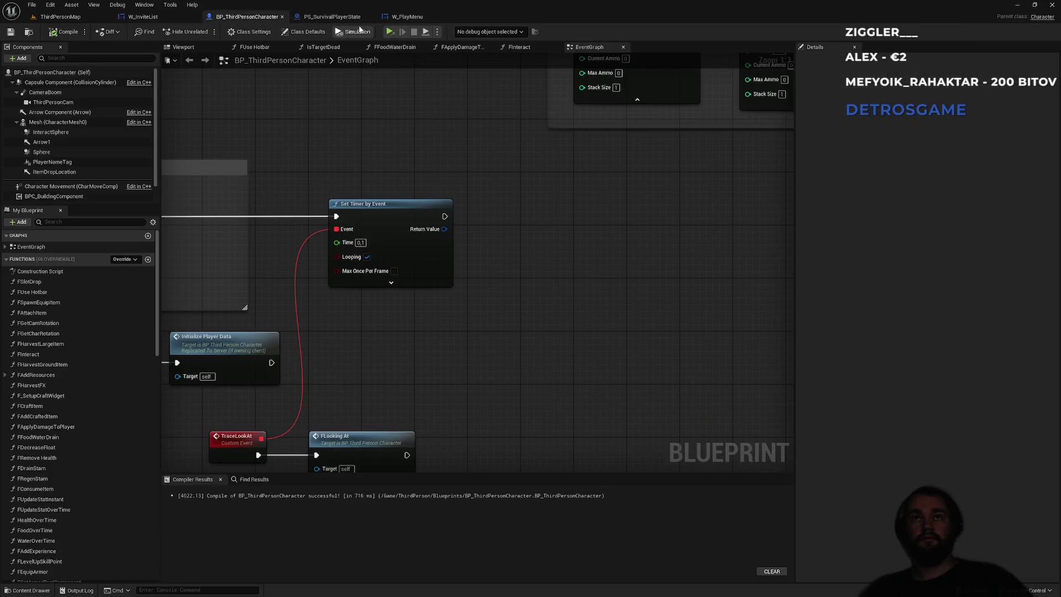
pyautogui.click(407, 17)
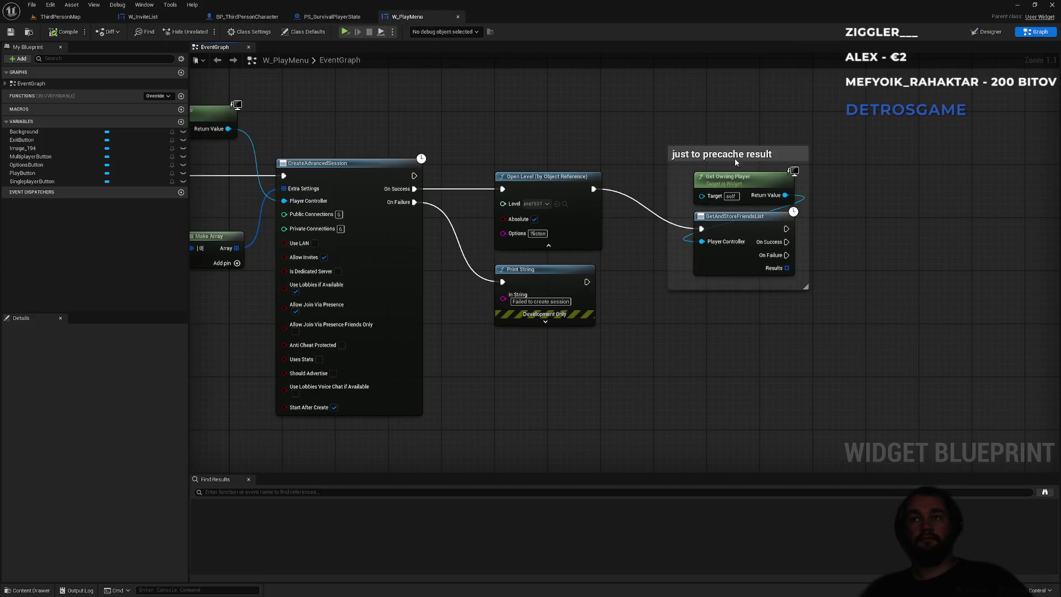
# Break Open Level→GetAndStoreFriendsList, wire session On Success to GetAndStoreFriendsList, and move Open Level after it.
pyautogui.moveTo(721, 124)
pyautogui.mouseDown()
pyautogui.moveTo(735, 332)
pyautogui.moveTo(697, 284)
pyautogui.mouseUp()
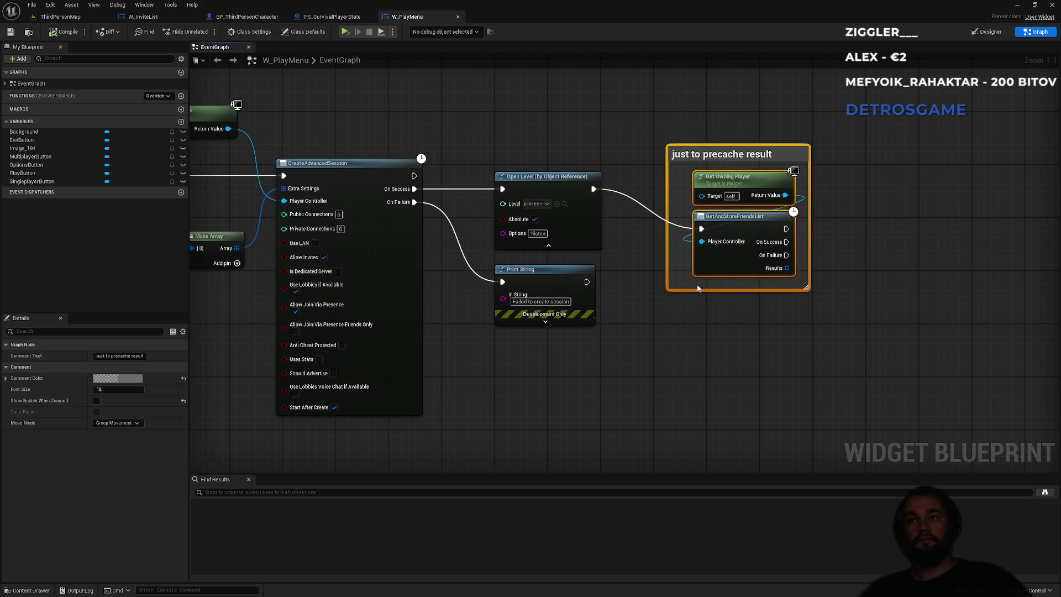
pyautogui.keyDown('alt'); pyautogui.click(594, 189); pyautogui.keyUp('alt')
pyautogui.click(498, 149)
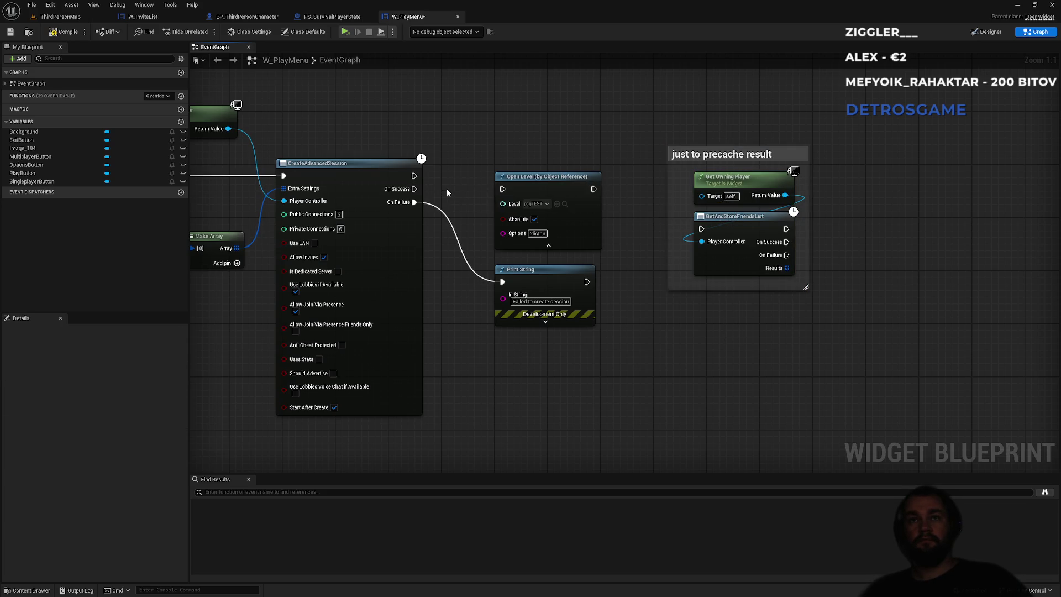
pyautogui.moveTo(405, 191)
pyautogui.mouseDown()
pyautogui.moveTo(679, 179)
pyautogui.moveTo(701, 229)
pyautogui.mouseUp()
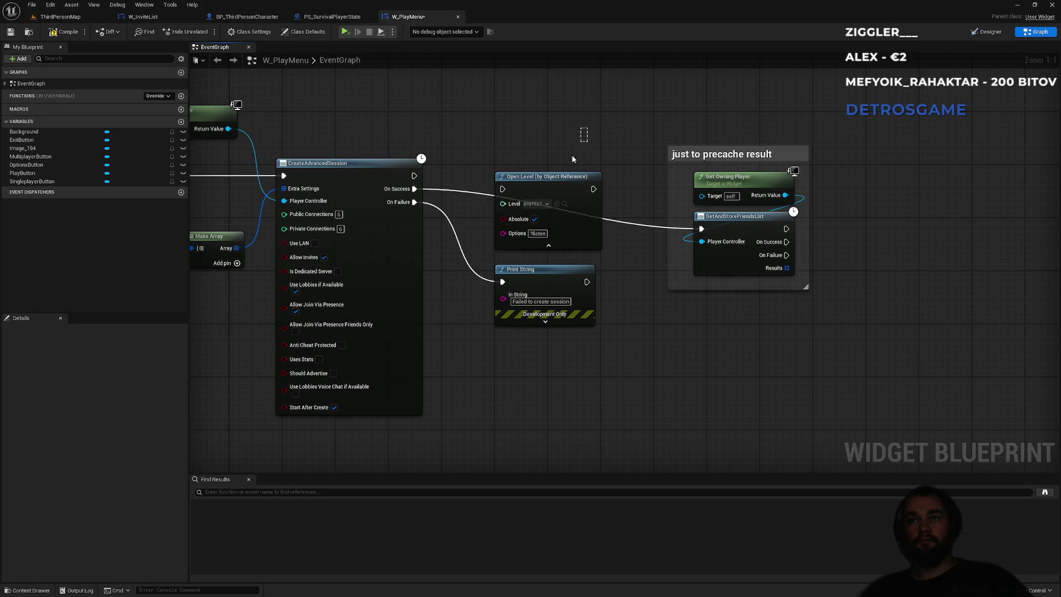
pyautogui.click(537, 177)
pyautogui.moveTo(537, 178)
pyautogui.mouseDown()
pyautogui.moveTo(860, 211)
pyautogui.moveTo(889, 232)
pyautogui.mouseUp()
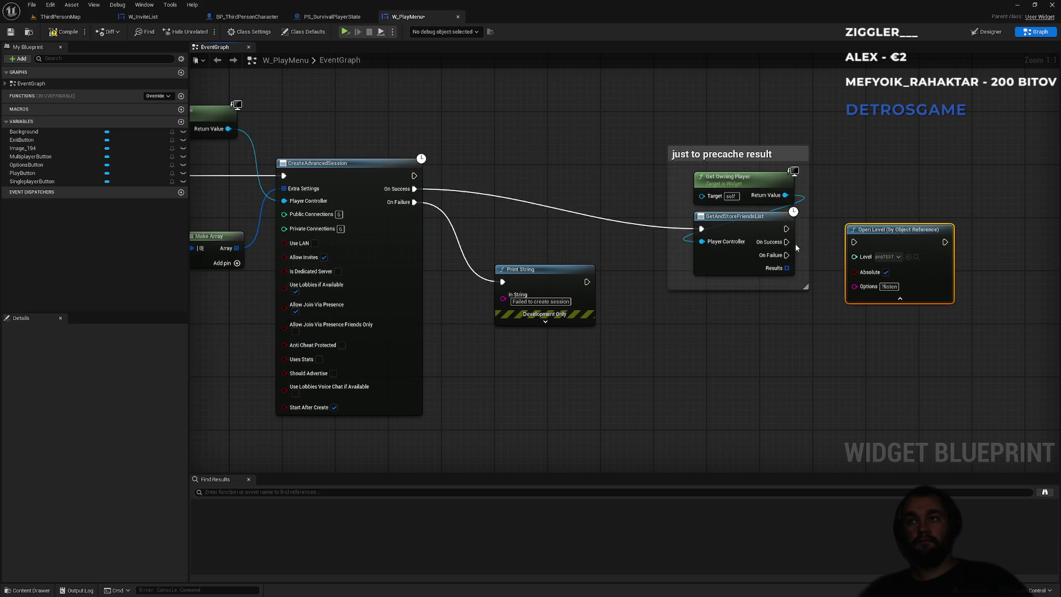
pyautogui.moveTo(786, 242); pyautogui.dragTo(855, 241)
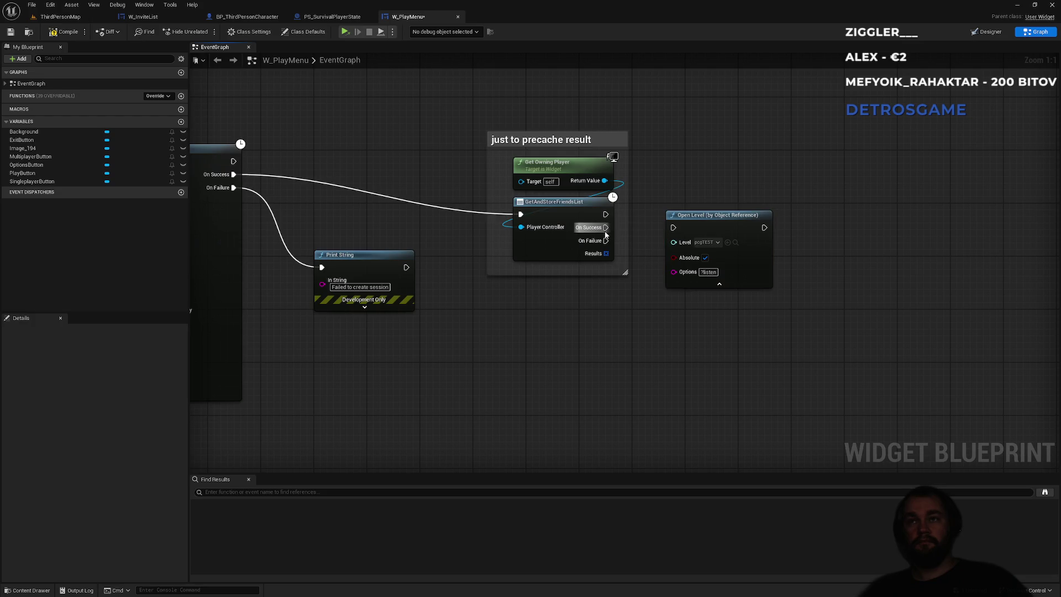
# Add a Print String saying 'Friend list loaded' on GetAndStoreFriendsList success, chained into Open Level.
pyautogui.moveTo(644, 231)
pyautogui.mouseDown()
pyautogui.moveTo(630, 277)
pyautogui.moveTo(635, 379)
pyautogui.mouseUp()
pyautogui.write('print s')
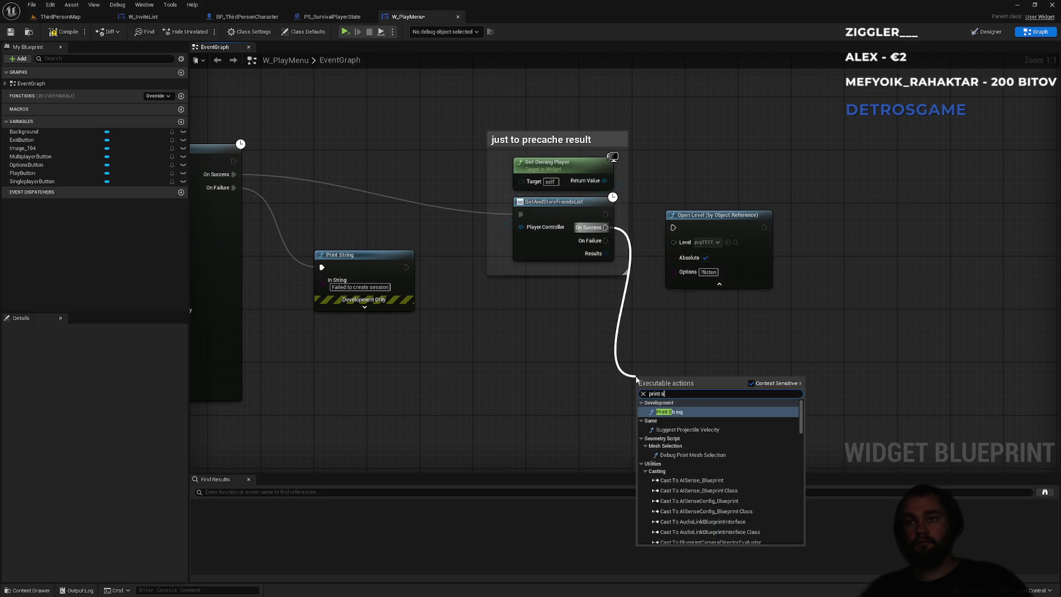
pyautogui.click(679, 407)
pyautogui.click(680, 407)
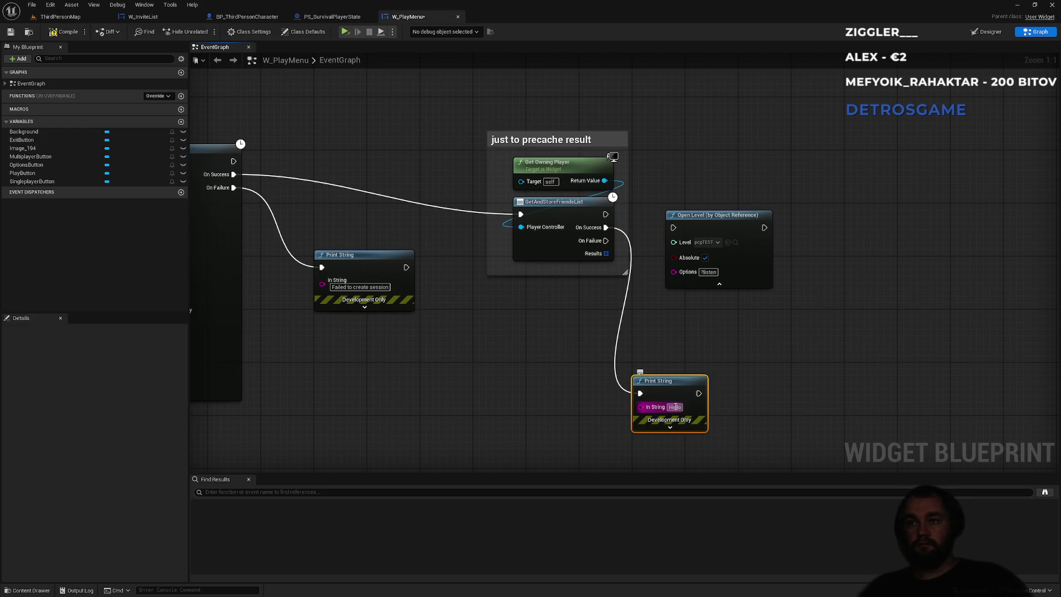
pyautogui.write('Friend list load')
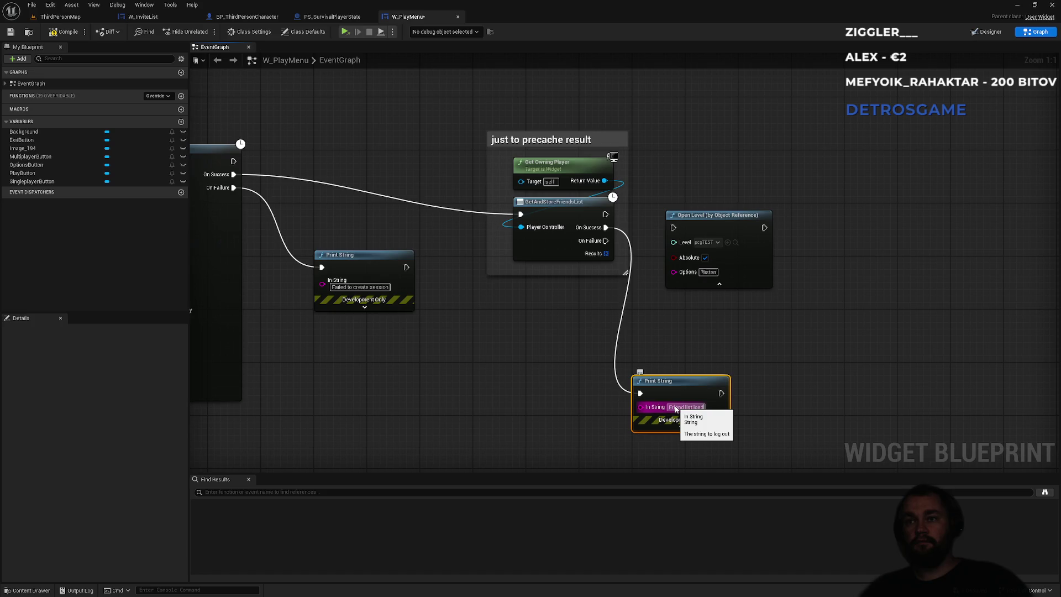
pyautogui.press('Return')
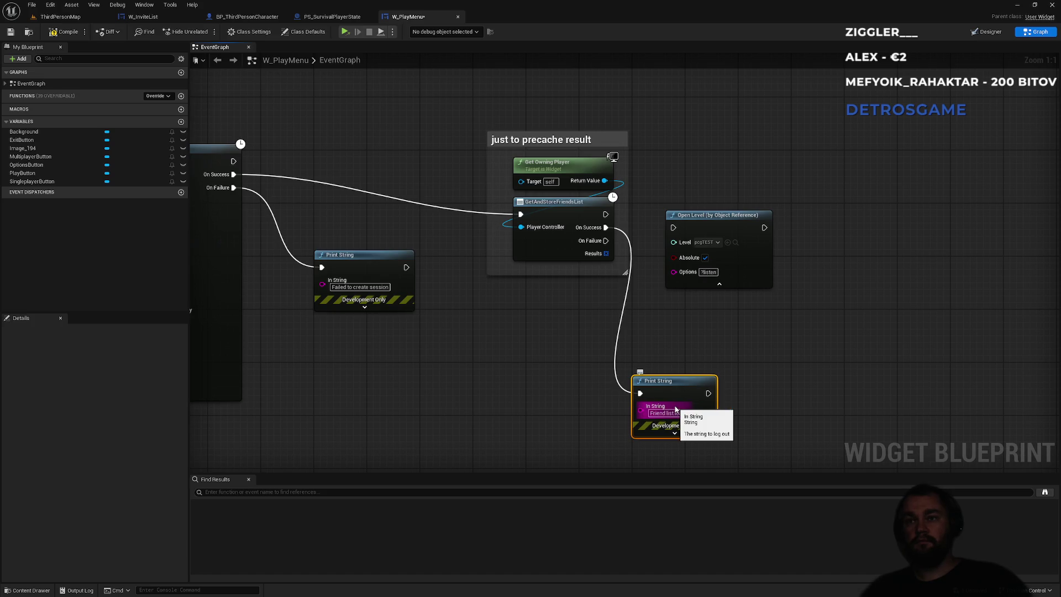
pyautogui.click(651, 359)
pyautogui.moveTo(709, 393); pyautogui.dragTo(675, 229)
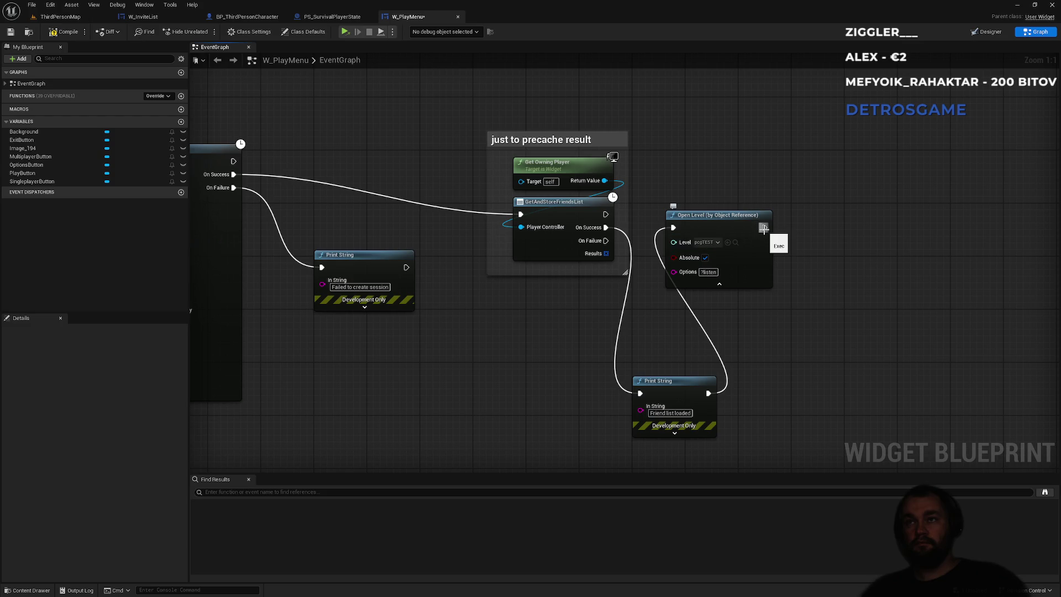
# Tidy the precache comment, print node and Open Level layout, then return to ThirdPersonMap.
pyautogui.click(541, 138)
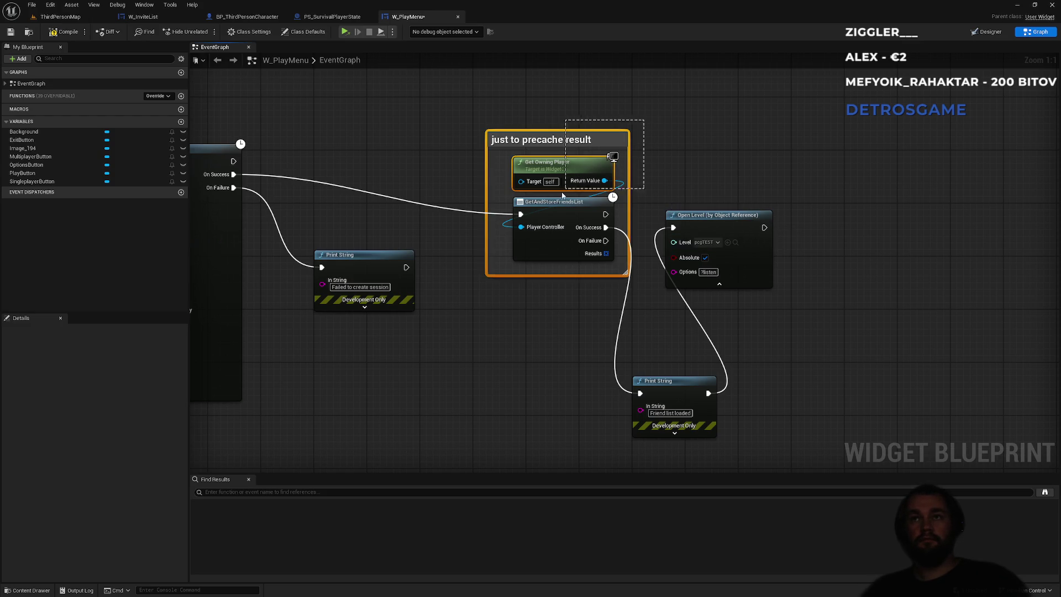
pyautogui.moveTo(525, 140); pyautogui.dragTo(355, 98)
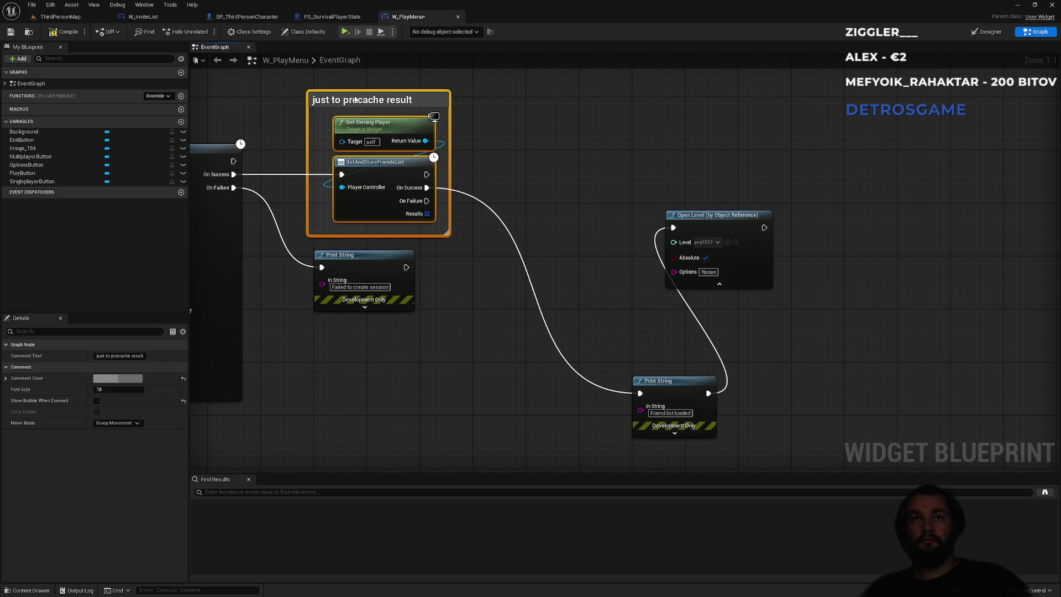
pyautogui.click(634, 166)
pyautogui.moveTo(666, 388); pyautogui.dragTo(521, 183)
pyautogui.moveTo(732, 250); pyautogui.dragTo(673, 210)
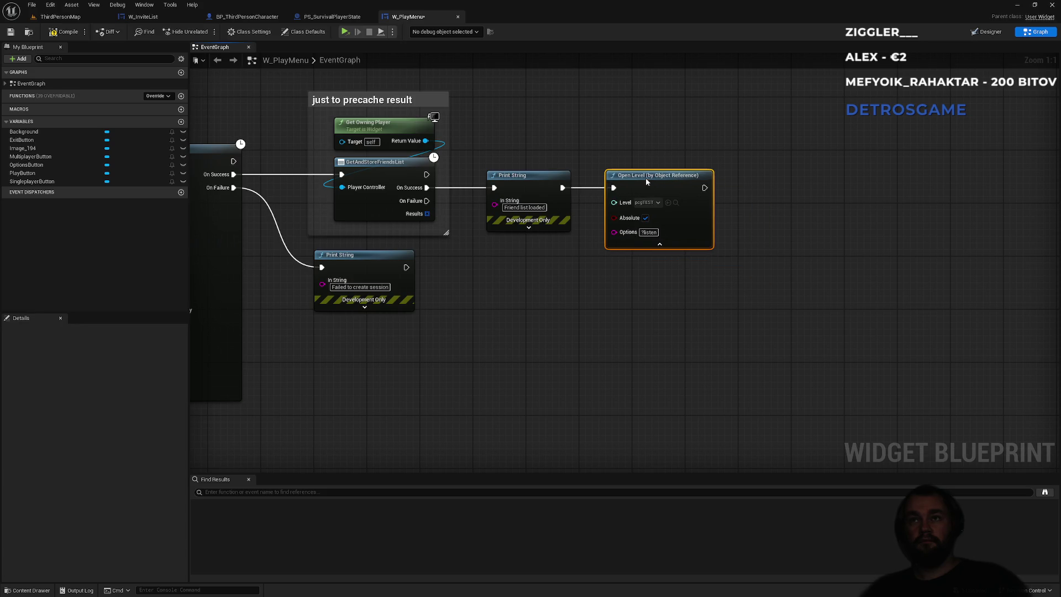
pyautogui.click(525, 137)
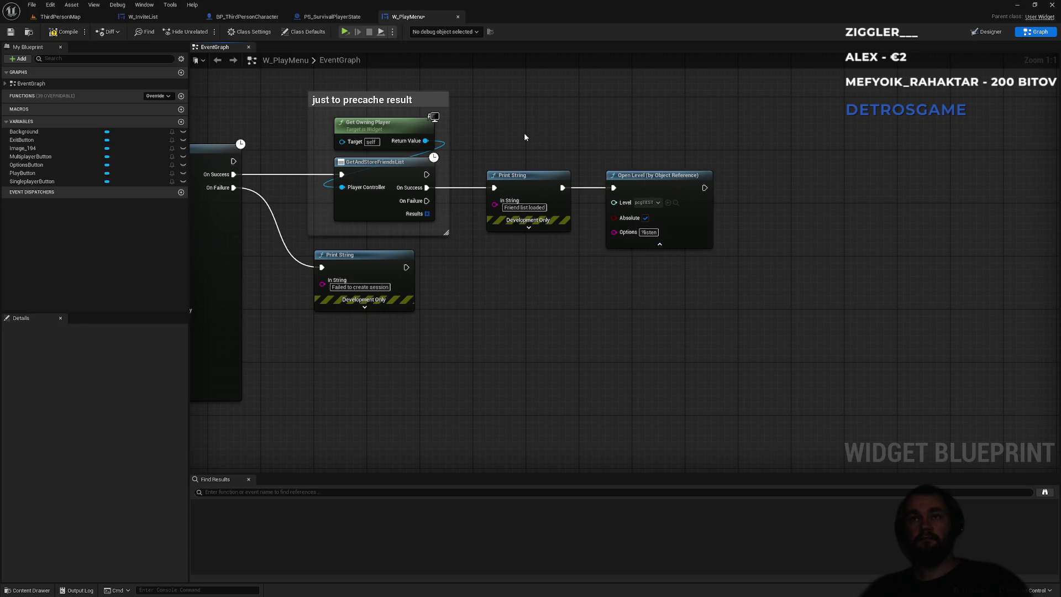
pyautogui.click(55, 17)
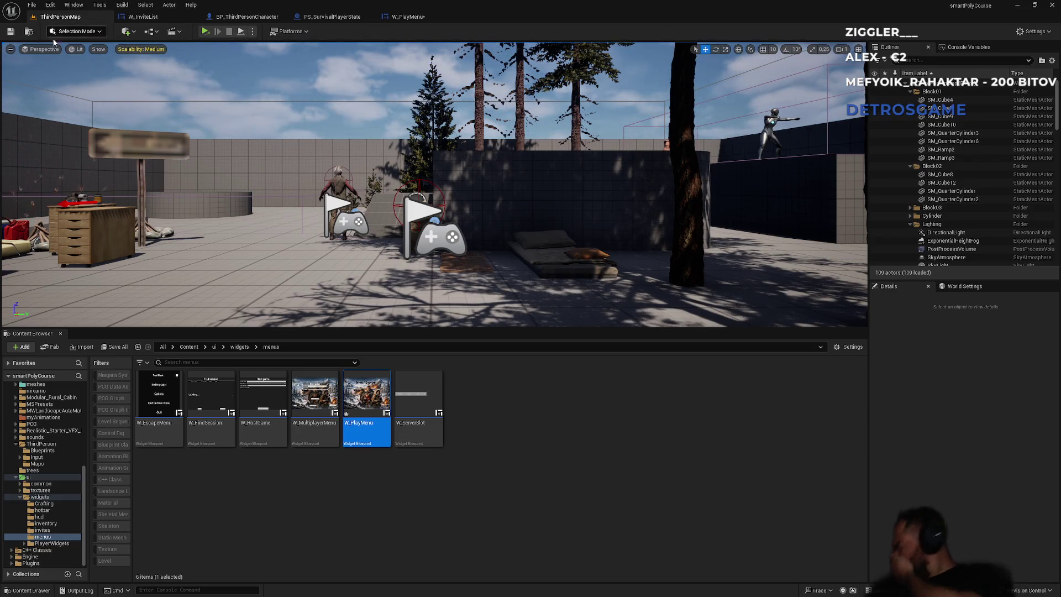